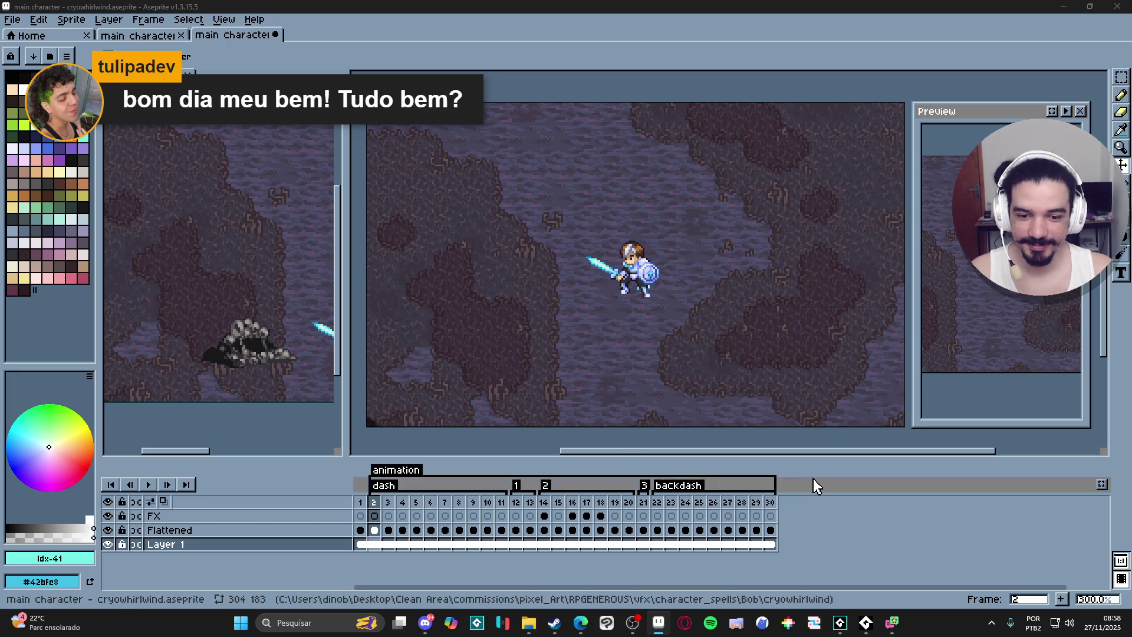
# - Step through the swing and backdash frames of the knight's dash in the timeline
pyautogui.click(543, 529)
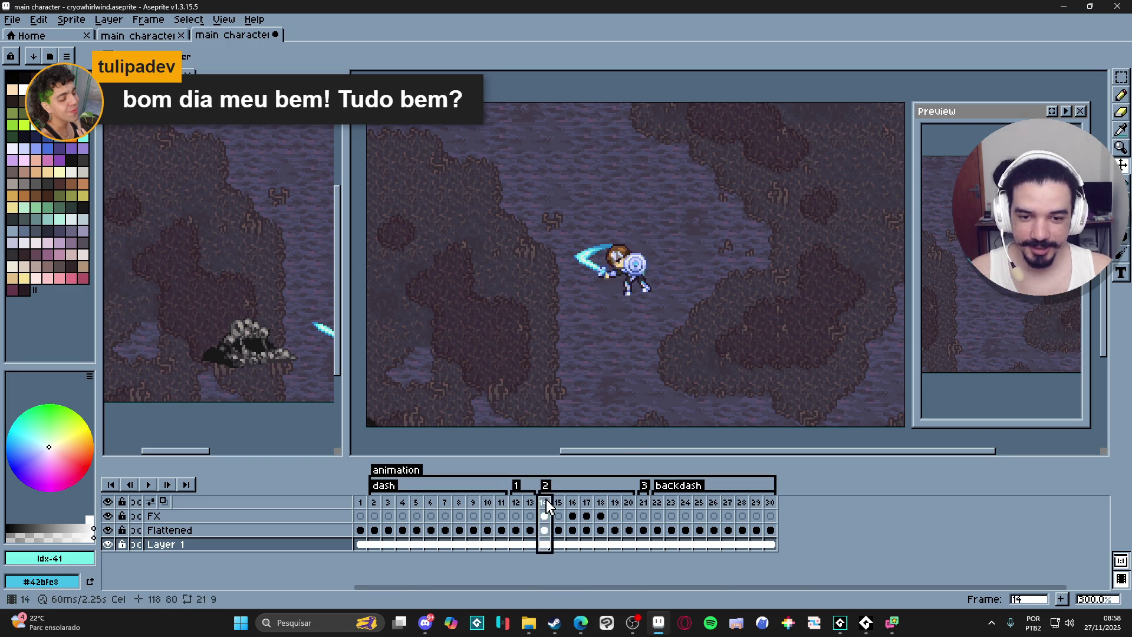
pyautogui.click(558, 530)
pyautogui.press('Right')
pyautogui.press('Right')
pyautogui.press('Right')
pyautogui.press('Right')
pyautogui.press('Right')
pyautogui.press('Right')
pyautogui.press('Right')
pyautogui.press('Right')
pyautogui.press('Right')
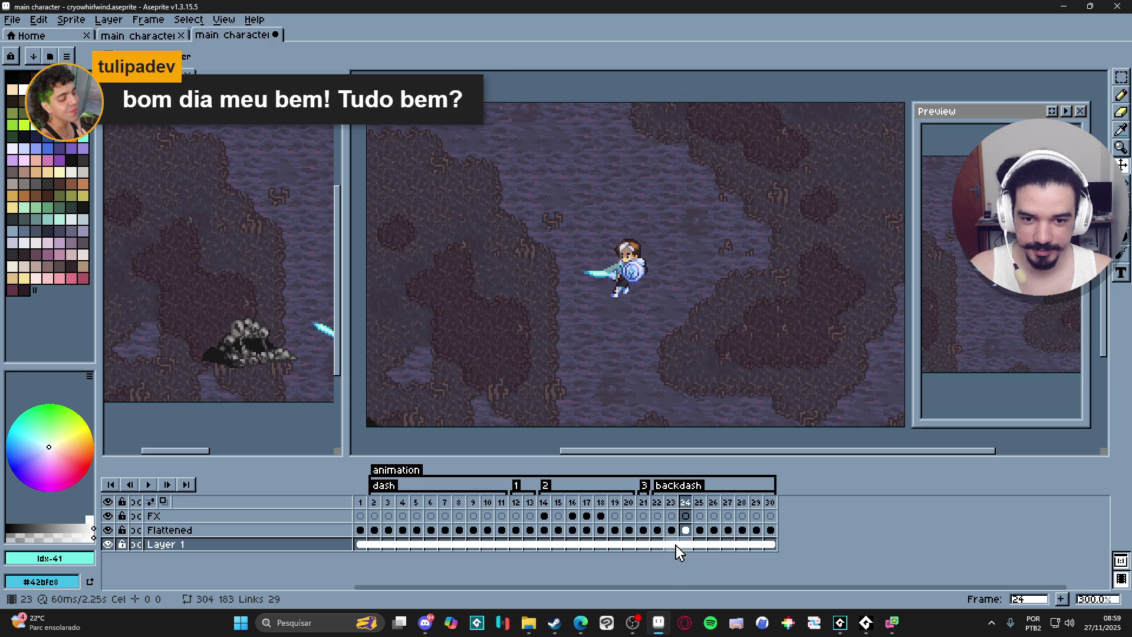
pyautogui.press('Right')
pyautogui.press('Right')
pyautogui.press('Right')
pyautogui.press('Right')
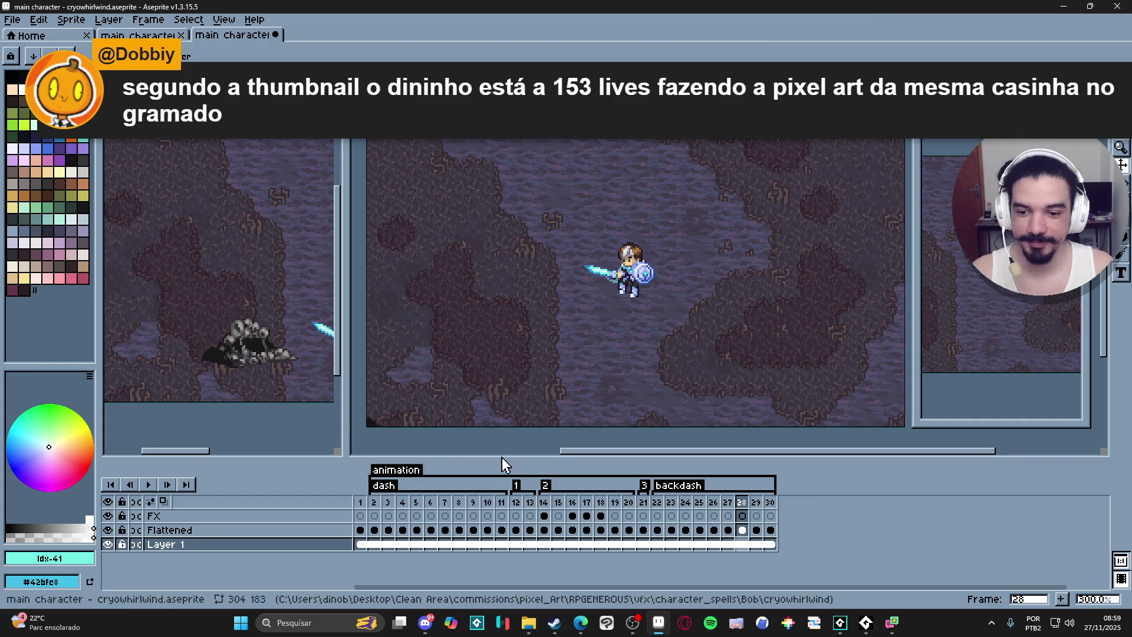
# - Switch to GameMaker, browse the open sequences to the punch-impact one and play it
pyautogui.click(865, 627)
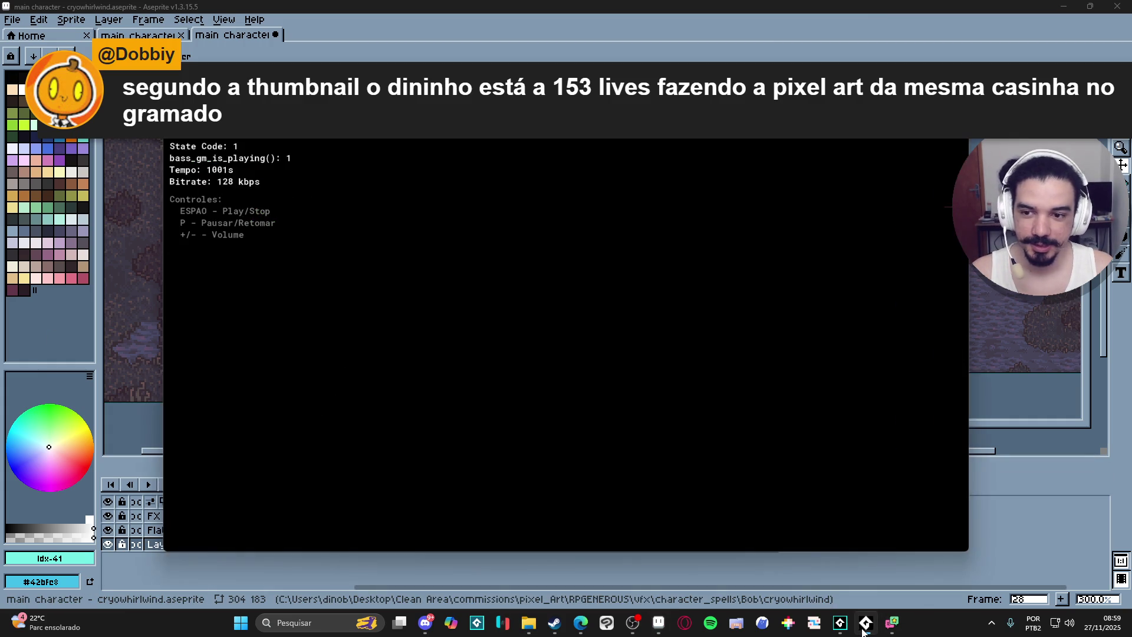
pyautogui.click(865, 626)
pyautogui.click(840, 623)
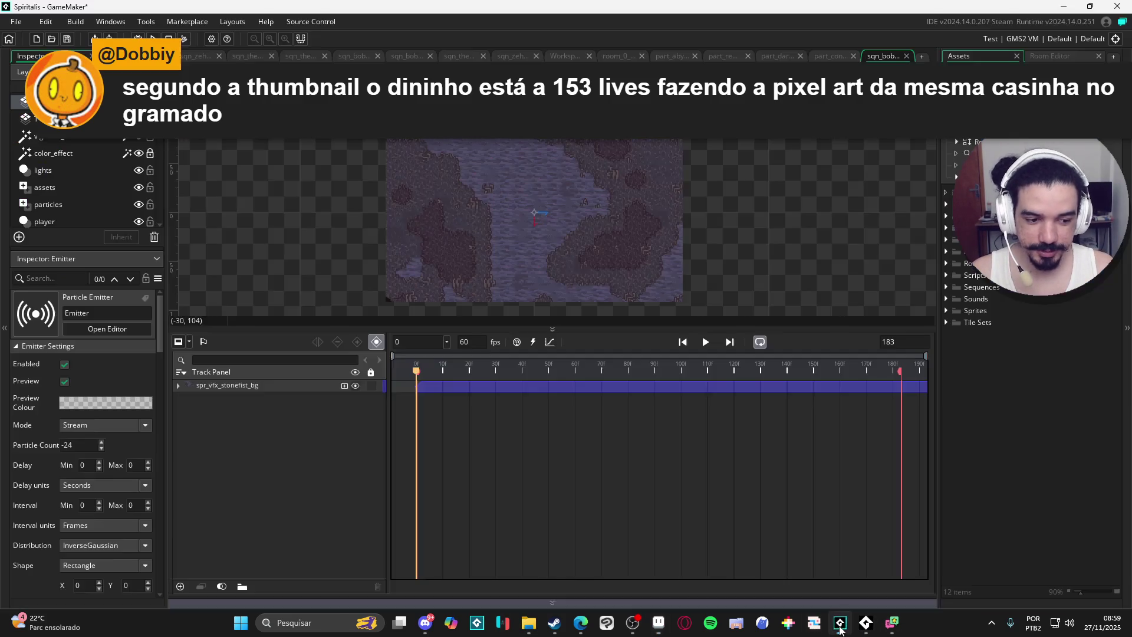
pyautogui.click(241, 56)
pyautogui.click(298, 56)
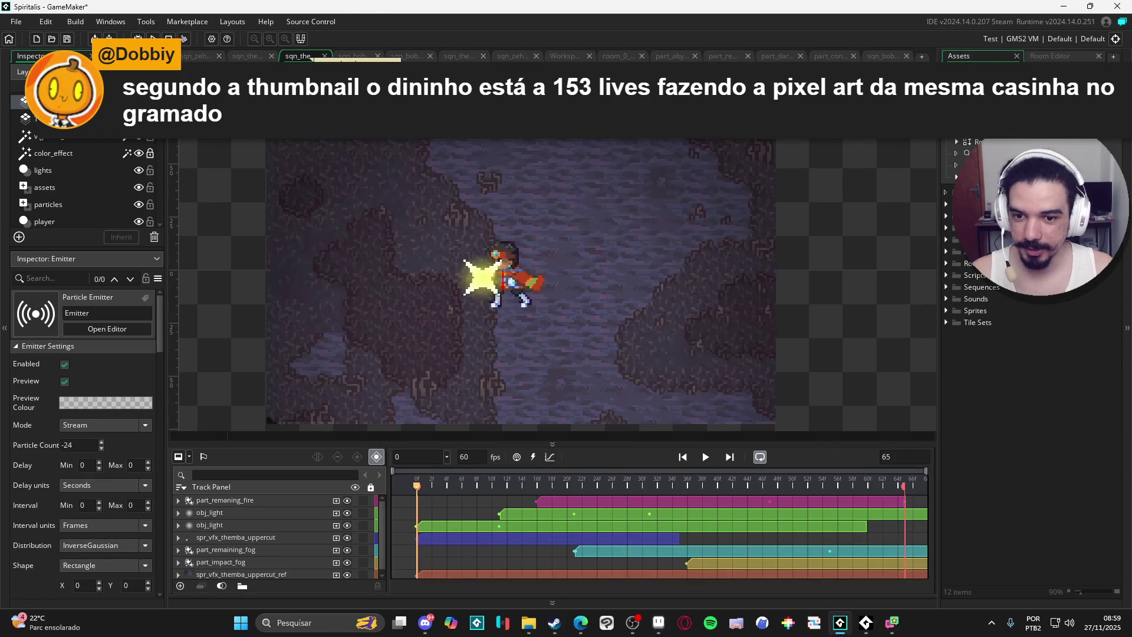
pyautogui.click(352, 56)
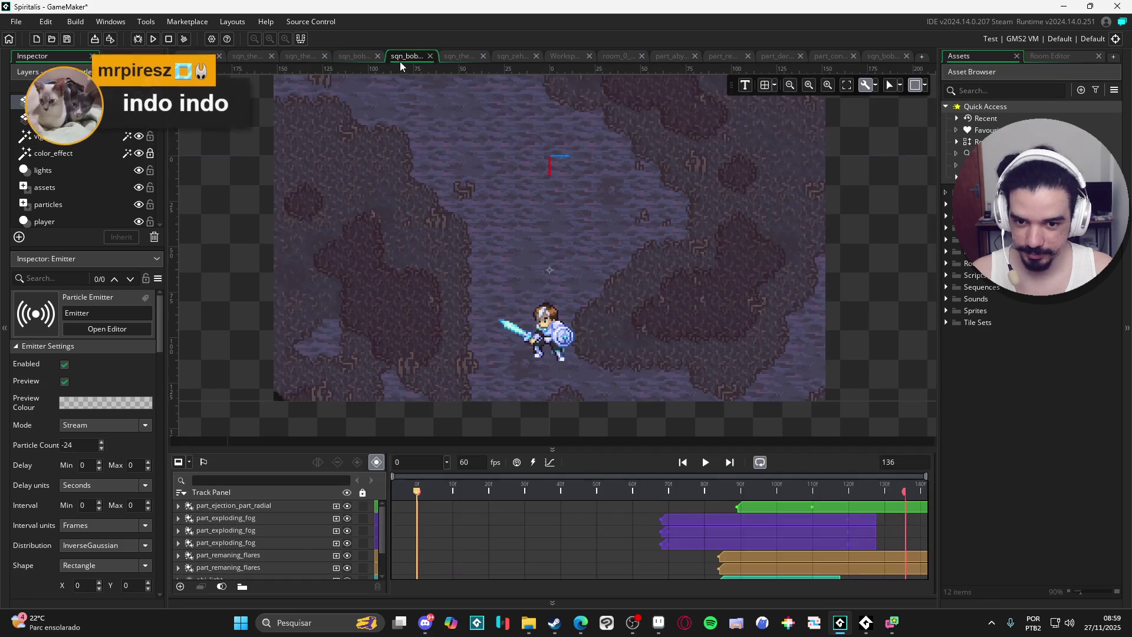
pyautogui.click(401, 57)
pyautogui.click(460, 57)
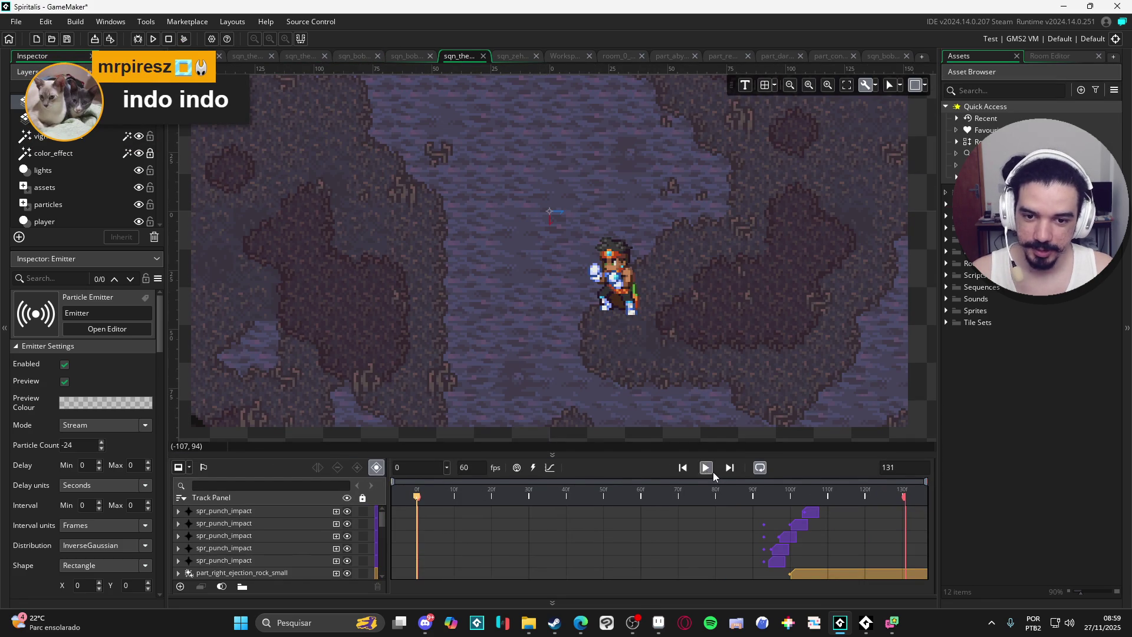
pyautogui.click(708, 470)
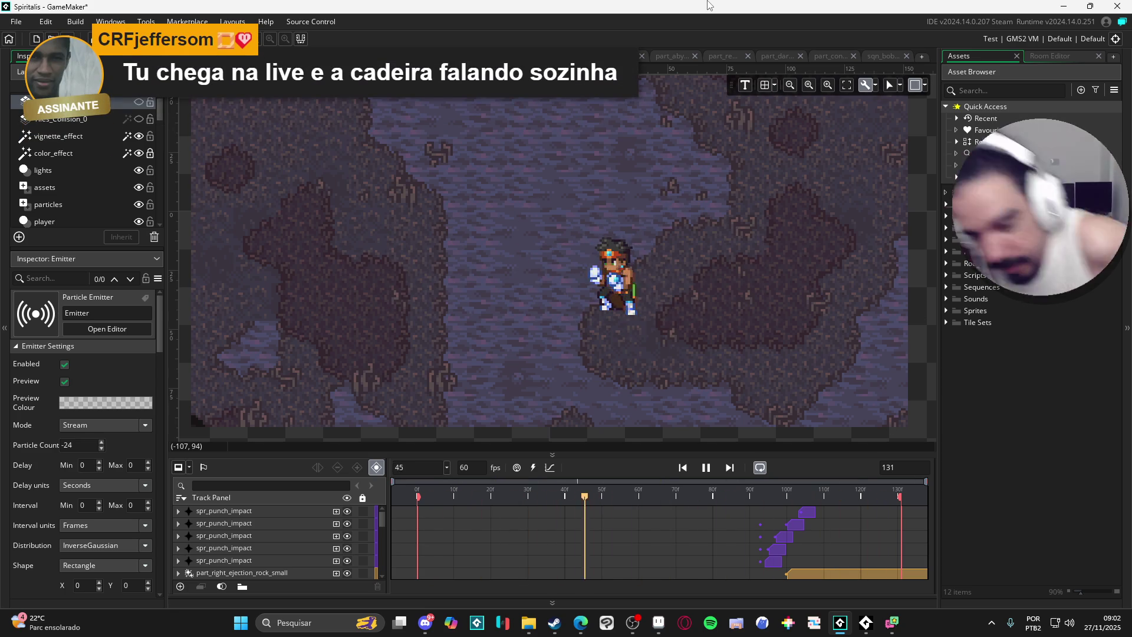
# - Bring the knight animation in Aseprite back to the front after the sequence plays
pyautogui.click(634, 623)
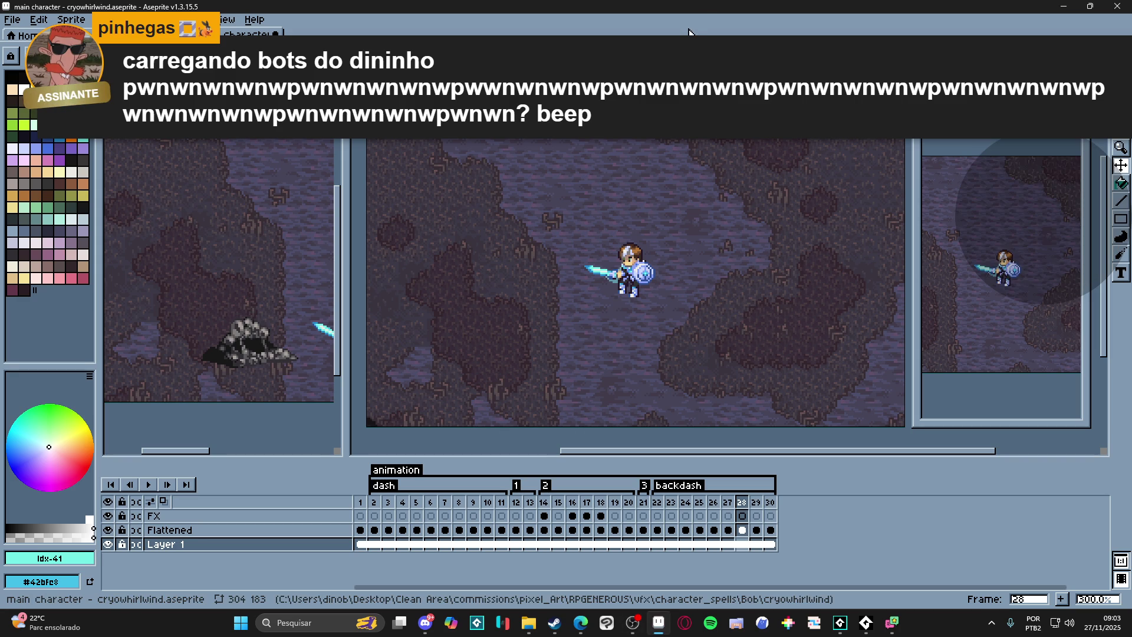
pyautogui.click(546, 511)
pyautogui.press('Right')
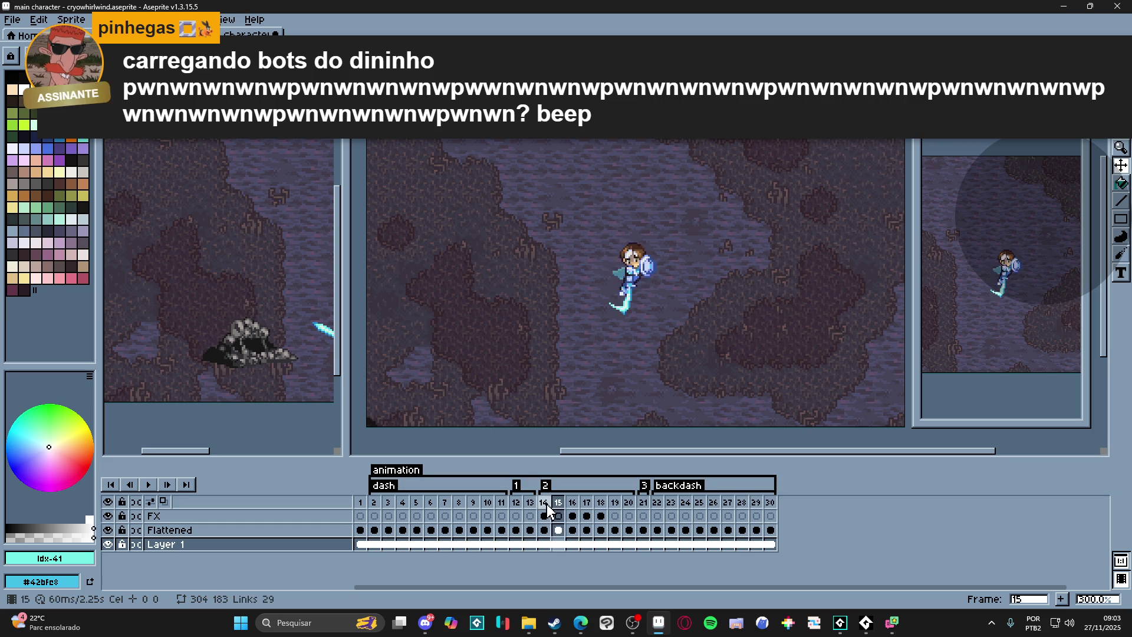
pyautogui.press('Right')
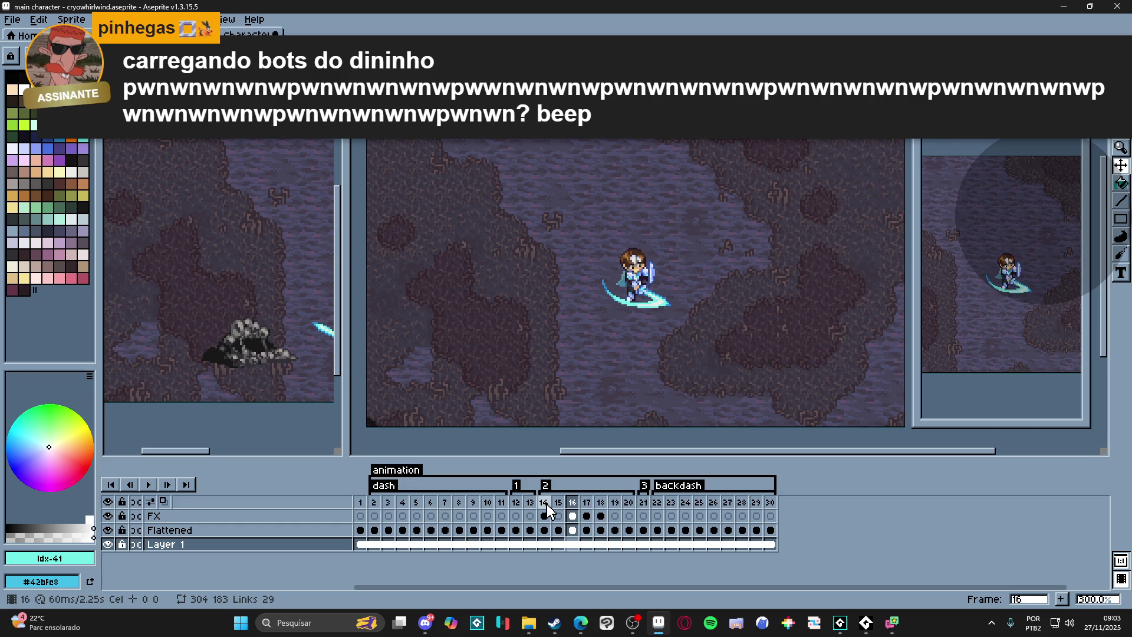
pyautogui.press('Right')
pyautogui.press('Left')
pyautogui.press('Left')
pyautogui.press('Left')
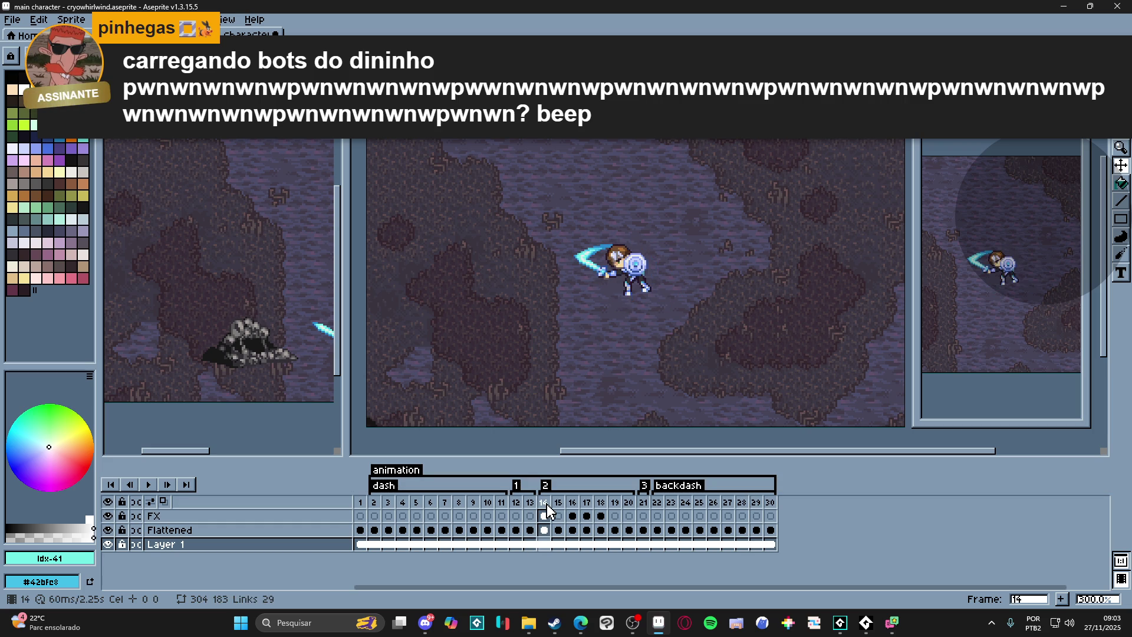
pyautogui.press('Right')
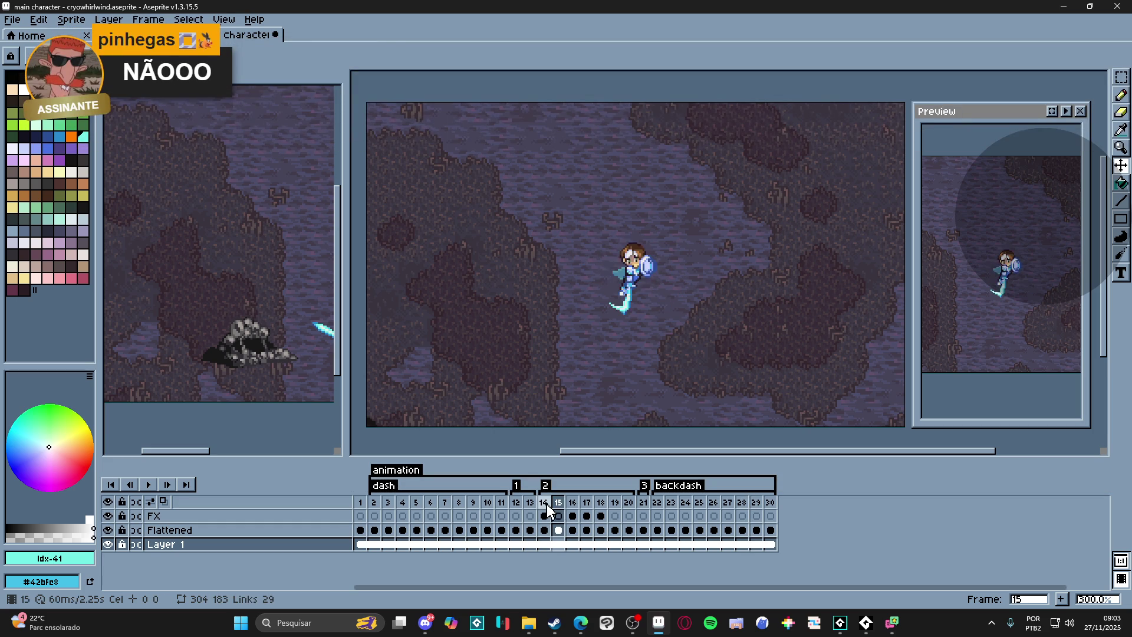
pyautogui.press('Right')
pyautogui.press('Right')
pyautogui.press('Right')
pyautogui.press('Right')
pyautogui.press('Right')
pyautogui.press('Return')
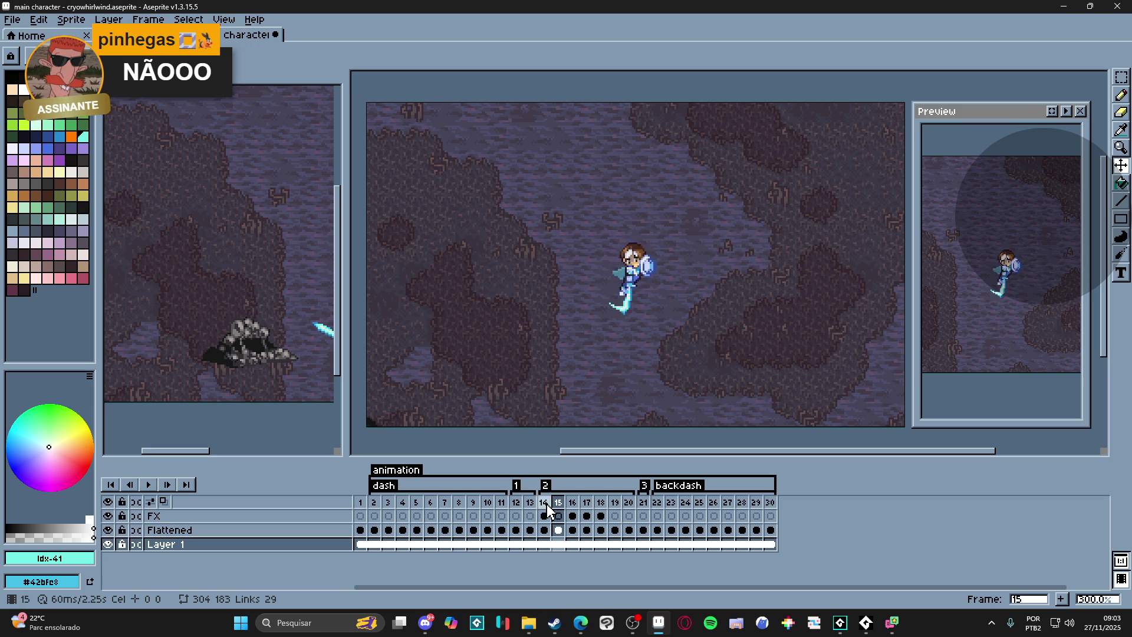
pyautogui.click(547, 508)
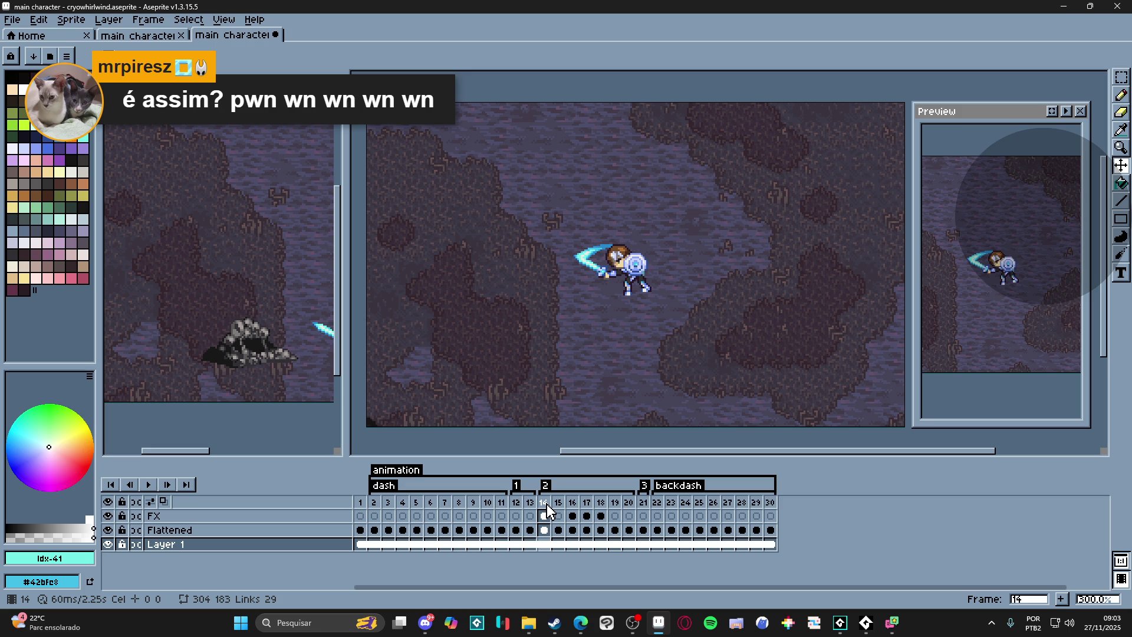
# - Compare frames 14 and 15, then select frame 15 on the Flattened layer and zoom in on the knight
pyautogui.click(554, 519)
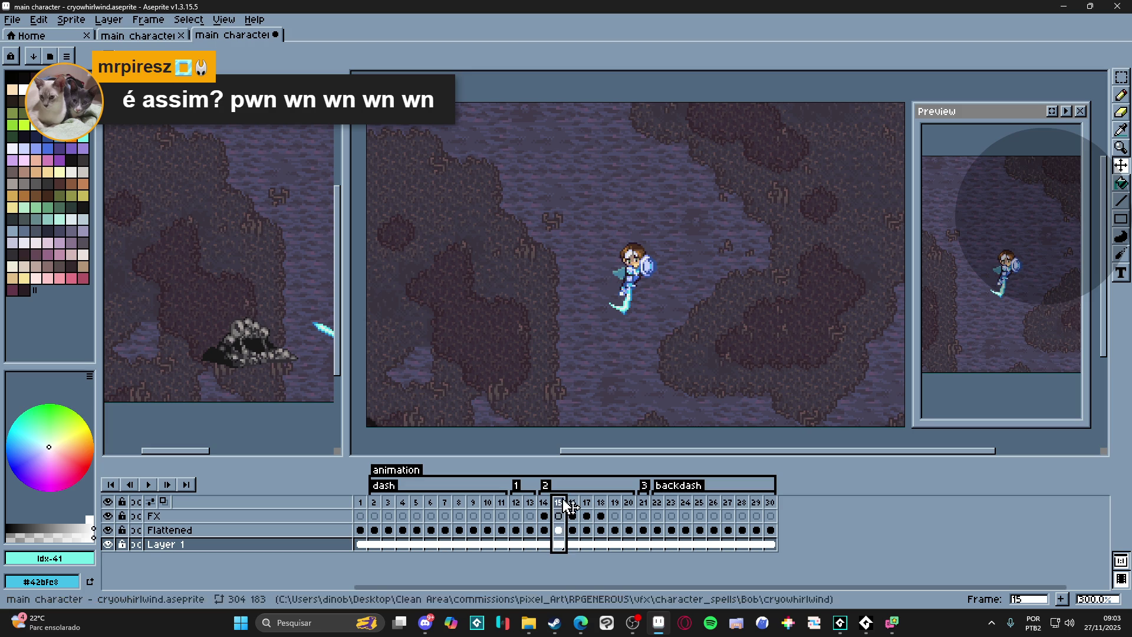
pyautogui.click(543, 508)
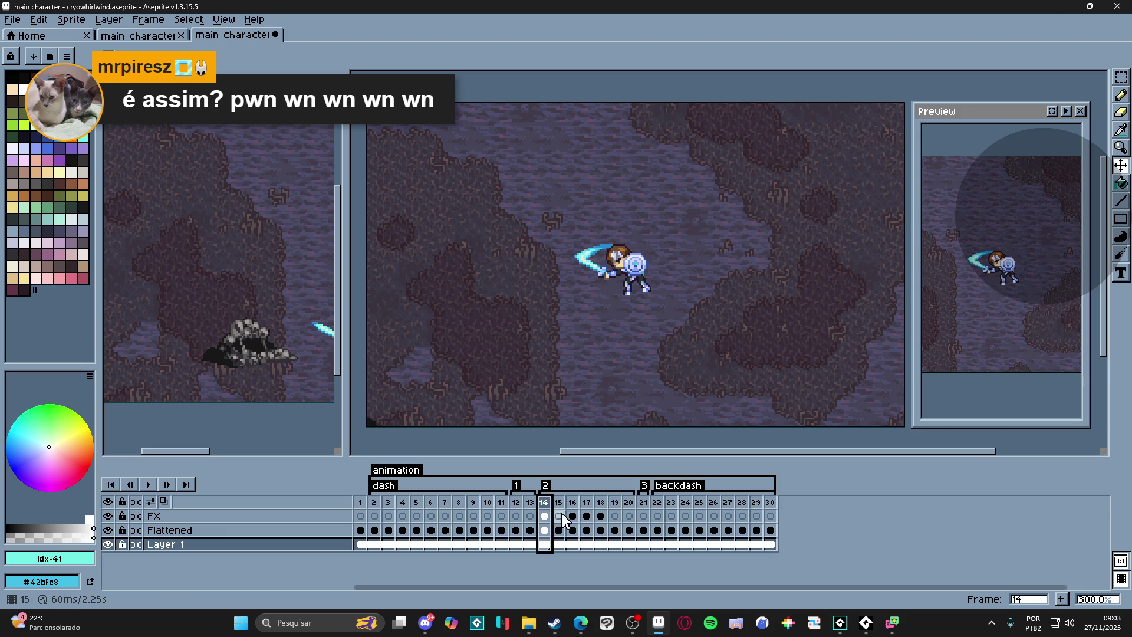
pyautogui.click(1061, 599)
pyautogui.click(1061, 599)
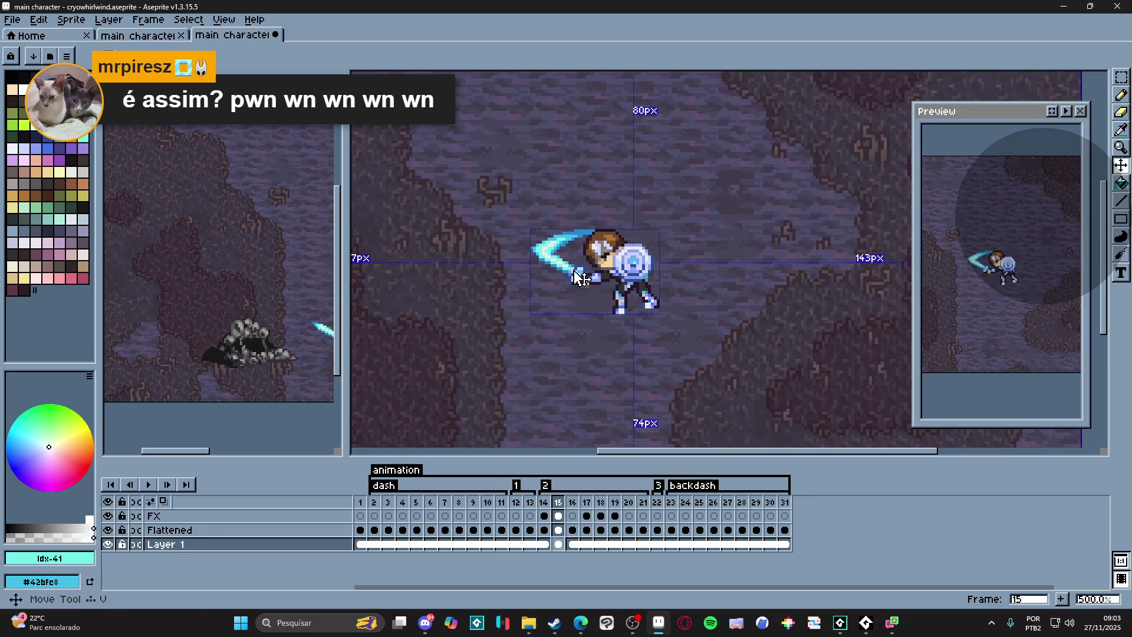
pyautogui.press('Up')
pyautogui.press('Right')
pyautogui.scroll(1, 602, 285)
pyautogui.scroll(1, 619, 292)
pyautogui.scroll(2, 655, 300)
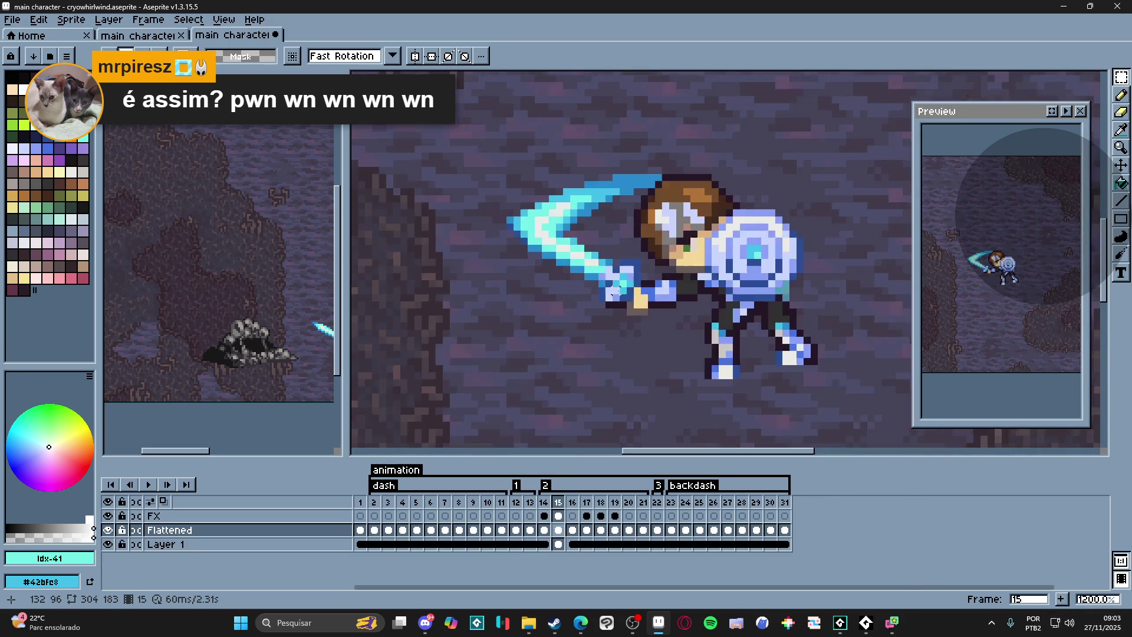
# - Marquee the knight's sword hand and rotate it about 8 degrees to follow the swing
pyautogui.press('m')
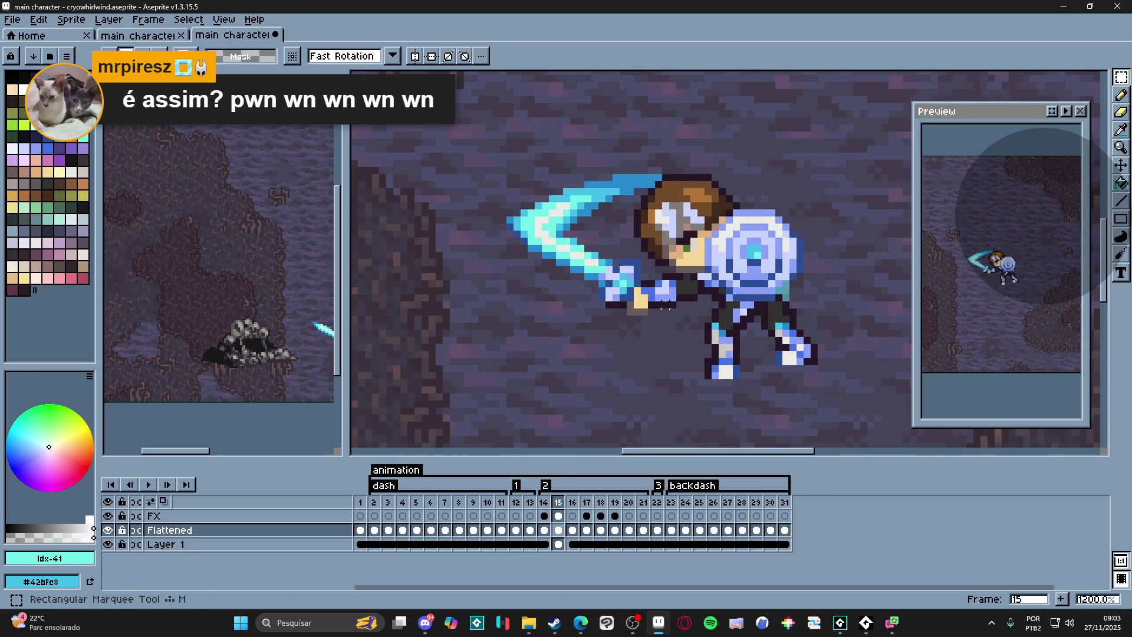
pyautogui.moveTo(687, 276); pyautogui.dragTo(639, 308)
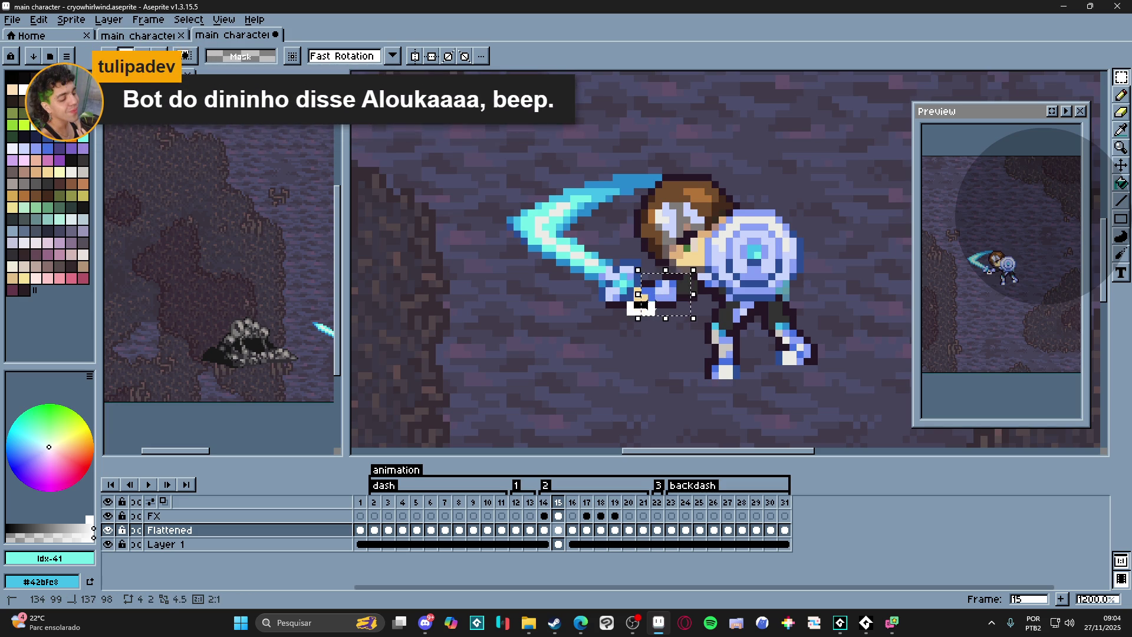
pyautogui.scroll(3, 640, 301)
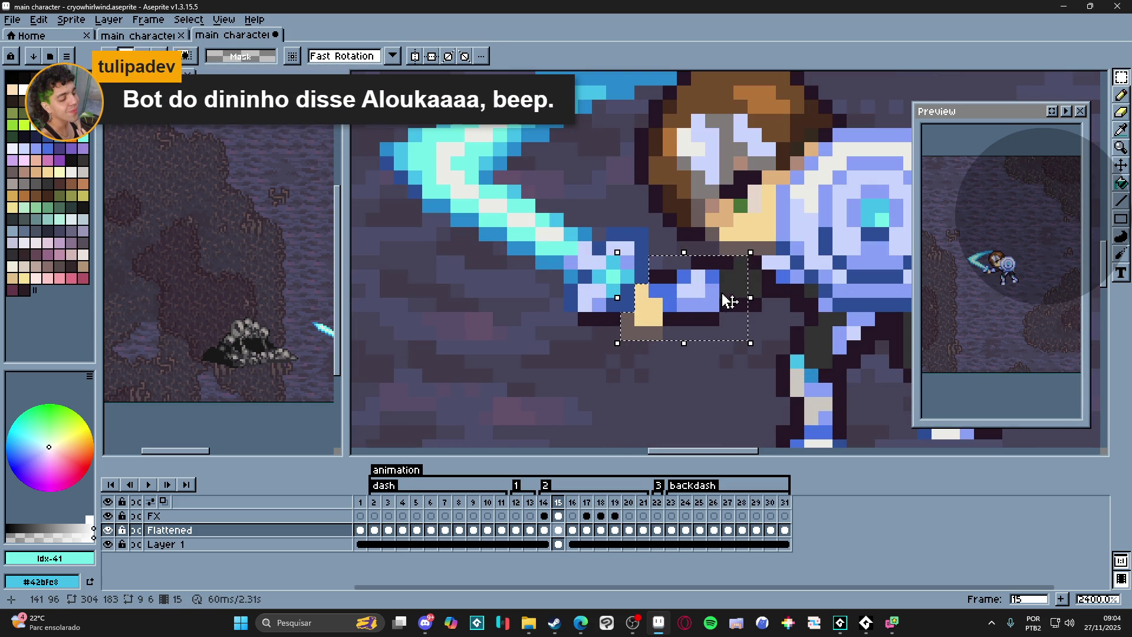
pyautogui.scroll(-1, 724, 337)
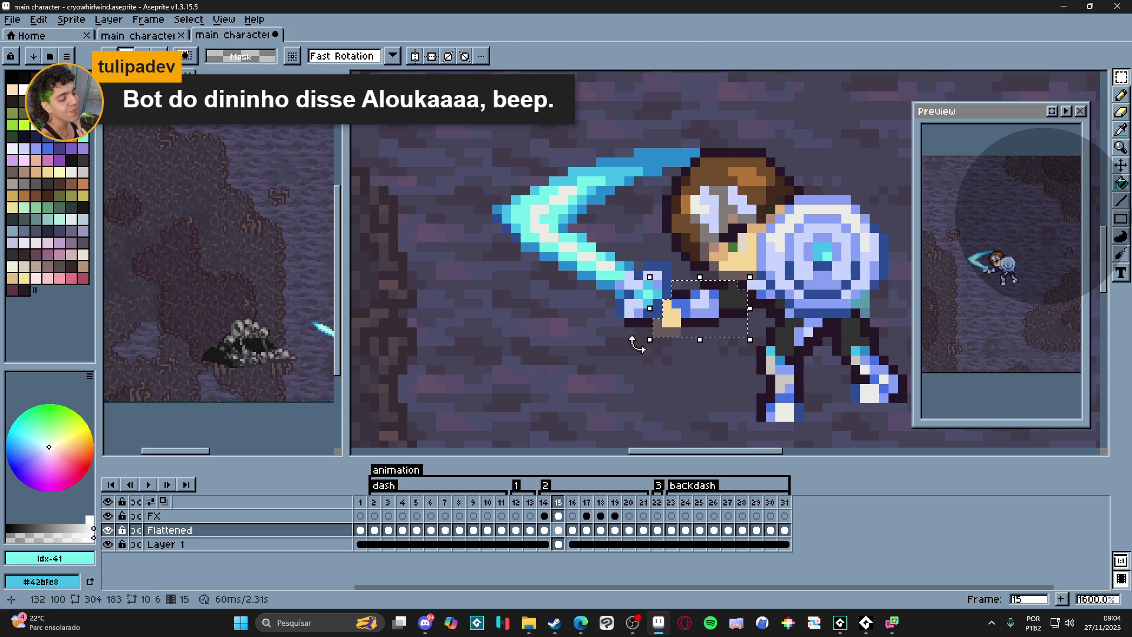
pyautogui.moveTo(638, 344)
pyautogui.mouseDown()
pyautogui.moveTo(648, 353)
pyautogui.moveTo(692, 337)
pyautogui.mouseUp()
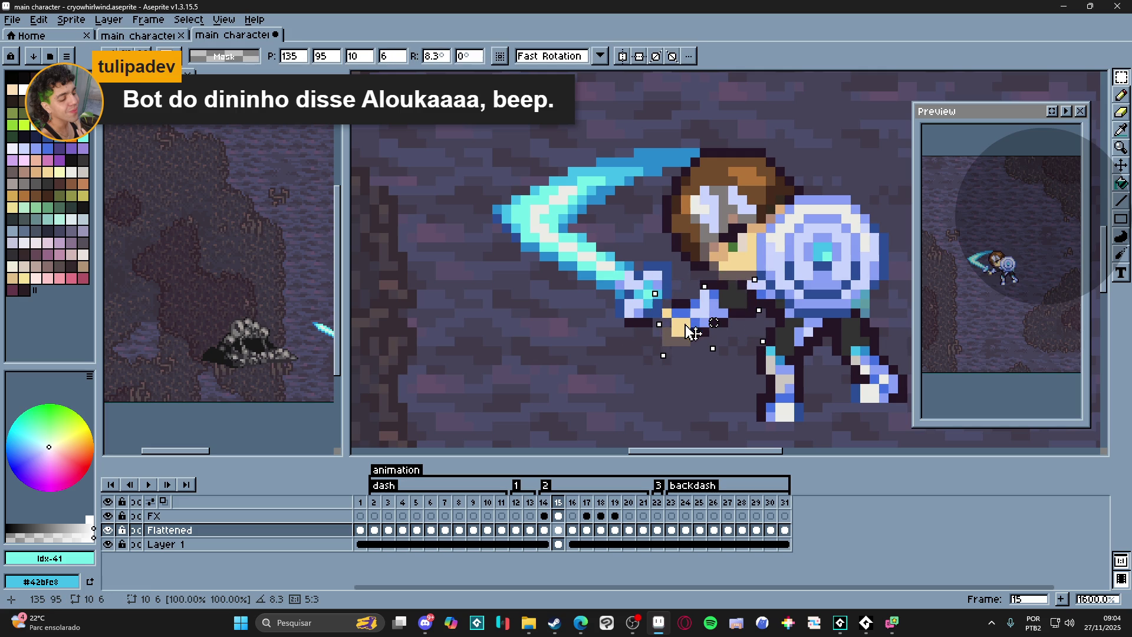
pyautogui.press('Return')
# - Back on frame 15, build a marquee selection over the sword hilt and blade
pyautogui.click(544, 503)
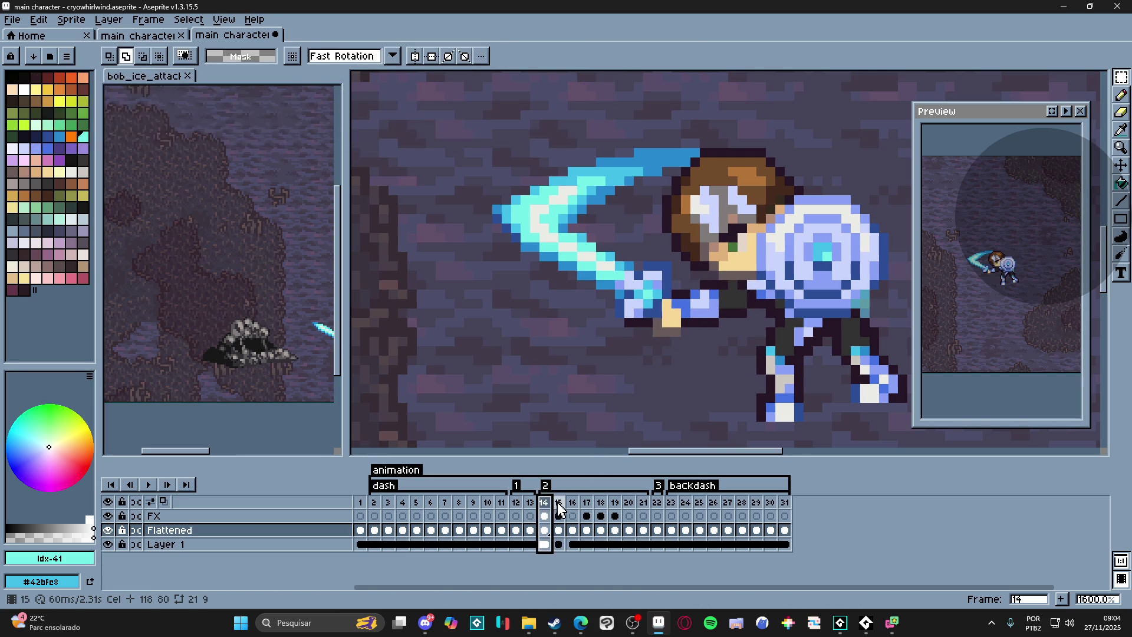
pyautogui.click(558, 503)
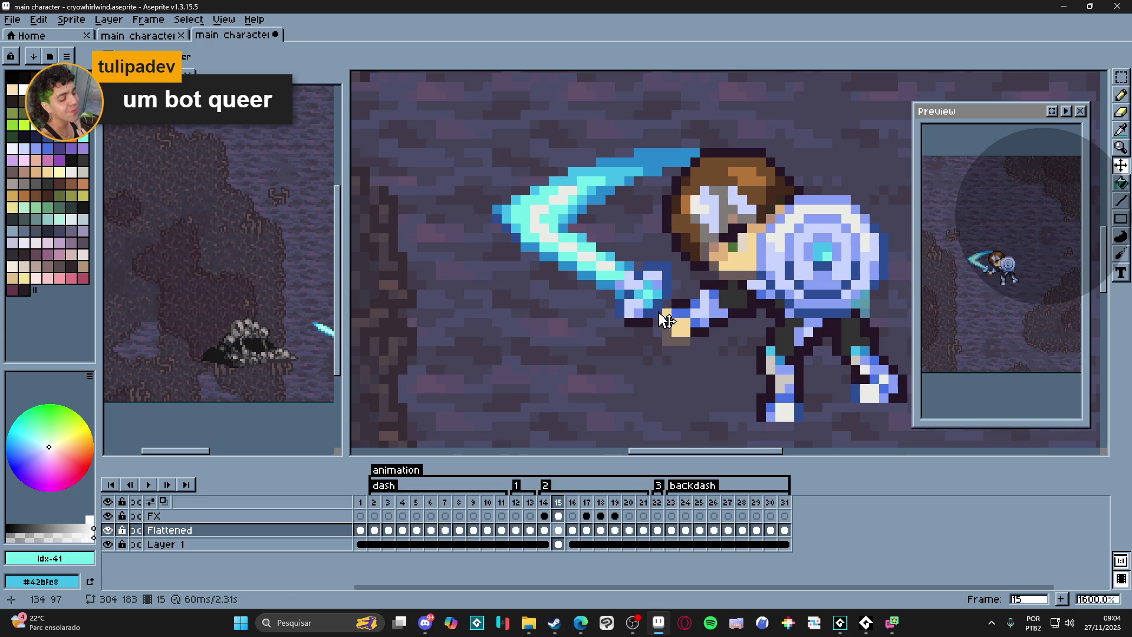
pyautogui.press('m')
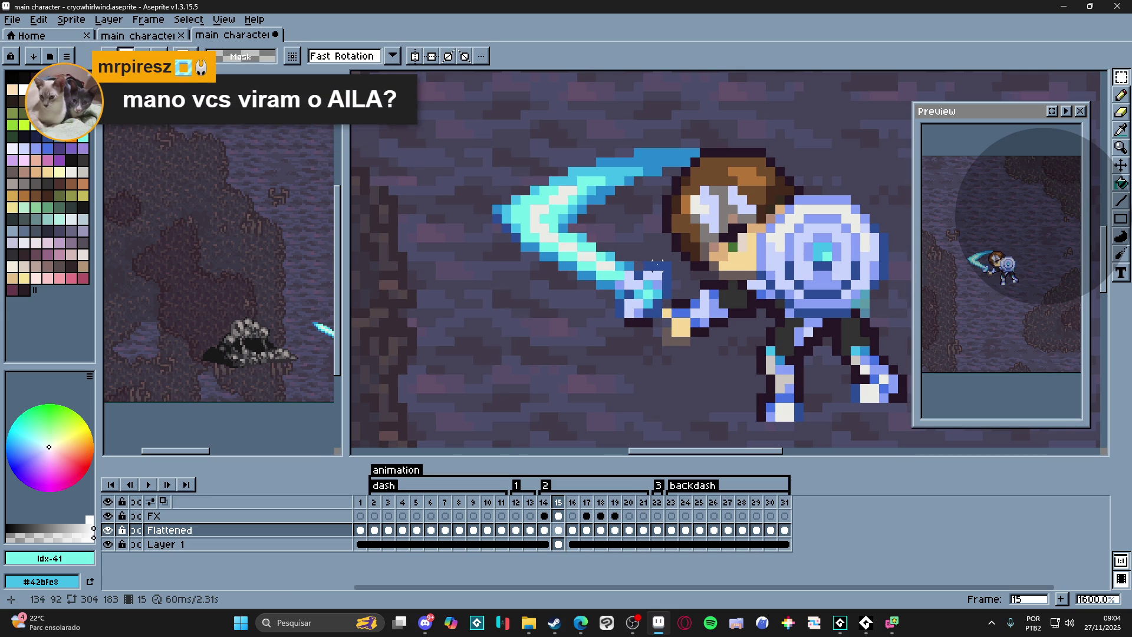
pyautogui.moveTo(665, 262)
pyautogui.mouseDown()
pyautogui.moveTo(624, 301)
pyautogui.moveTo(566, 246)
pyautogui.mouseUp()
pyautogui.moveTo(478, 189); pyautogui.dragTo(616, 309)
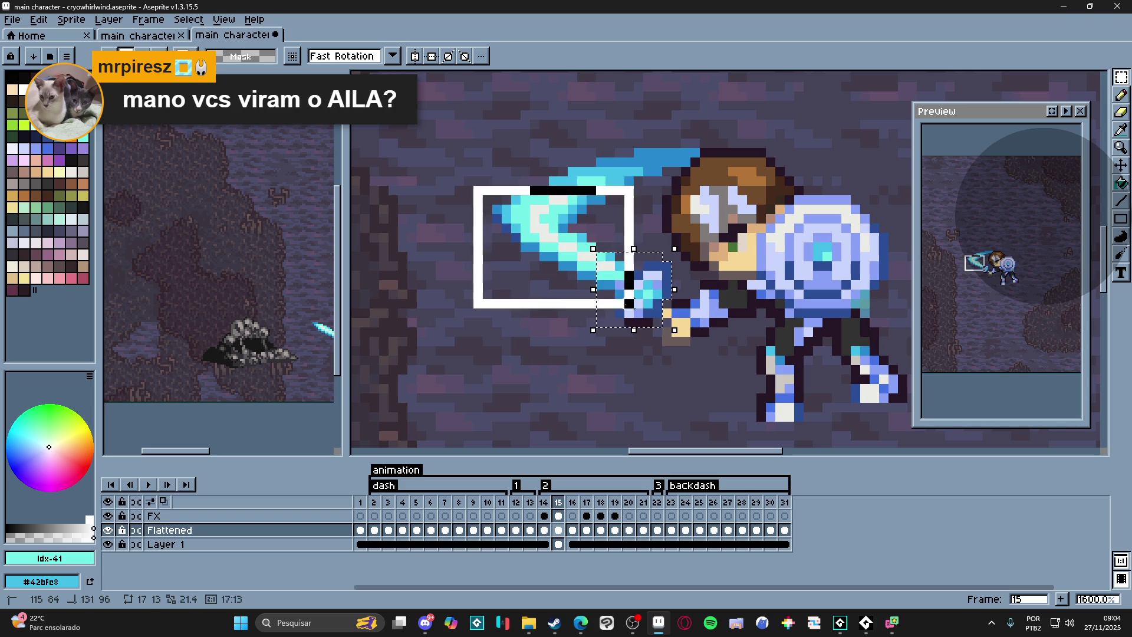
pyautogui.hotkey('ctrl', 'z')
pyautogui.moveTo(549, 221); pyautogui.dragTo(607, 309)
pyautogui.moveTo(549, 268)
pyautogui.mouseDown()
pyautogui.moveTo(498, 212)
pyautogui.moveTo(535, 251)
pyautogui.mouseUp()
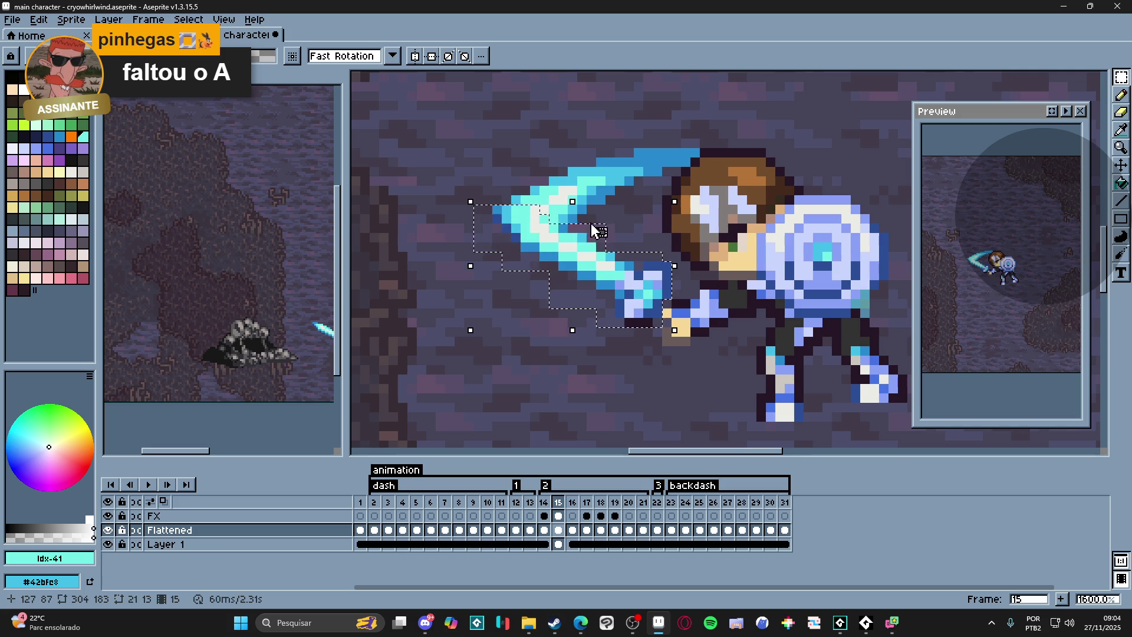
pyautogui.scroll(-1, 598, 245)
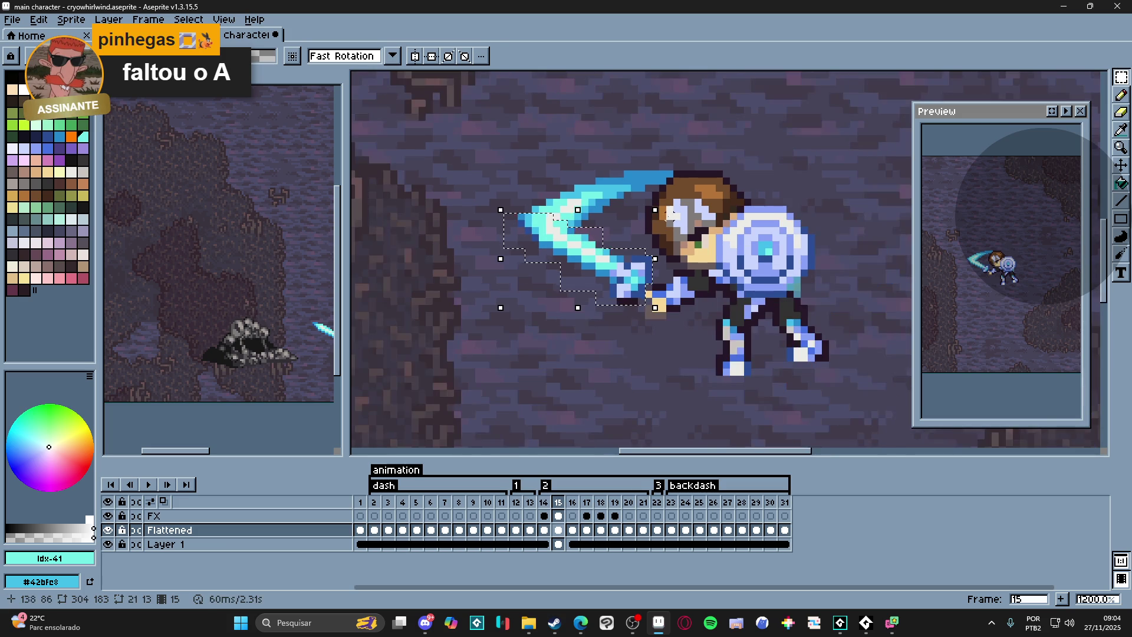
# - Tilt the selected sword slightly, lower it two pixels, apply, and step back to frame 14
pyautogui.moveTo(664, 208); pyautogui.dragTo(669, 214)
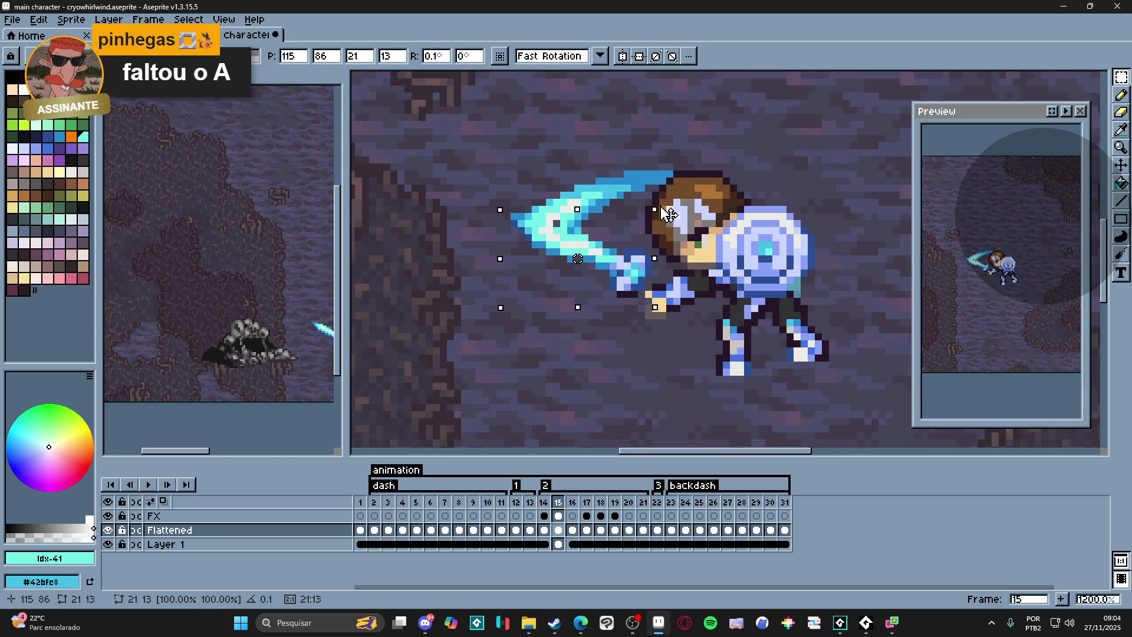
pyautogui.moveTo(611, 277); pyautogui.dragTo(625, 292)
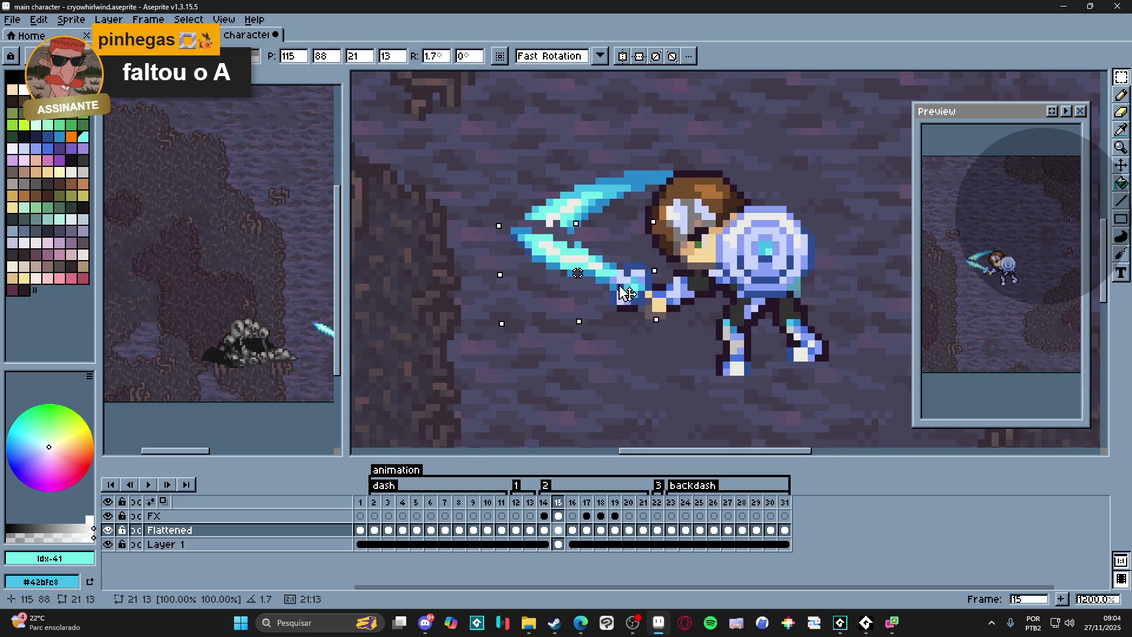
pyautogui.press('Return')
pyautogui.click(543, 504)
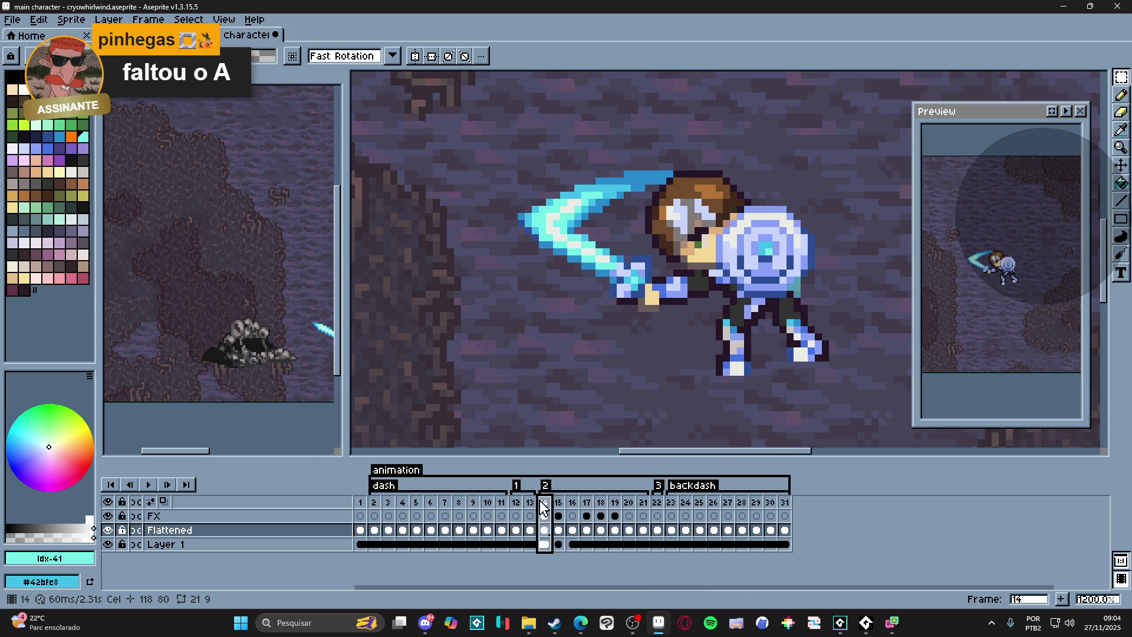
# - Return to frame 15 and select the knight's shield with the move tool
pyautogui.click(563, 504)
pyautogui.press('v')
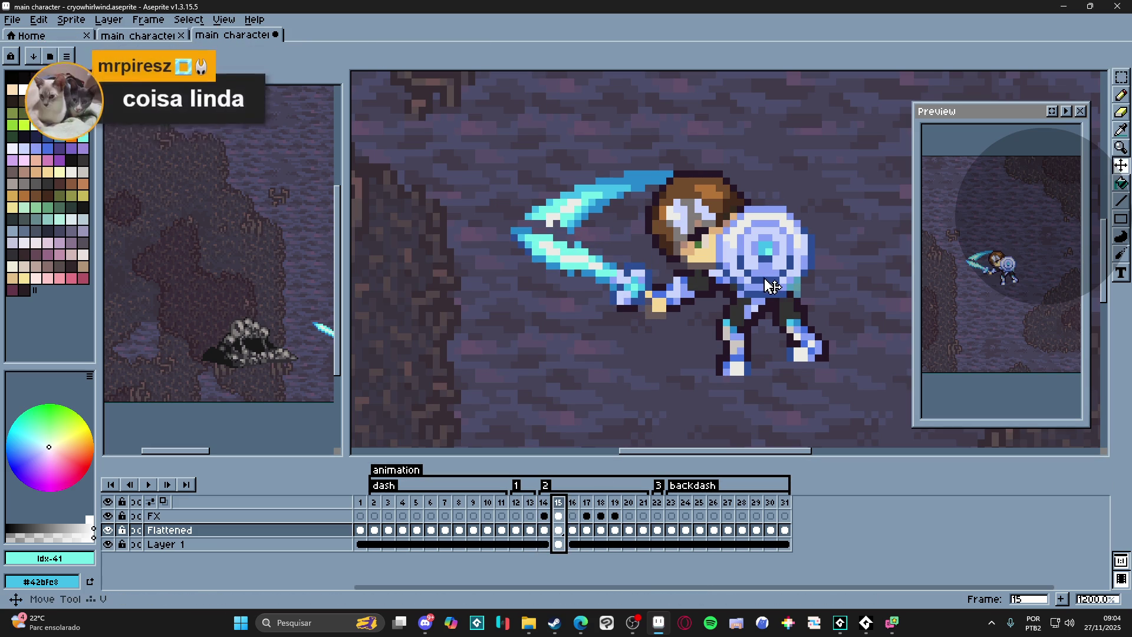
pyautogui.scroll(2, 771, 283)
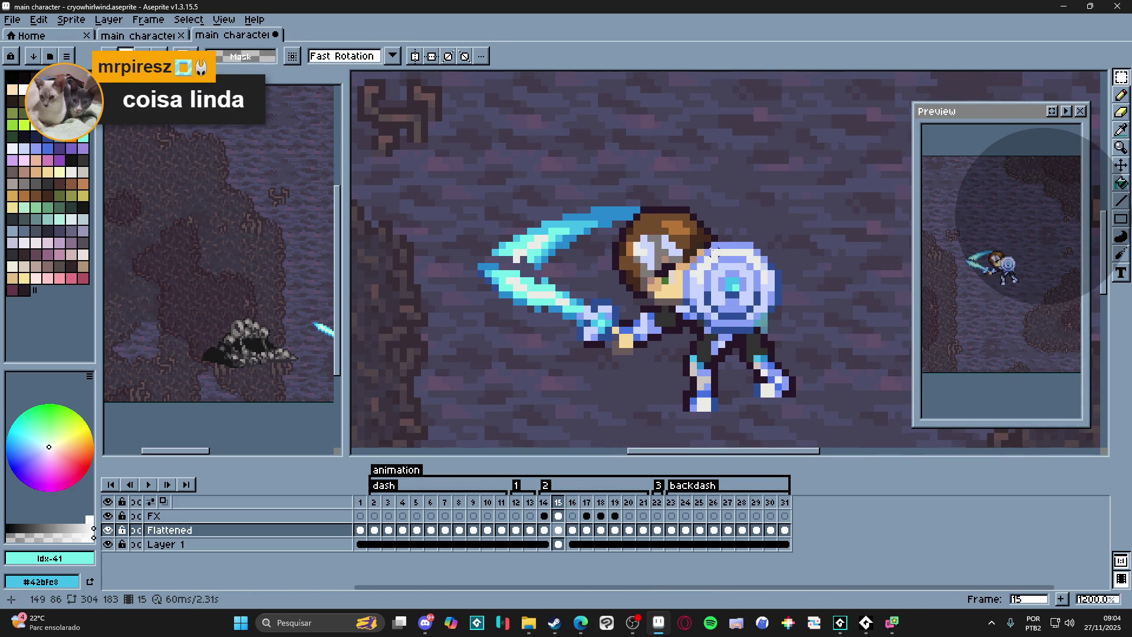
pyautogui.moveTo(715, 249); pyautogui.dragTo(750, 326)
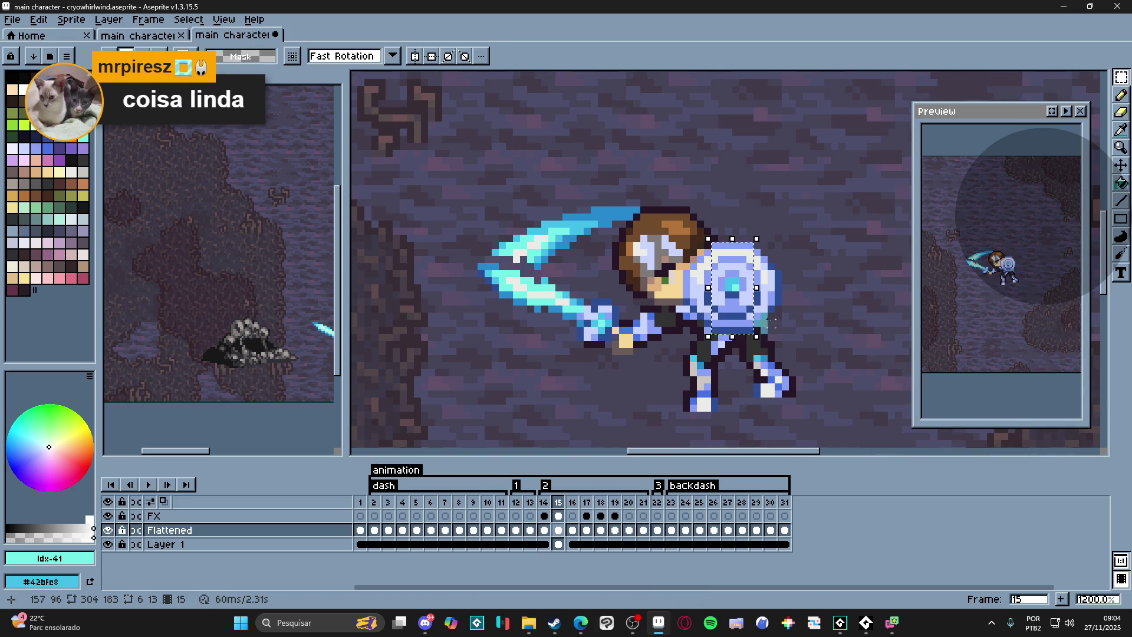
pyautogui.scroll(1, 731, 246)
pyautogui.scroll(1, 730, 247)
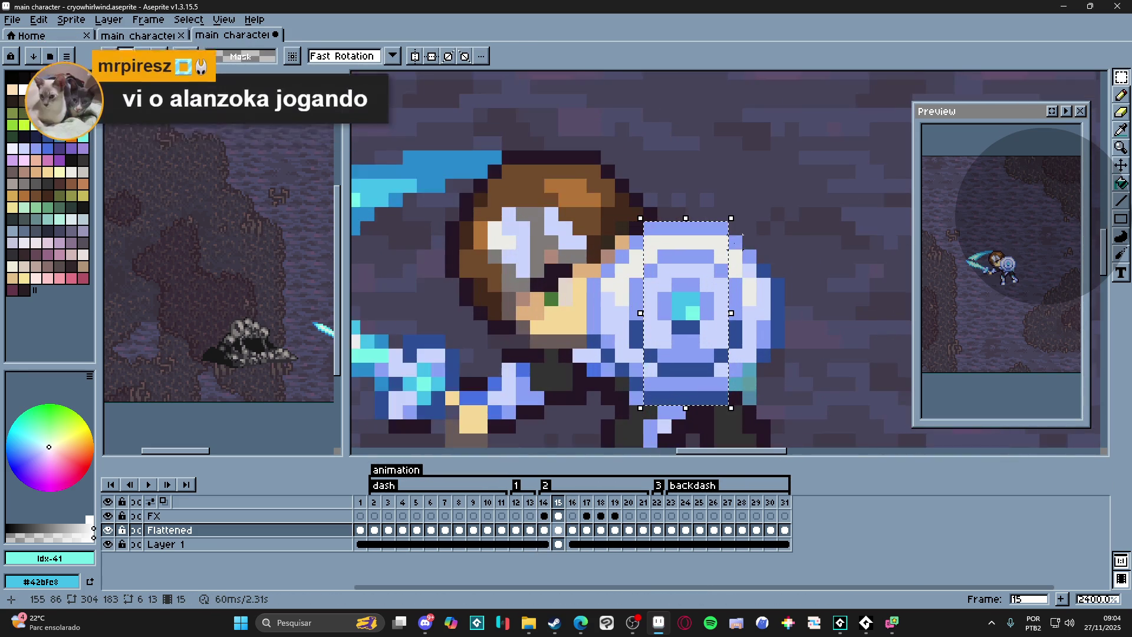
# - Stretch the shield wider toward the left, then bring the Steam store window forward
pyautogui.moveTo(747, 253)
pyautogui.mouseDown()
pyautogui.moveTo(605, 347)
pyautogui.moveTo(618, 378)
pyautogui.mouseUp()
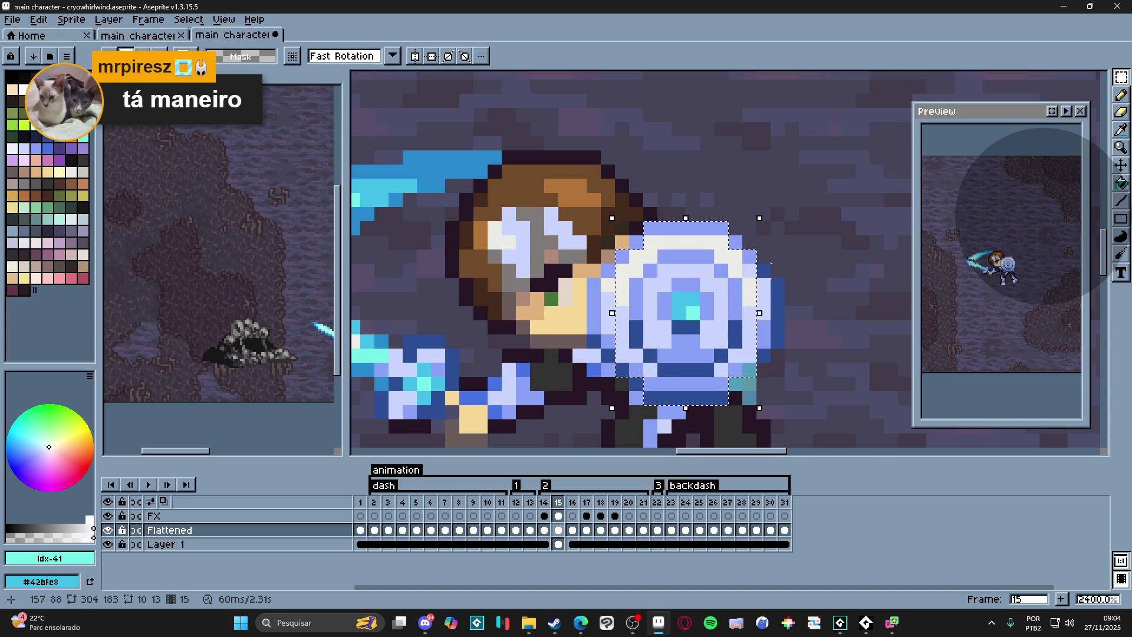
pyautogui.moveTo(770, 263); pyautogui.dragTo(779, 280)
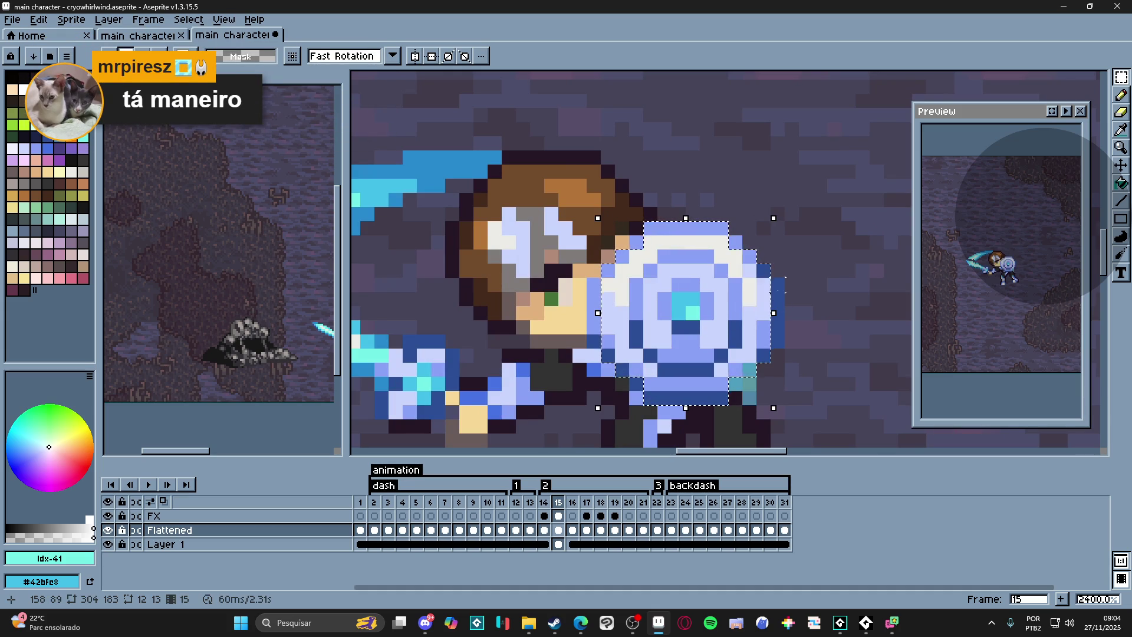
pyautogui.moveTo(779, 279); pyautogui.dragTo(779, 292)
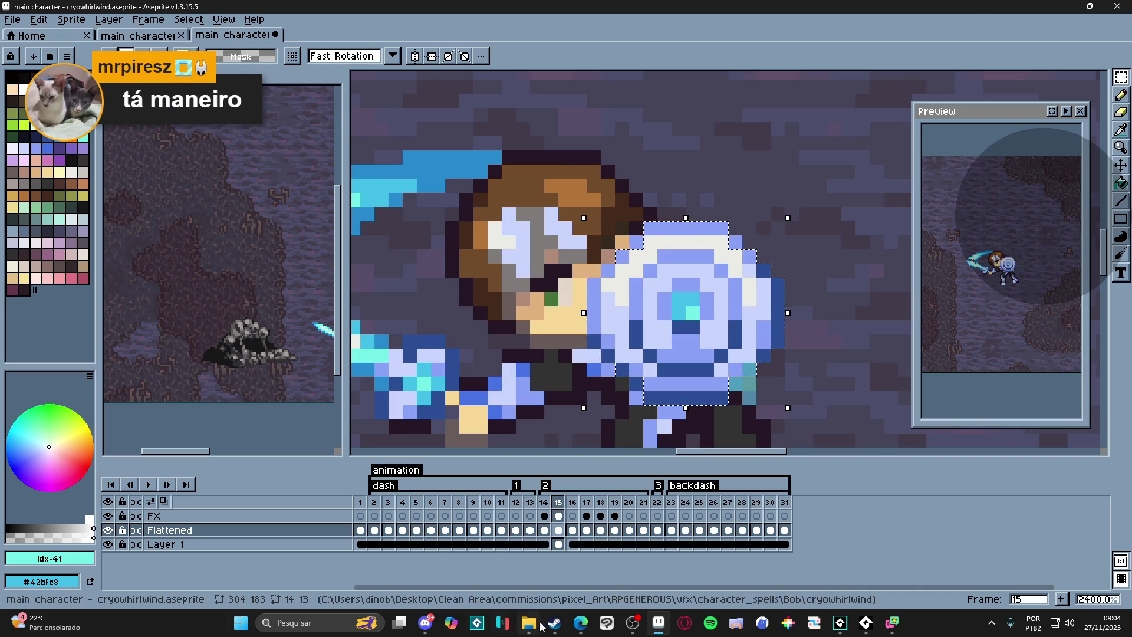
pyautogui.click(555, 623)
pyautogui.click(203, 27)
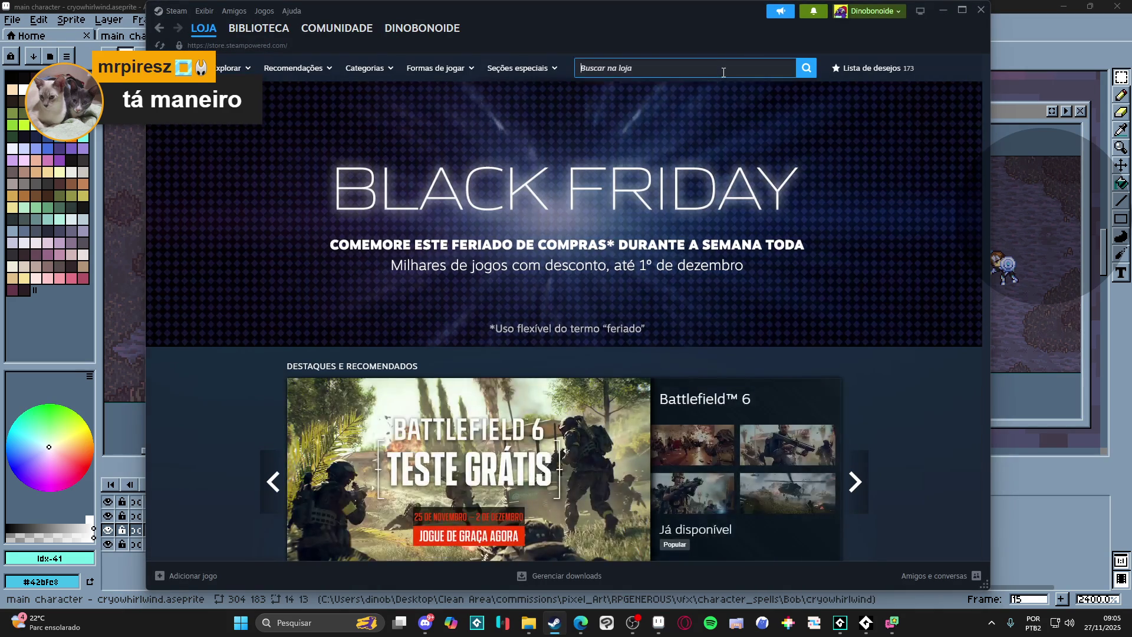
# - Search the Steam store for 'aila' and open the A.I.L.A game page
pyautogui.click(723, 71)
pyautogui.write('aila')
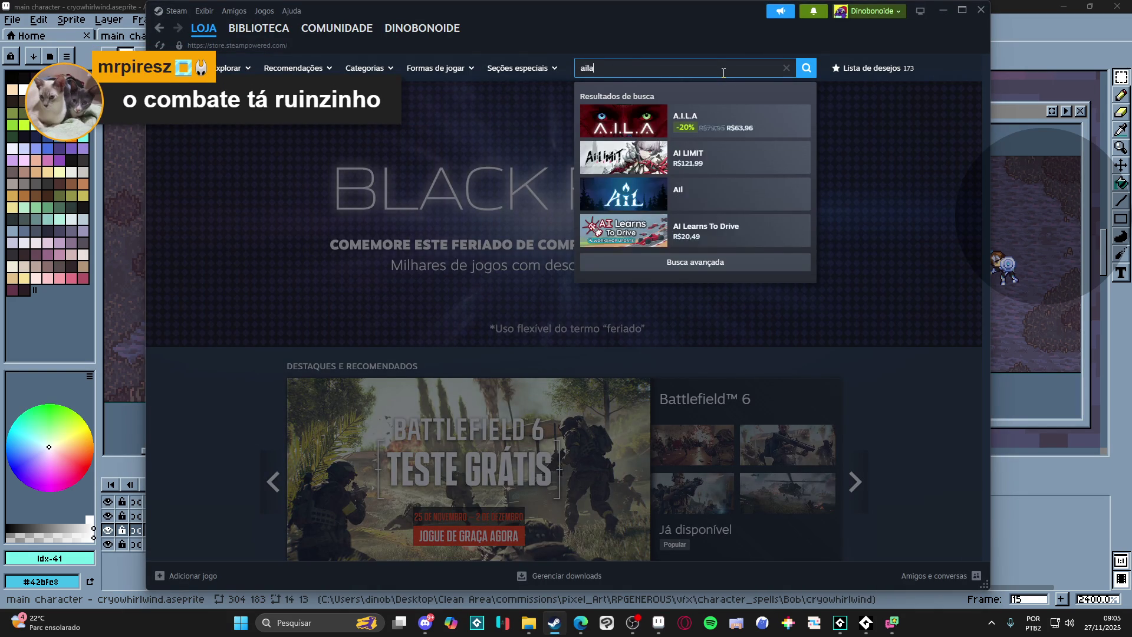
pyautogui.click(779, 122)
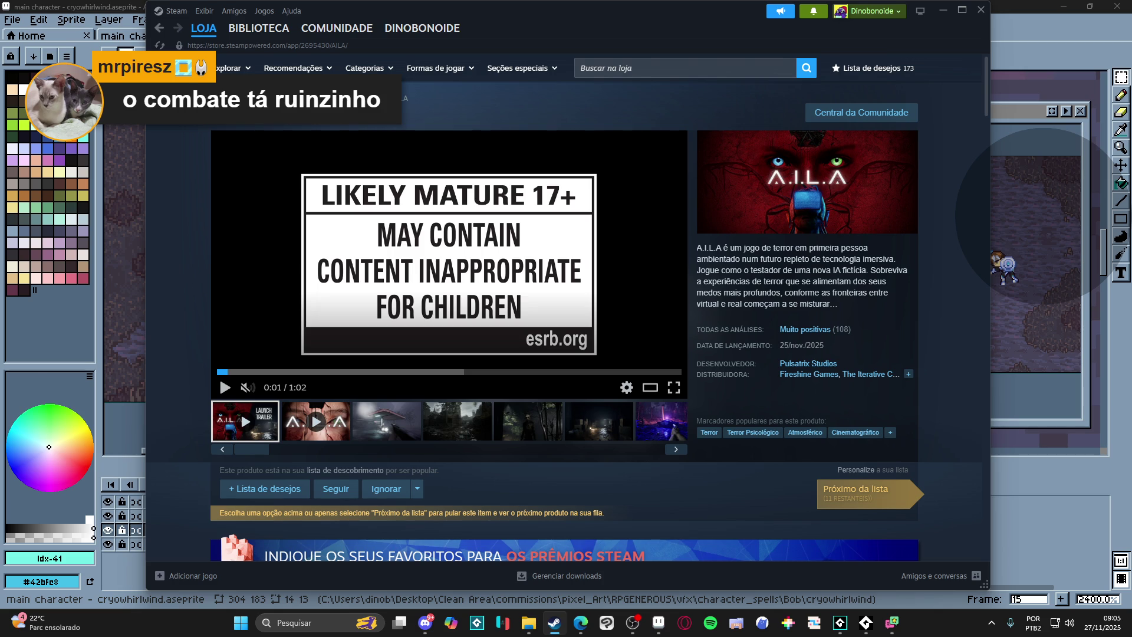
pyautogui.scroll(-3, 182, 356)
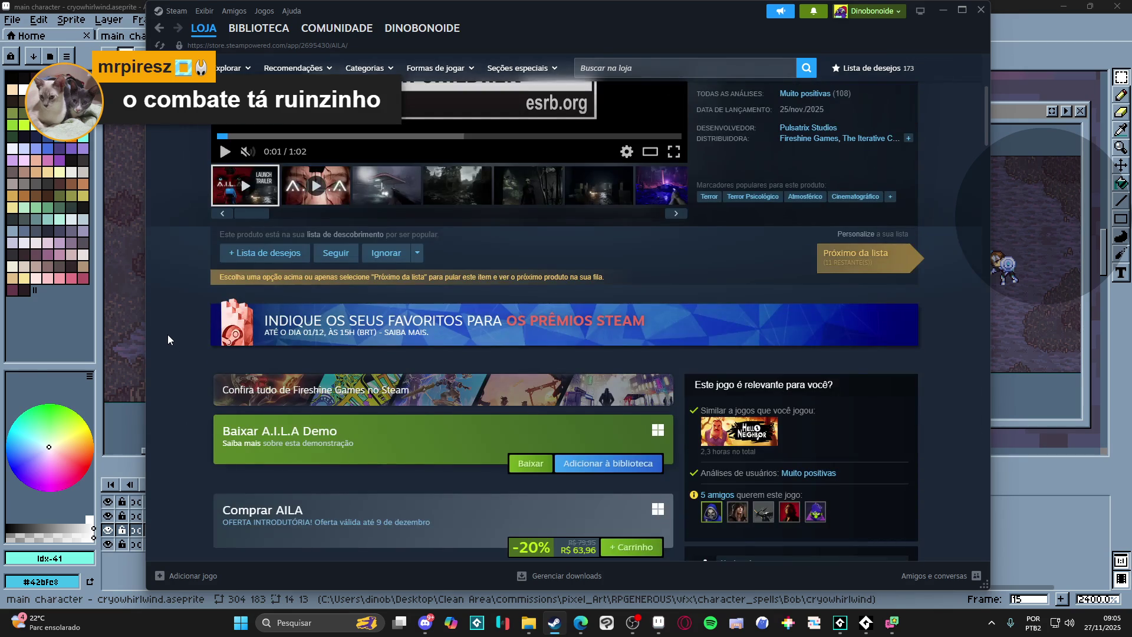
pyautogui.scroll(-2, 168, 334)
pyautogui.scroll(-2, 165, 326)
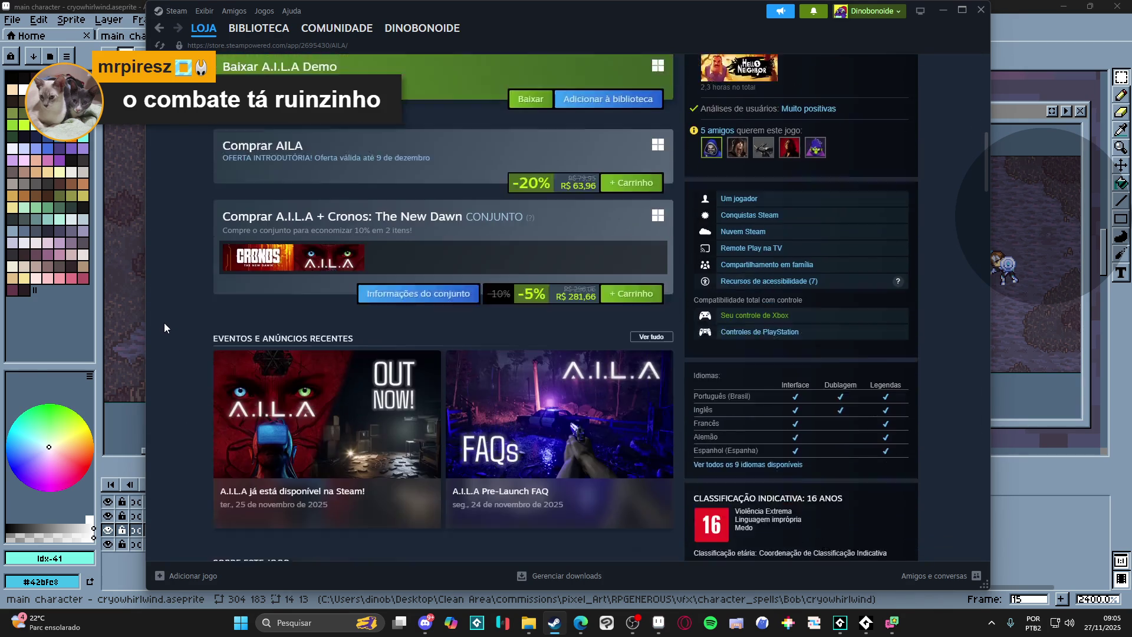
pyautogui.scroll(-3, 164, 327)
pyautogui.scroll(-3, 163, 327)
pyautogui.scroll(-3, 163, 327)
pyautogui.scroll(-5, 163, 327)
pyautogui.scroll(10, 167, 293)
pyautogui.scroll(5, 168, 268)
pyautogui.scroll(5, 168, 270)
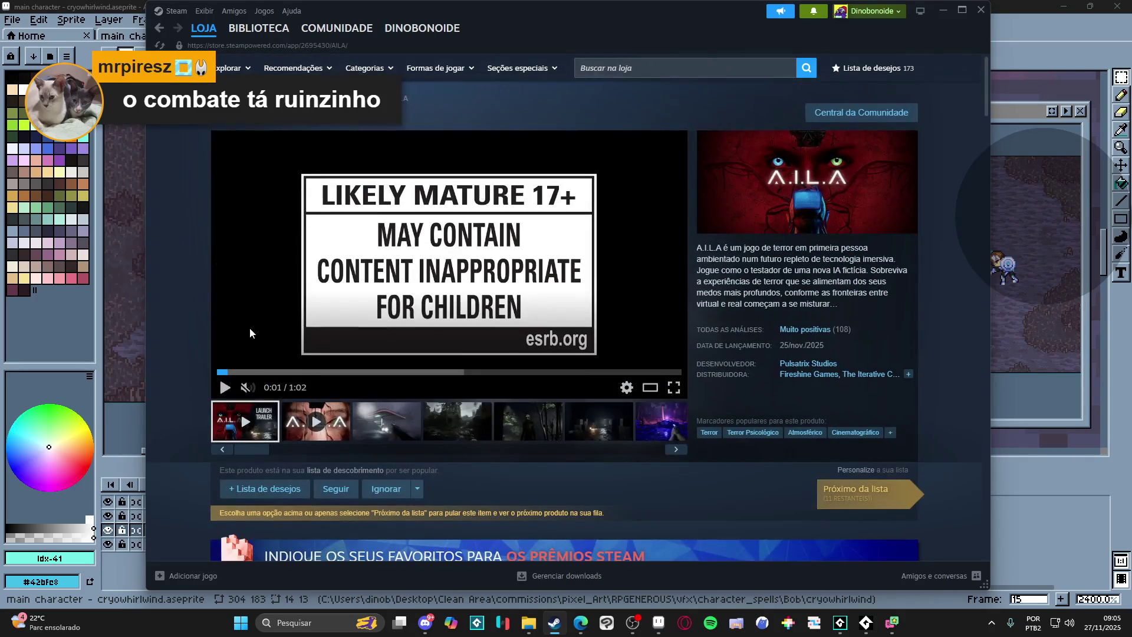
# - Enlarge the A.I.L.A launch trailer into the theatre-style viewer
pyautogui.click(650, 389)
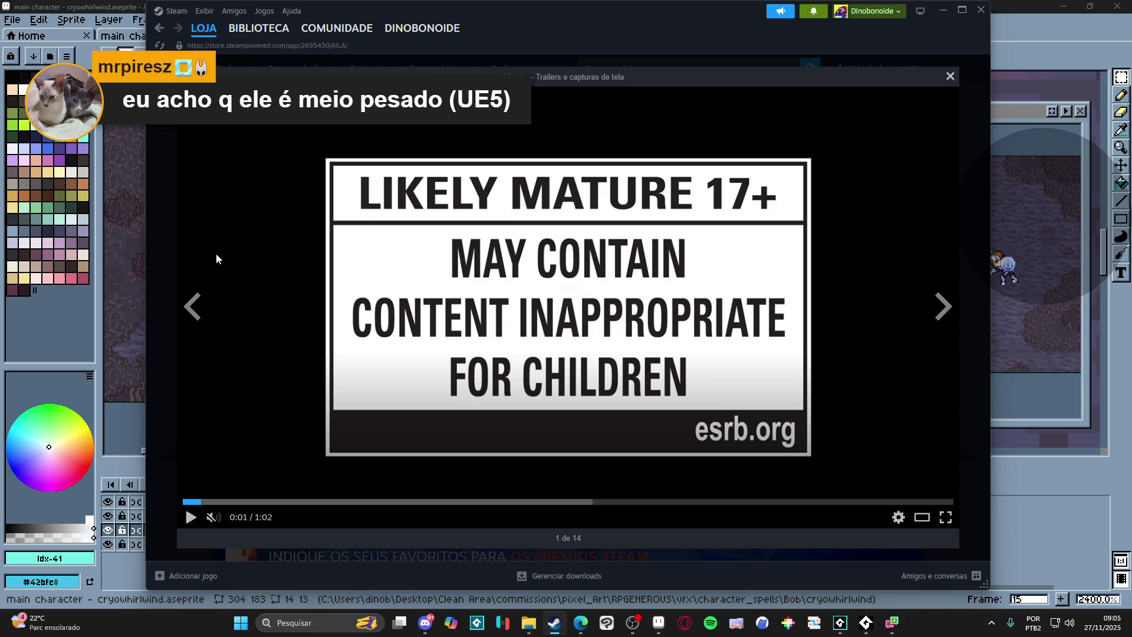
# - Play the A.I.L.A trailer in the theatre view, then close the enlarged viewer
pyautogui.click(189, 518)
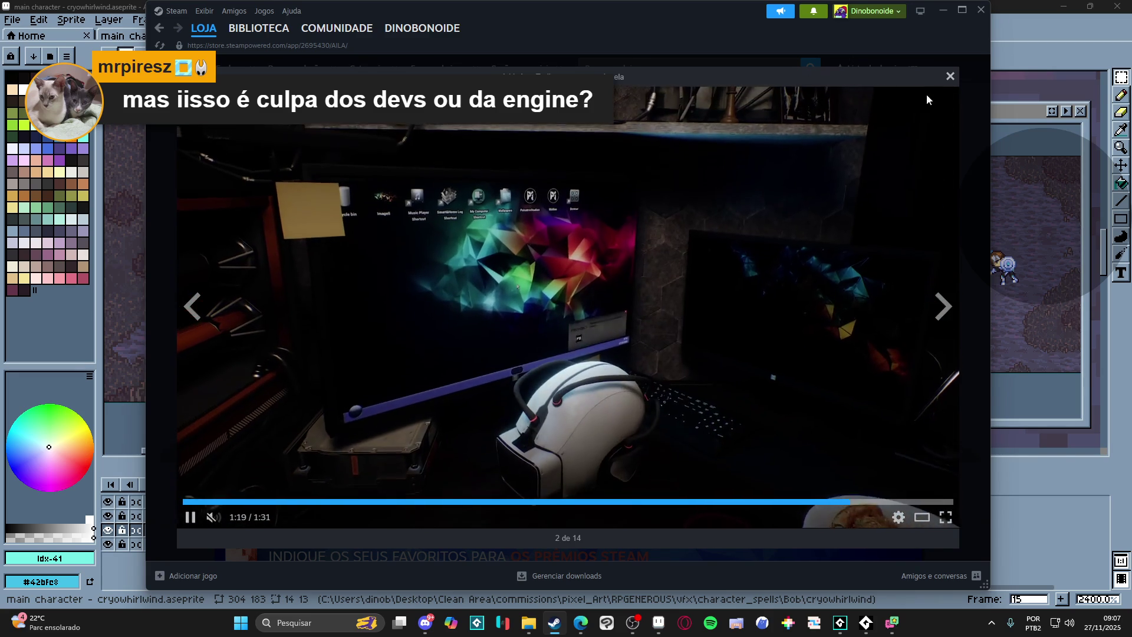
pyautogui.click(951, 80)
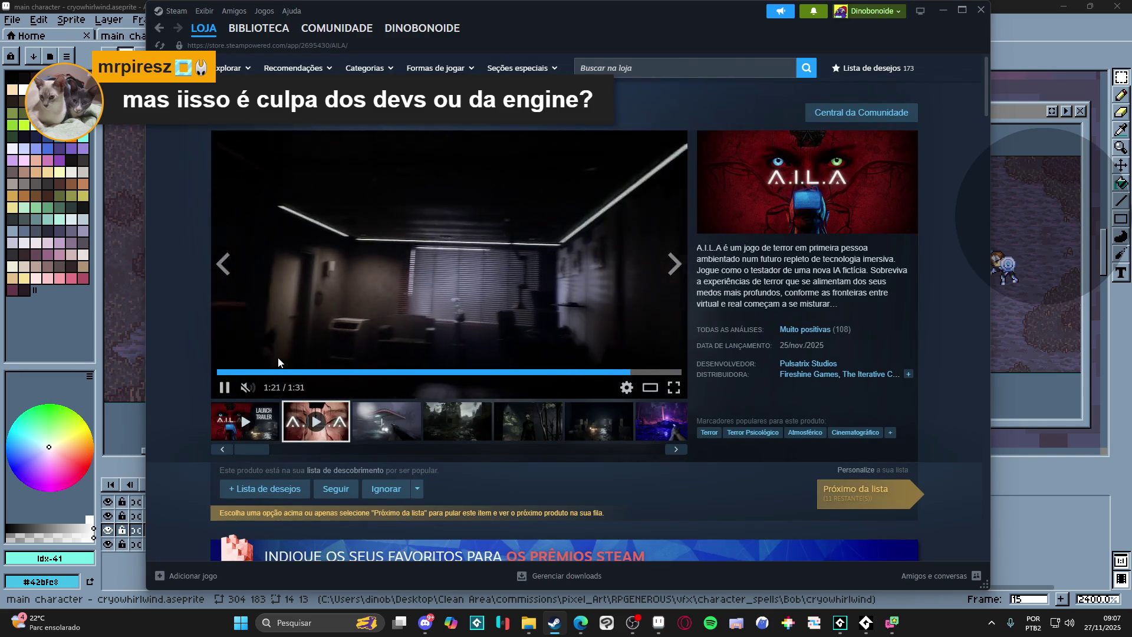
# - Pause the trailer and advance through the screenshot strip from the gas-station image
pyautogui.click(224, 386)
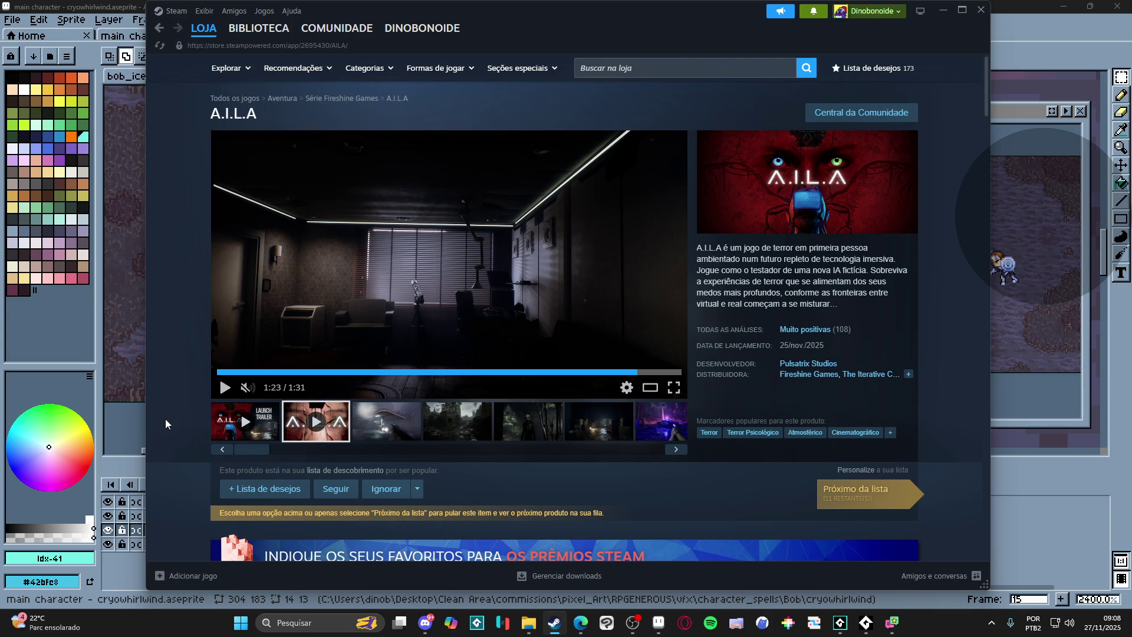
pyautogui.click(378, 422)
pyautogui.click(673, 270)
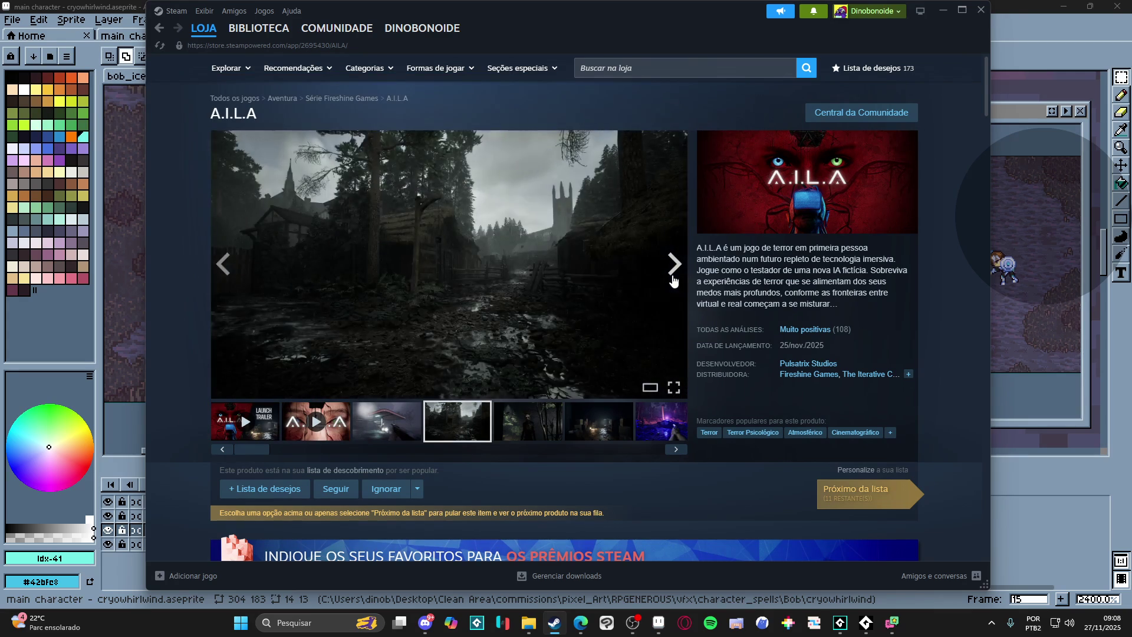
pyautogui.click(673, 269)
pyautogui.click(672, 265)
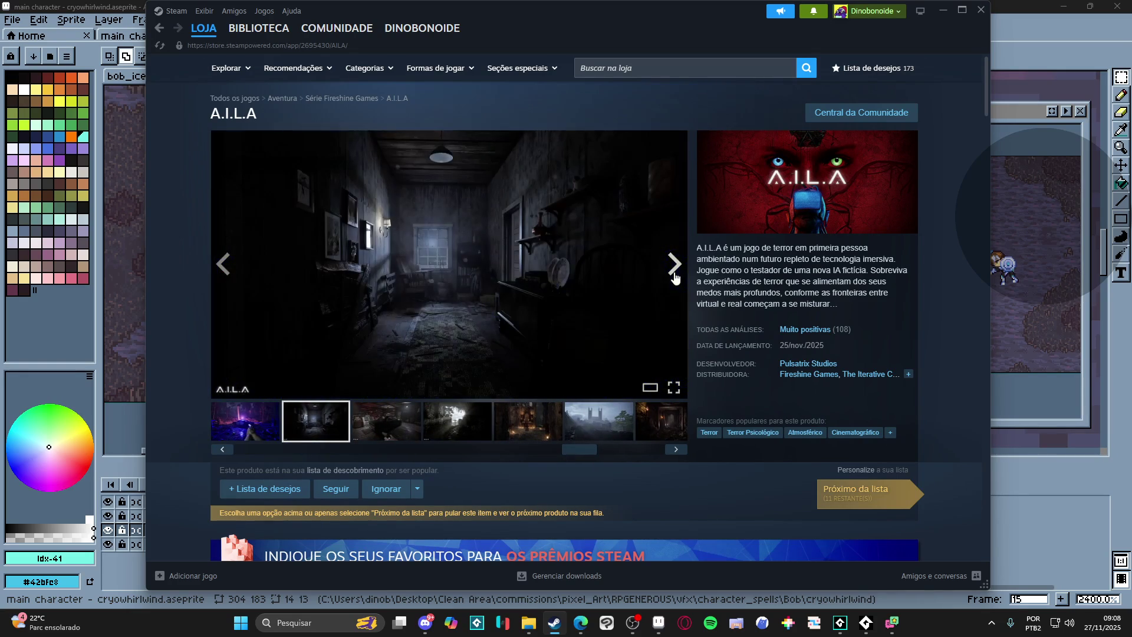
# - Enlarge the dark hallway screenshot, step to the last of 14, and close the viewer
pyautogui.click(556, 294)
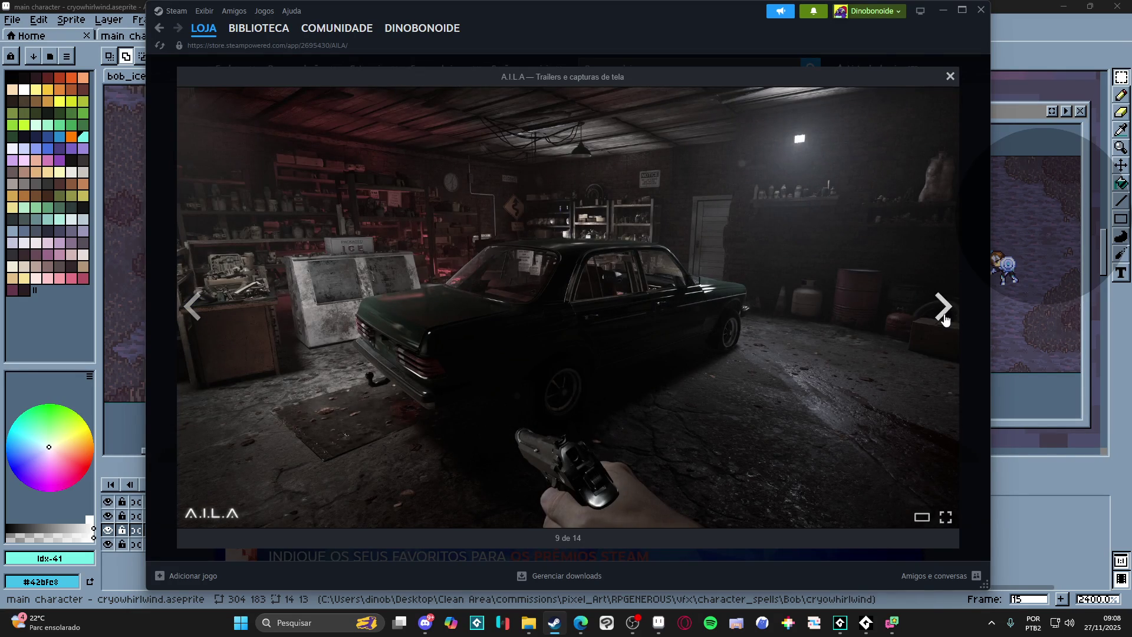
pyautogui.click(945, 321)
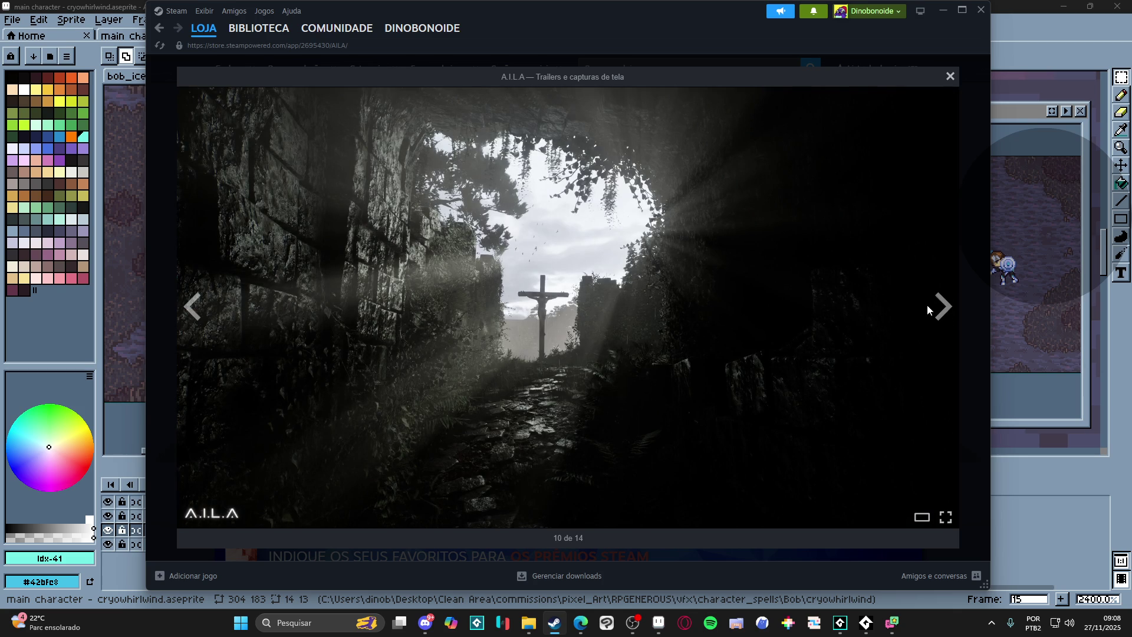
pyautogui.click(942, 310)
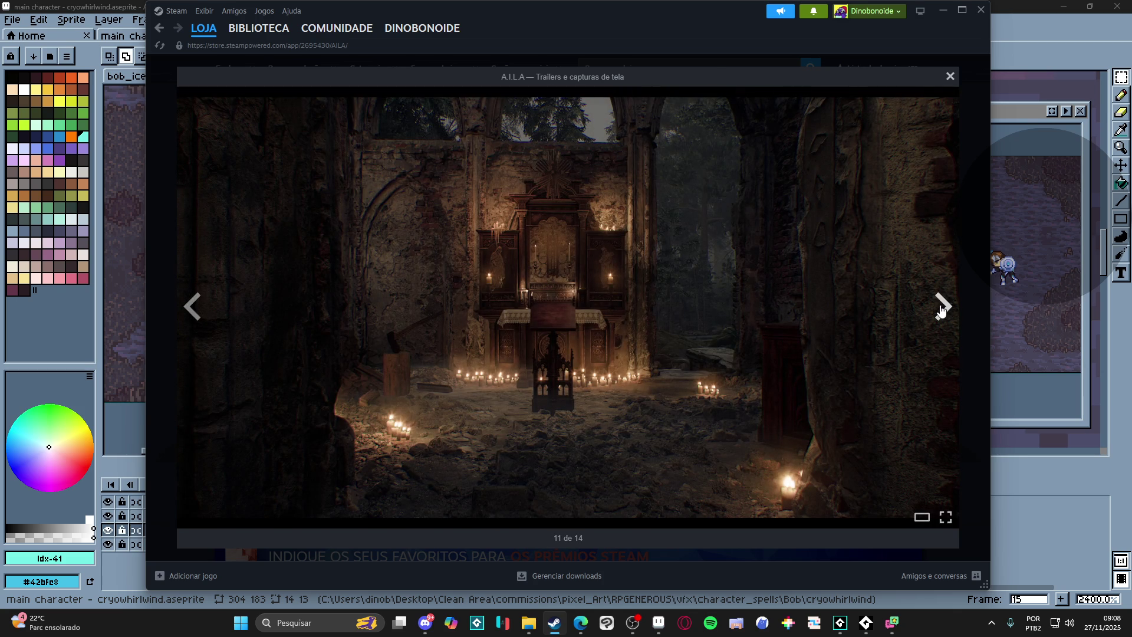
pyautogui.click(942, 310)
pyautogui.click(942, 310)
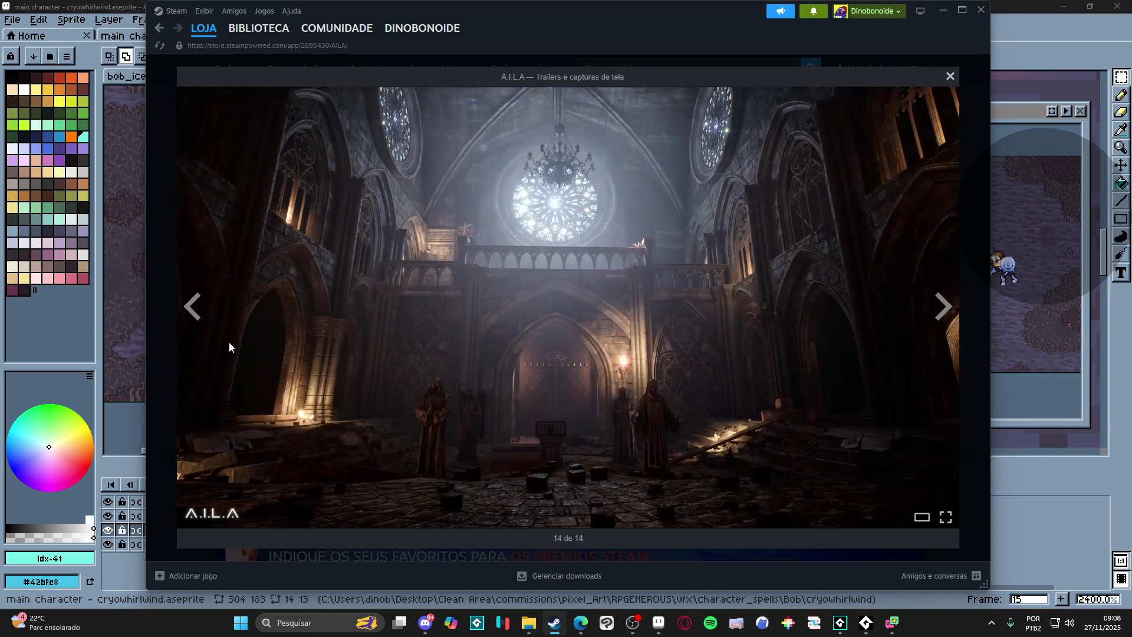
pyautogui.click(161, 385)
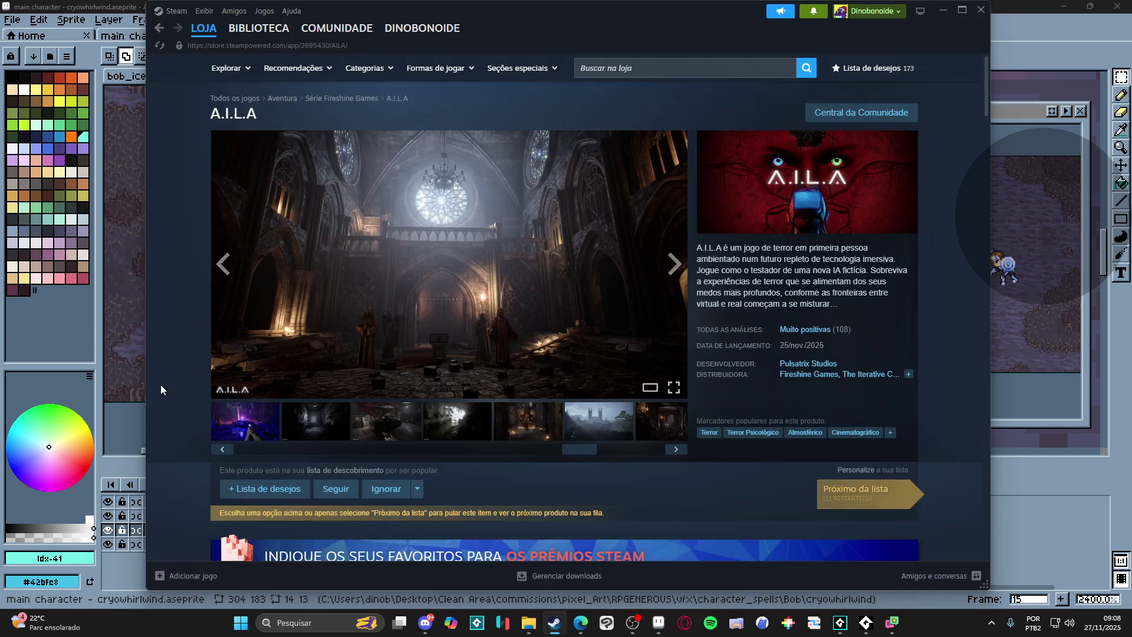
# - Flip through the gallery thumbnails to the strip's end, then back to the night scene and village shots
pyautogui.click(566, 432)
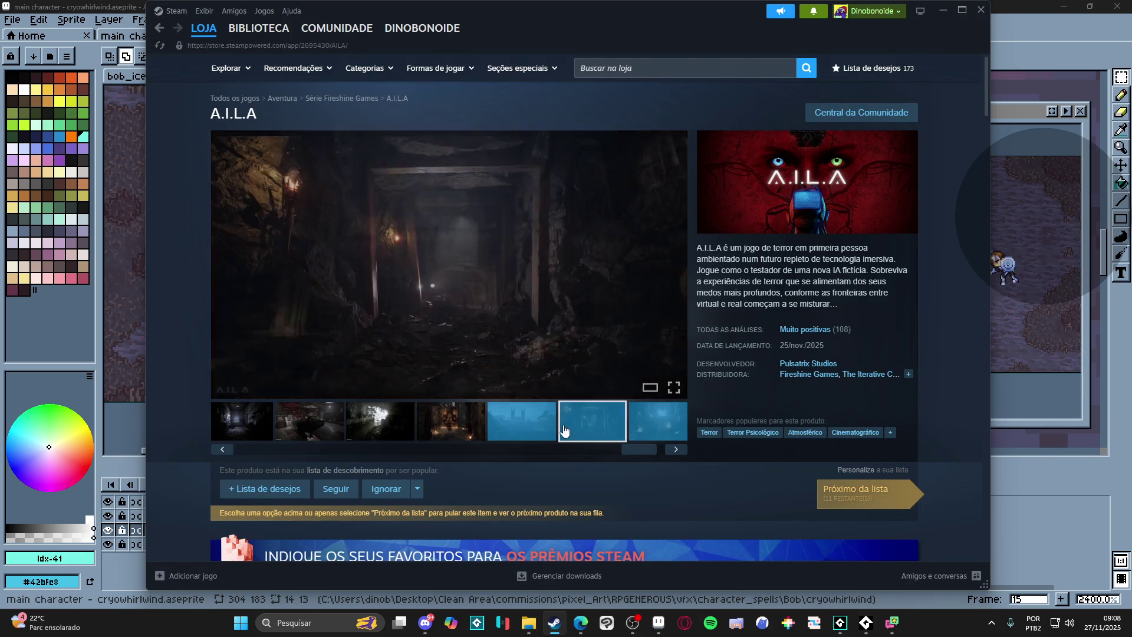
pyautogui.click(554, 430)
pyautogui.click(593, 422)
pyautogui.click(655, 421)
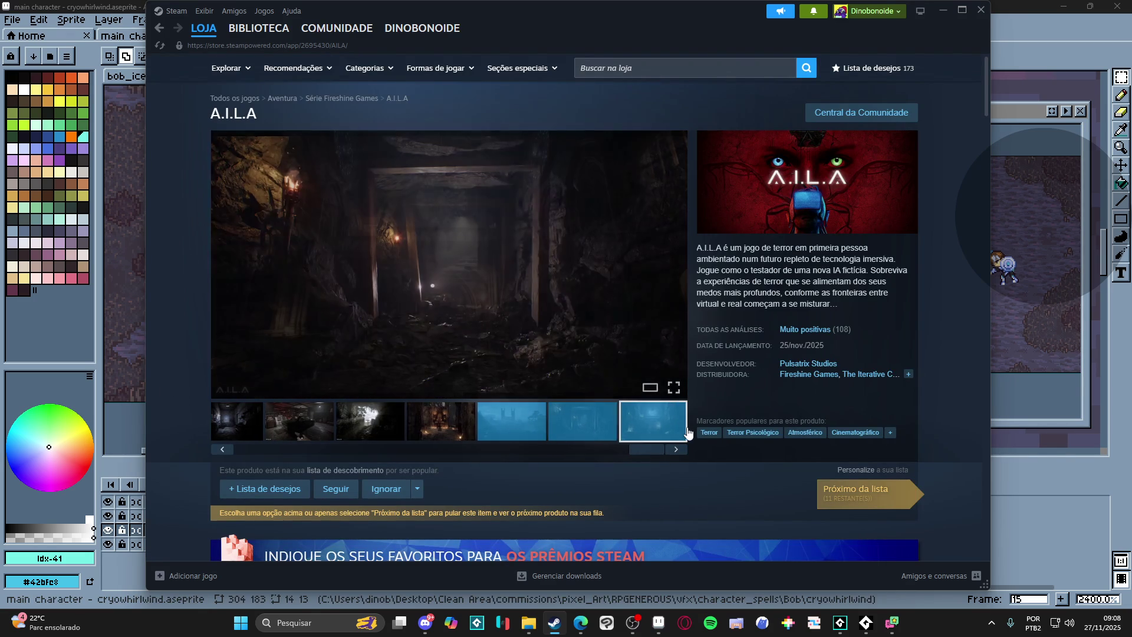
pyautogui.moveTo(629, 451); pyautogui.dragTo(399, 454)
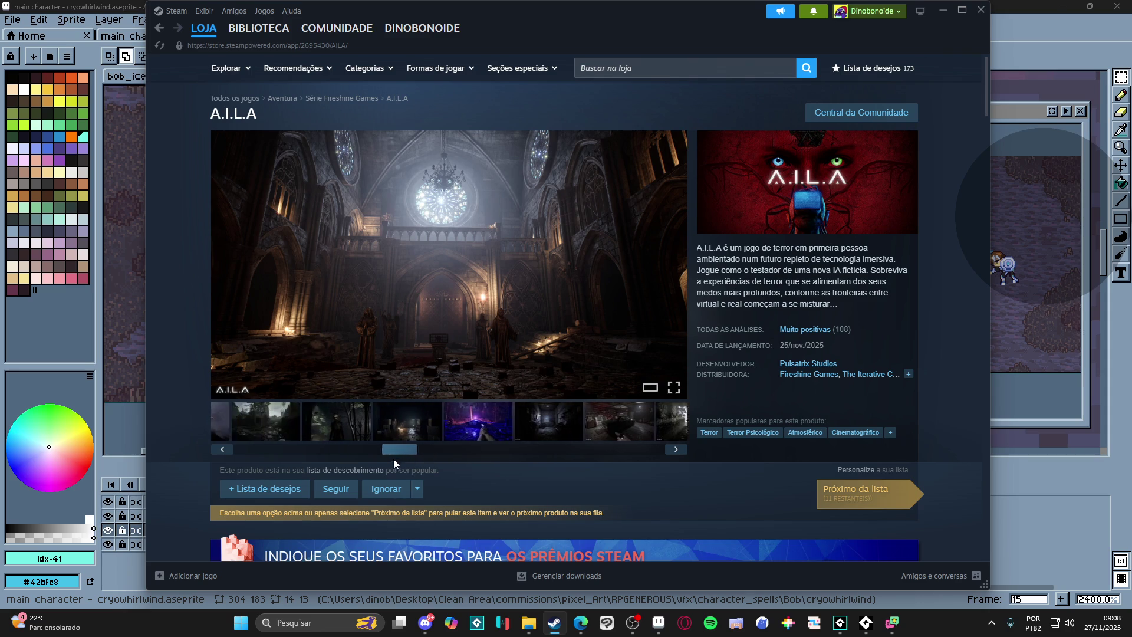
pyautogui.click(499, 440)
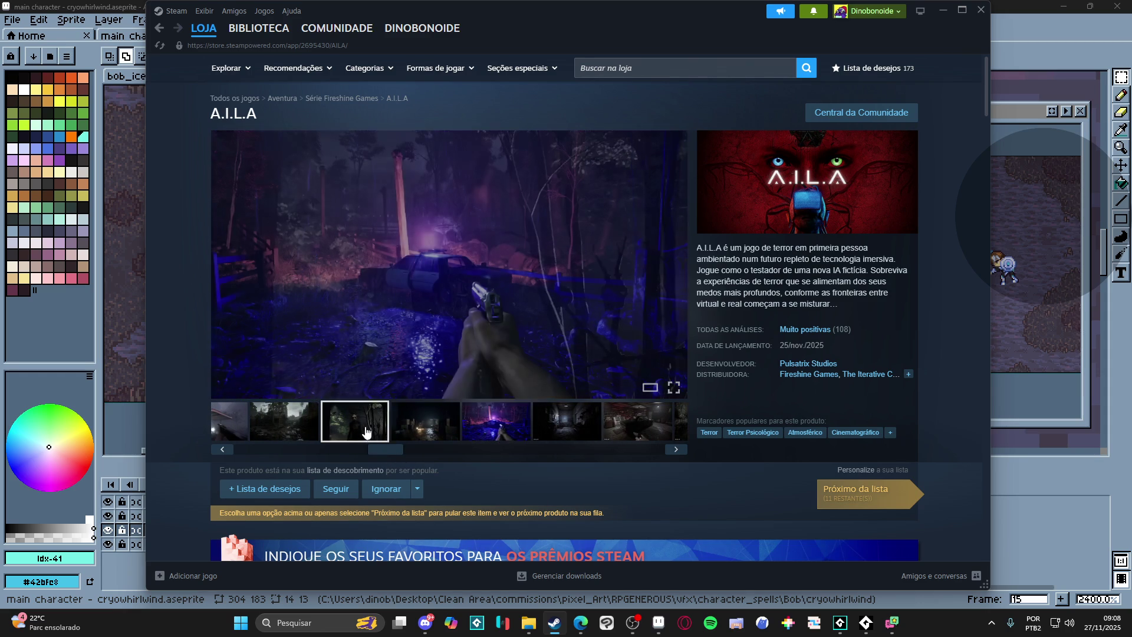
pyautogui.click(353, 422)
pyautogui.click(285, 422)
pyautogui.moveTo(374, 452)
pyautogui.mouseDown()
pyautogui.moveTo(313, 463)
pyautogui.moveTo(345, 451)
pyautogui.mouseUp()
# - View the gas station, dark forest, creature, dark room, police car and corridor screenshots
pyautogui.click(318, 442)
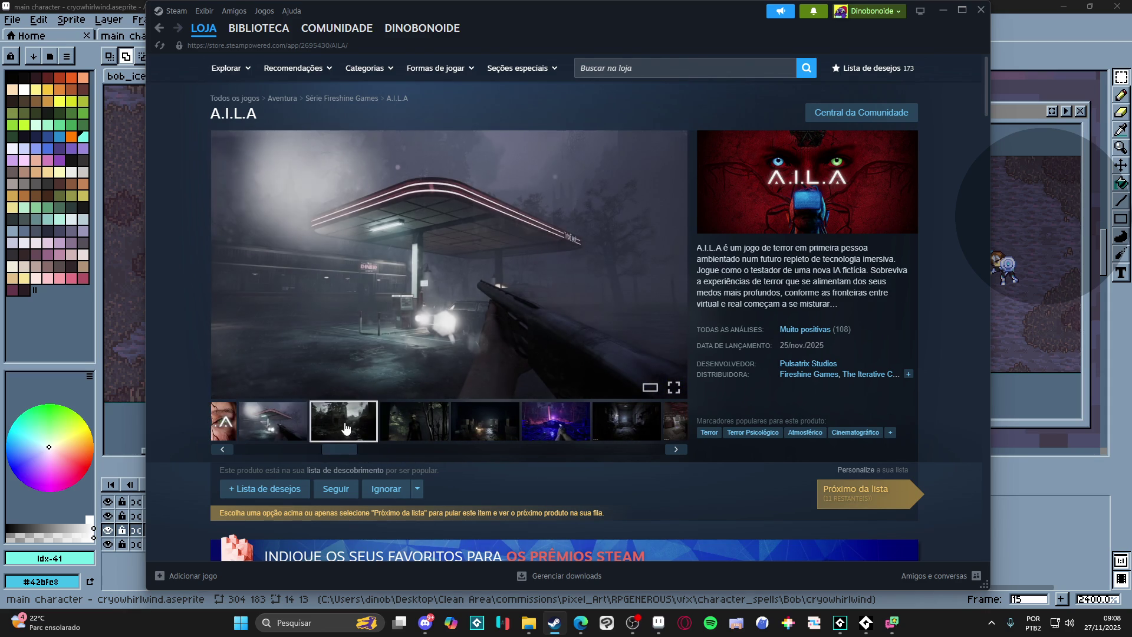
pyautogui.click(416, 429)
pyautogui.click(481, 432)
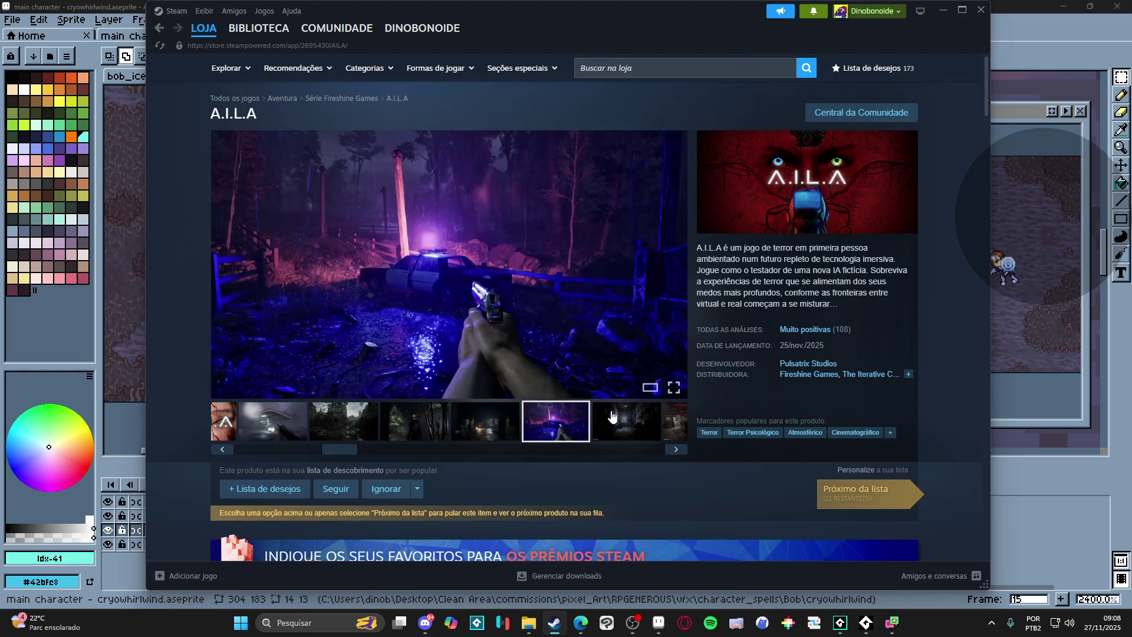
pyautogui.click(420, 426)
pyautogui.click(486, 433)
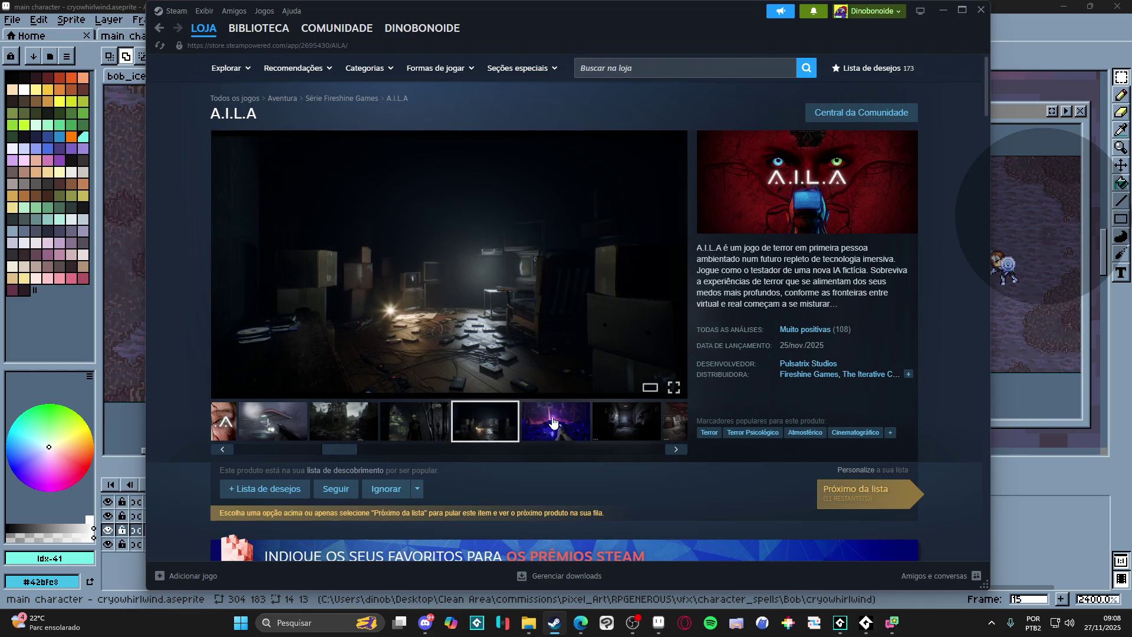
pyautogui.click(552, 424)
pyautogui.click(627, 422)
pyautogui.click(416, 424)
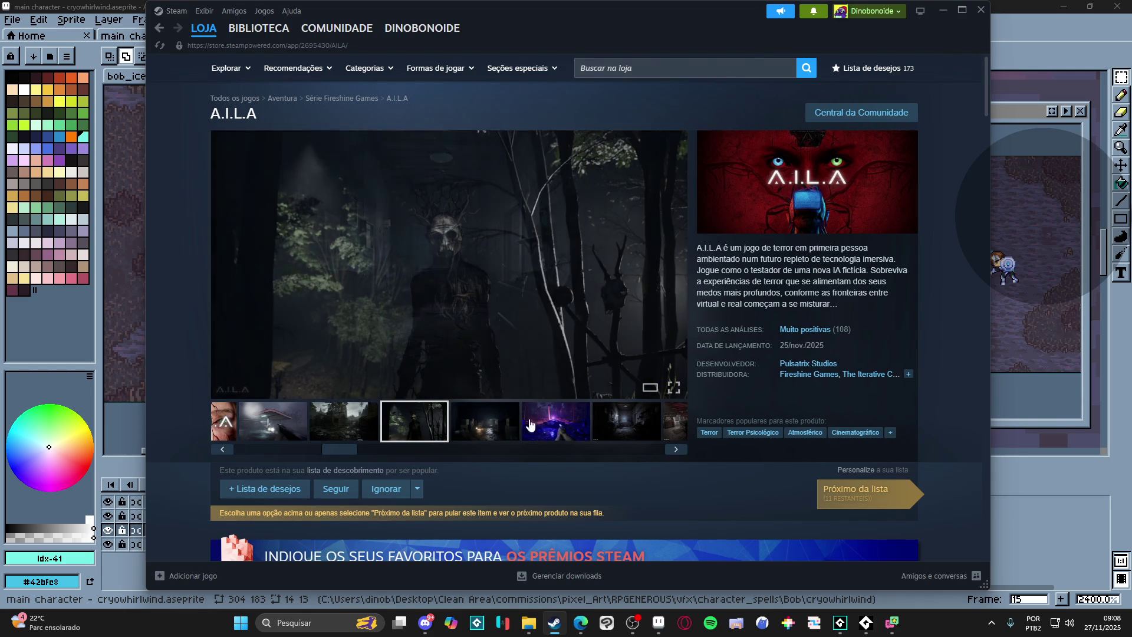
# - Scroll the strip further to the garage, church interior, castle and final cathedral screenshots
pyautogui.click(423, 447)
pyautogui.click(494, 436)
pyautogui.click(590, 424)
pyautogui.moveTo(450, 448); pyautogui.dragTo(557, 447)
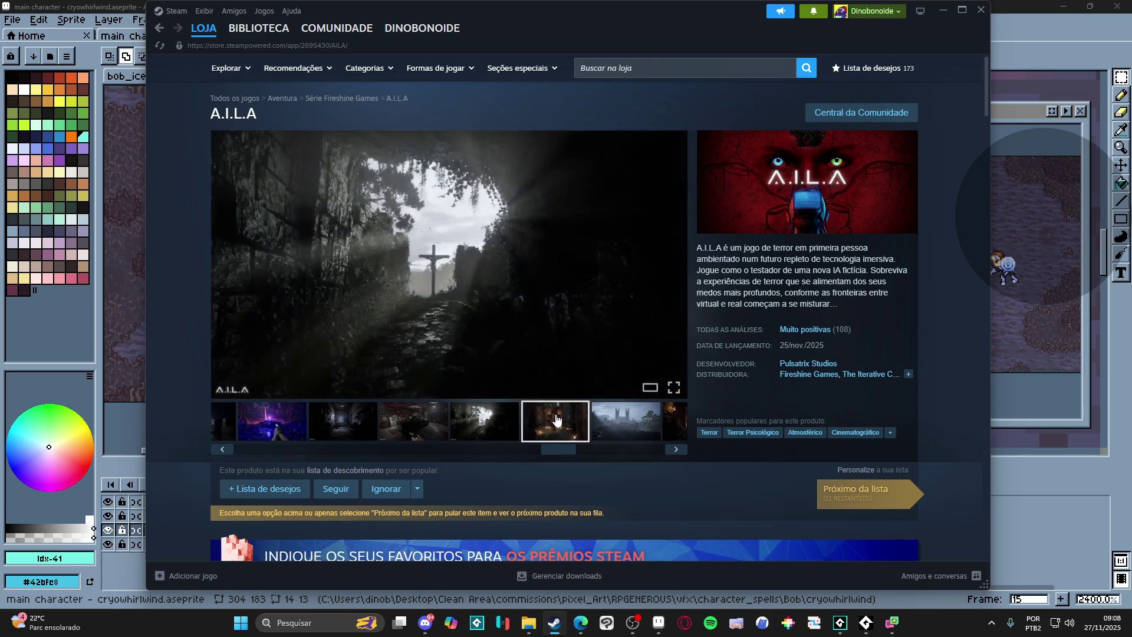
pyautogui.click(556, 421)
pyautogui.click(602, 450)
pyautogui.click(609, 453)
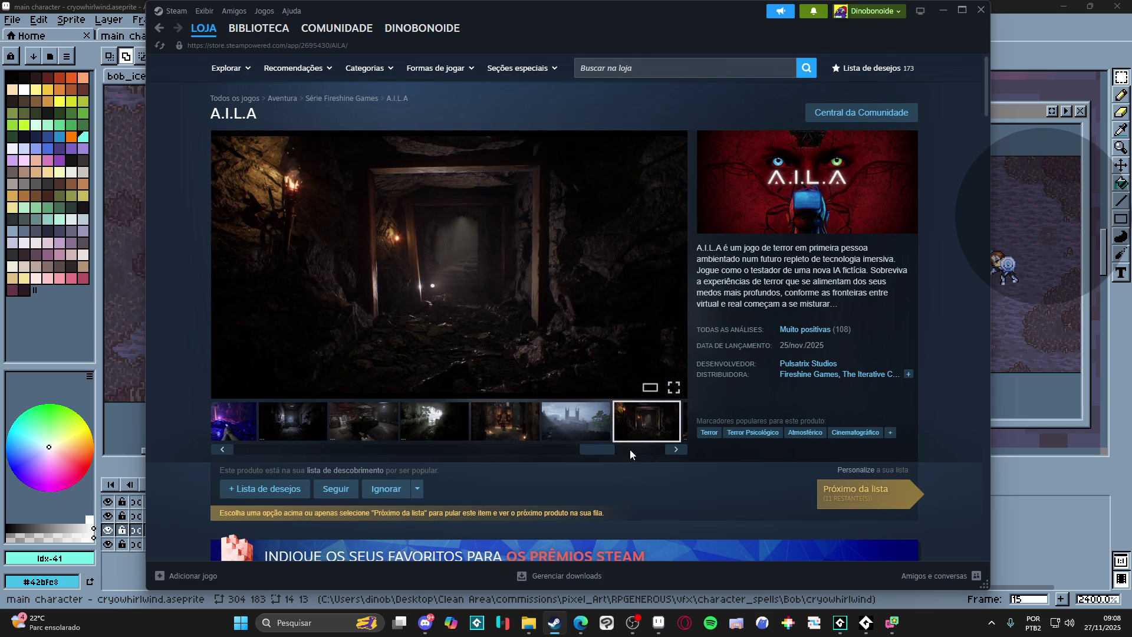
pyautogui.click(631, 454)
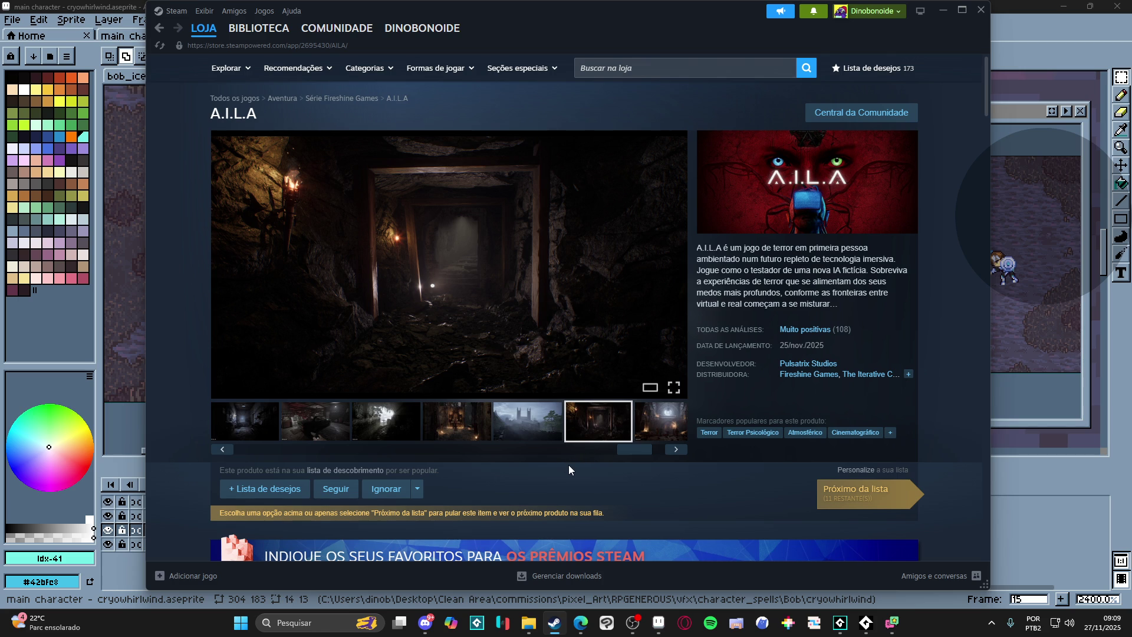
pyautogui.moveTo(448, 264)
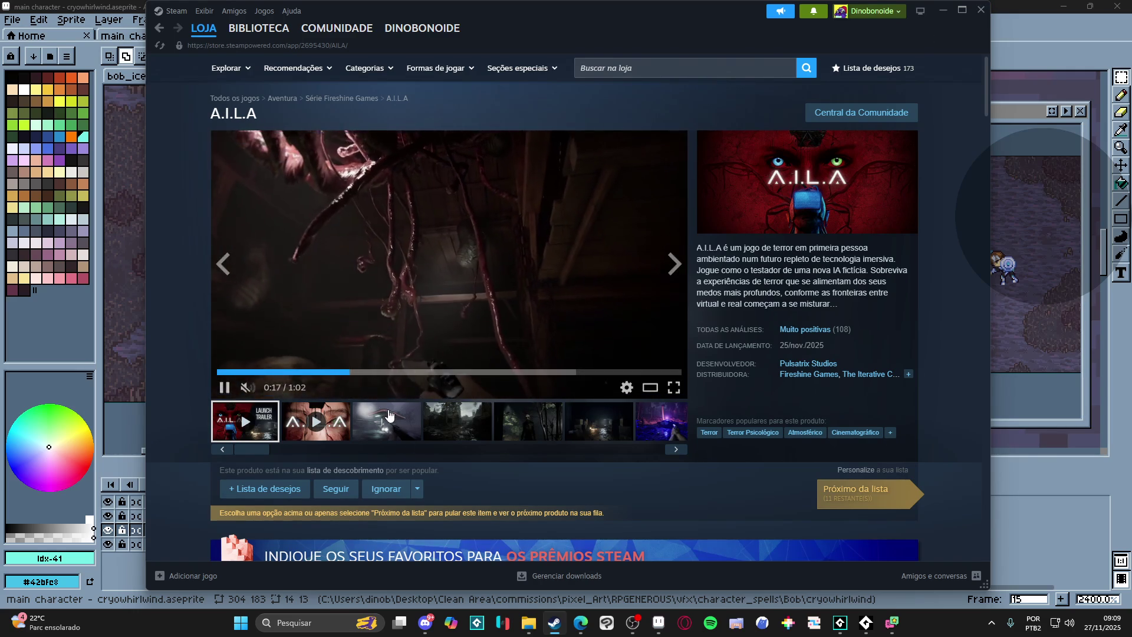
# - Mute the A.I.L.A launch trailer on Steam and close Steam to return to the sprite
pyautogui.click(244, 389)
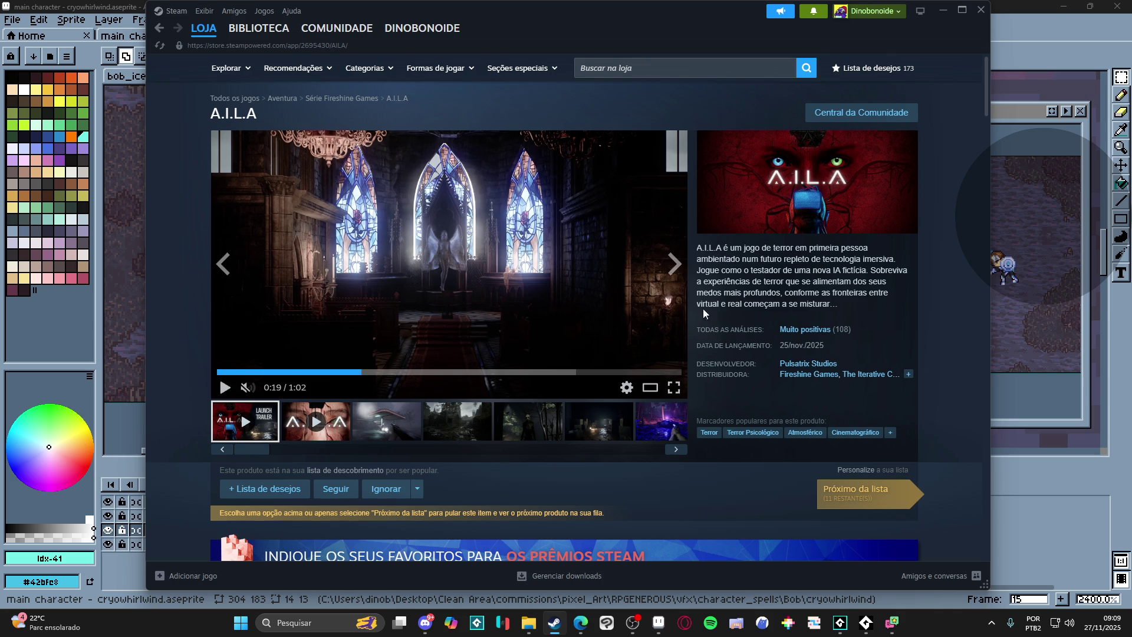
pyautogui.scroll(-3, 428, 336)
pyautogui.scroll(-7, 429, 336)
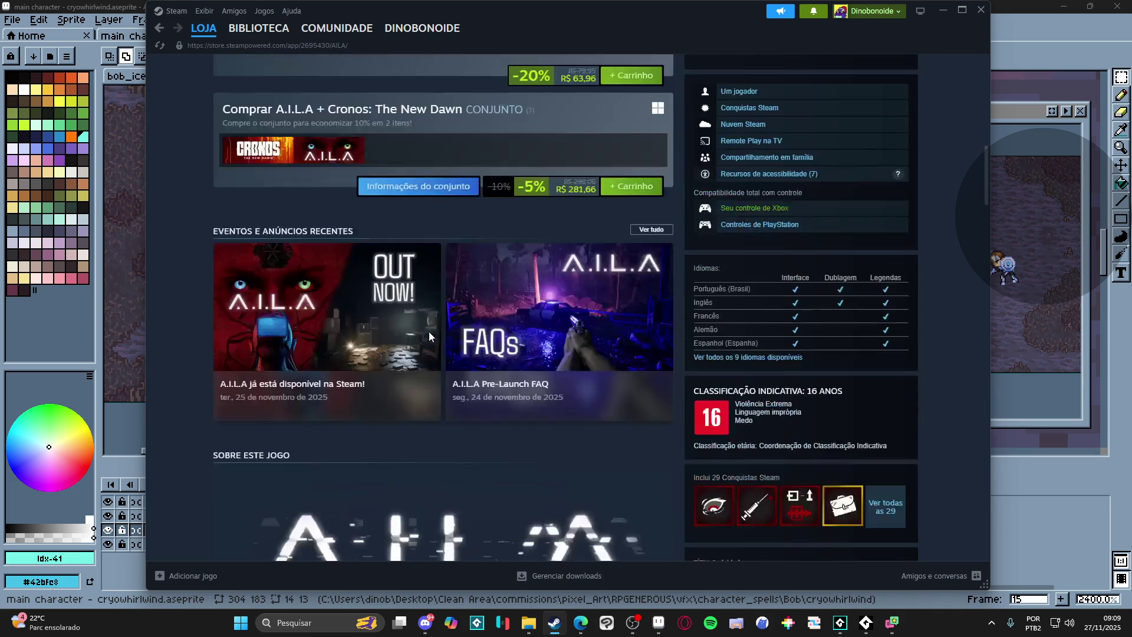
pyautogui.scroll(-5, 429, 336)
pyautogui.scroll(-4, 431, 333)
pyautogui.scroll(-4, 431, 334)
pyautogui.scroll(-1, 431, 334)
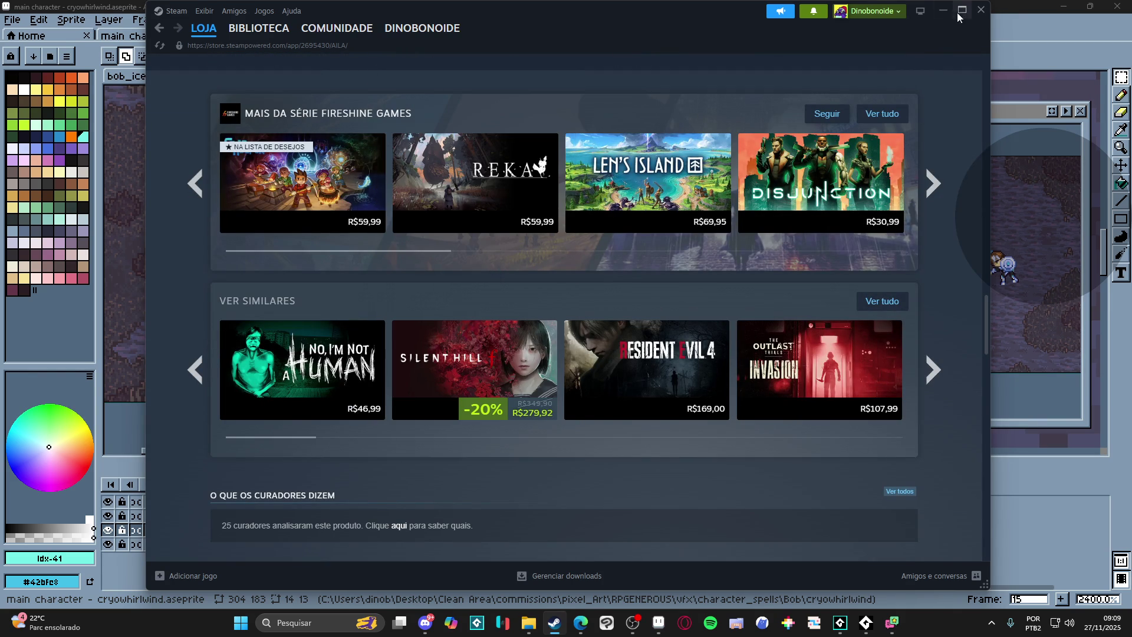
pyautogui.click(982, 11)
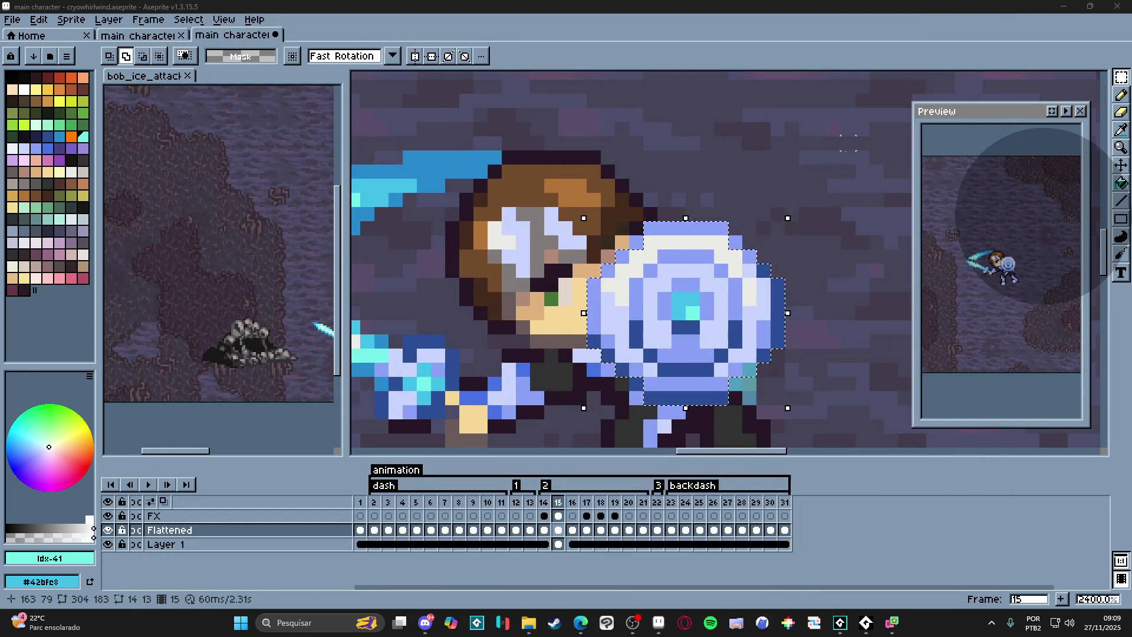
pyautogui.hscroll(2, 707, 345)
pyautogui.hscroll(2, 655, 335)
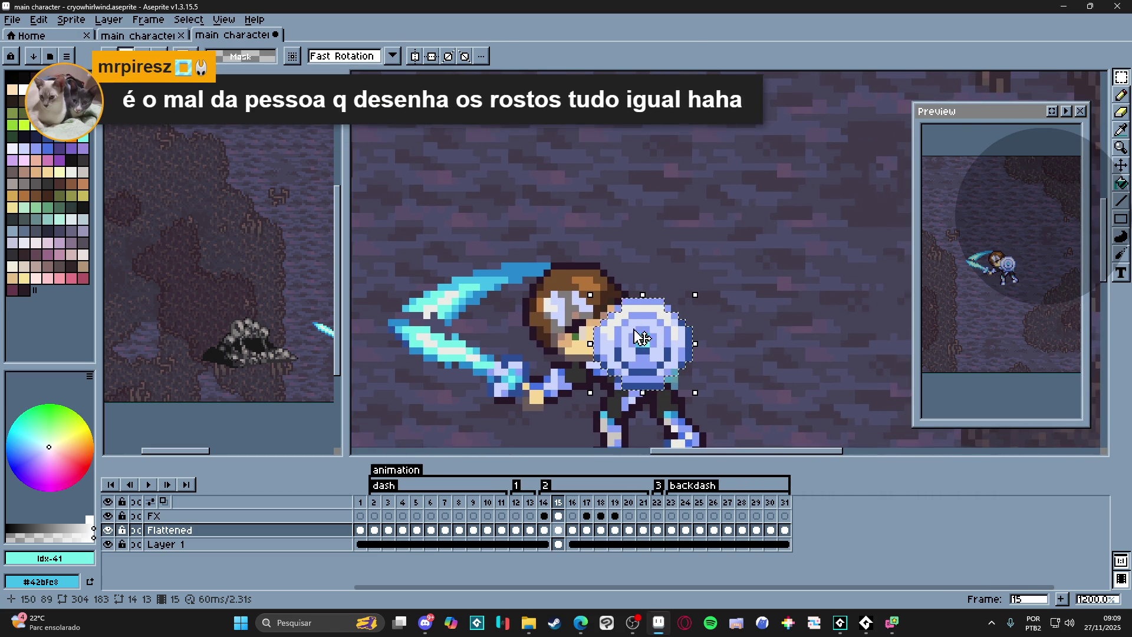
# - Settle the repositioned shield on frame 15 and eyedrop the skin tone and pale blue shades
pyautogui.click(643, 330)
pyautogui.press('b')
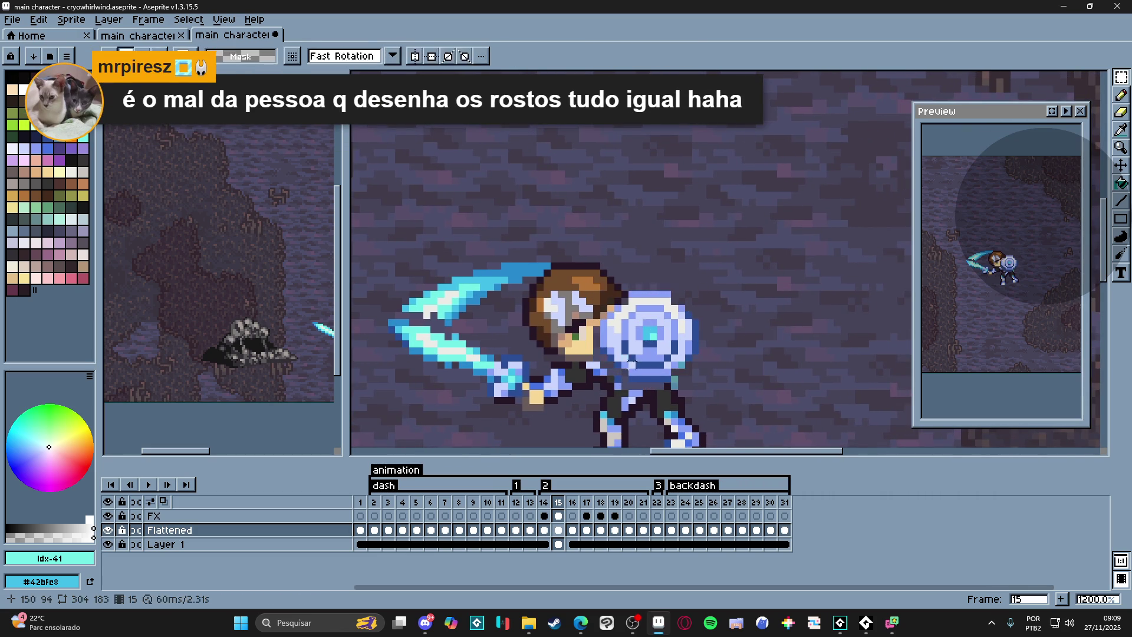
pyautogui.scroll(1, 609, 363)
pyautogui.keyDown('alt'); pyautogui.click(575, 339); pyautogui.keyUp('alt')
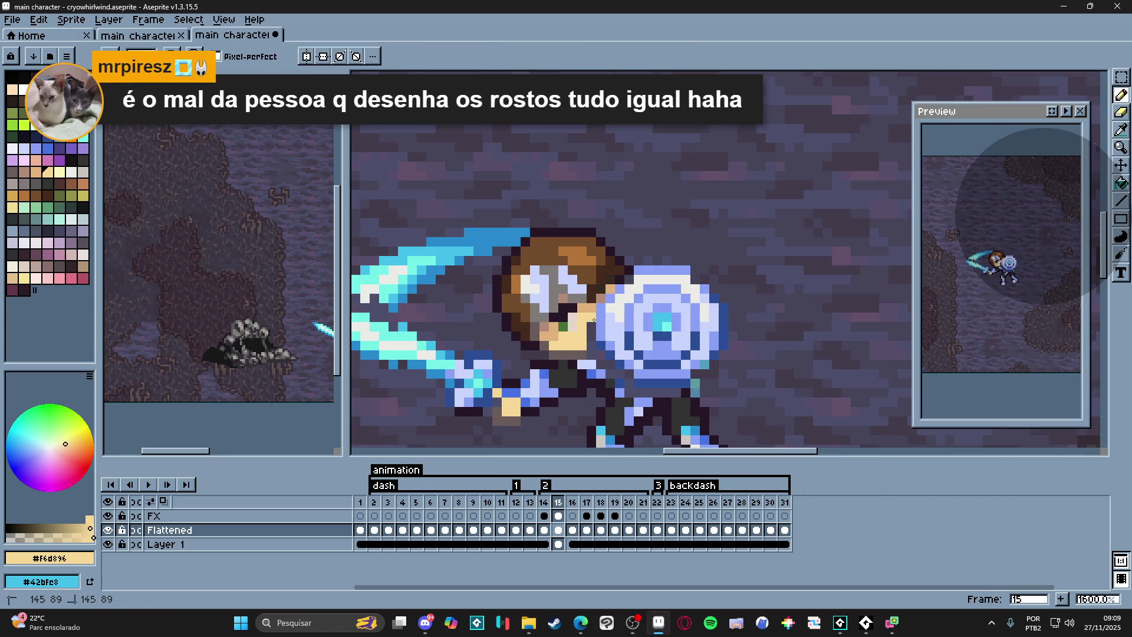
pyautogui.press('alt')
pyautogui.keyDown('alt'); pyautogui.click(587, 349); pyautogui.keyUp('alt')
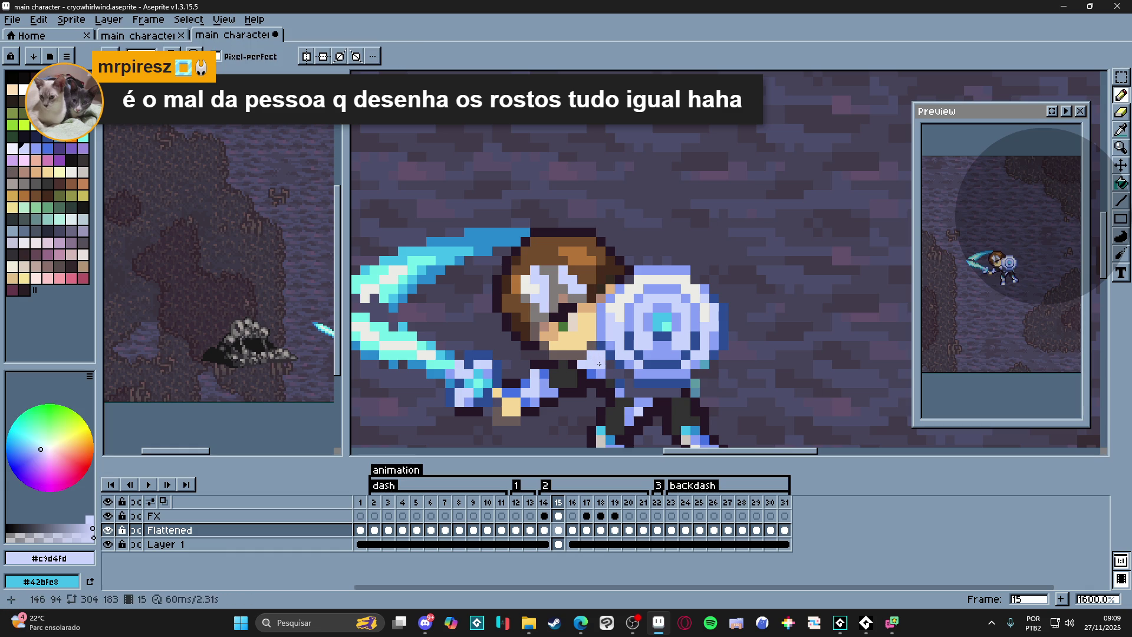
pyautogui.keyDown('alt'); pyautogui.click(610, 371); pyautogui.keyUp('alt')
pyautogui.press('alt')
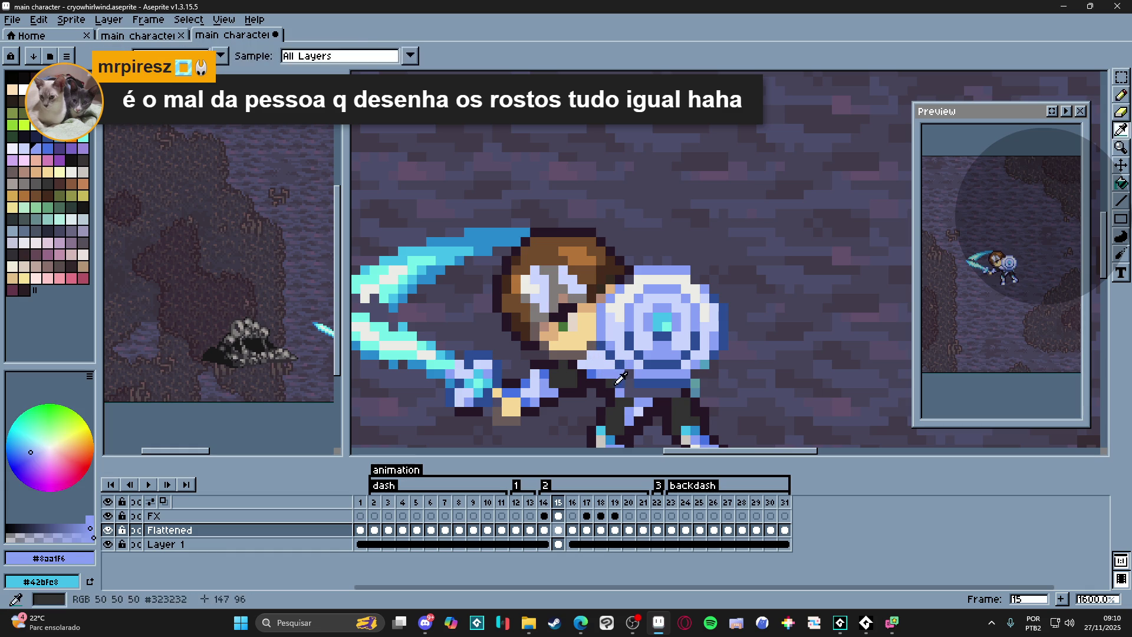
# - Retouch the shield pixels with the sampled light and dark blues, then return to frame 15
pyautogui.keyDown('alt'); pyautogui.click(620, 378); pyautogui.keyUp('alt')
pyautogui.keyDown('alt'); pyautogui.click(620, 382); pyautogui.keyUp('alt')
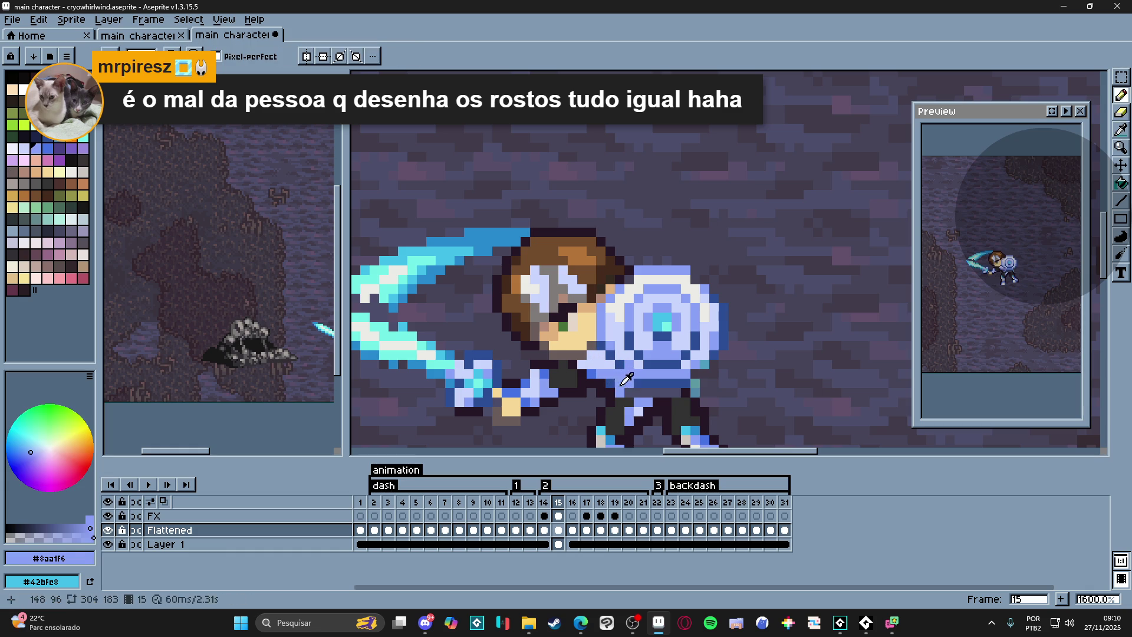
pyautogui.keyDown('alt'); pyautogui.click(621, 383); pyautogui.keyUp('alt')
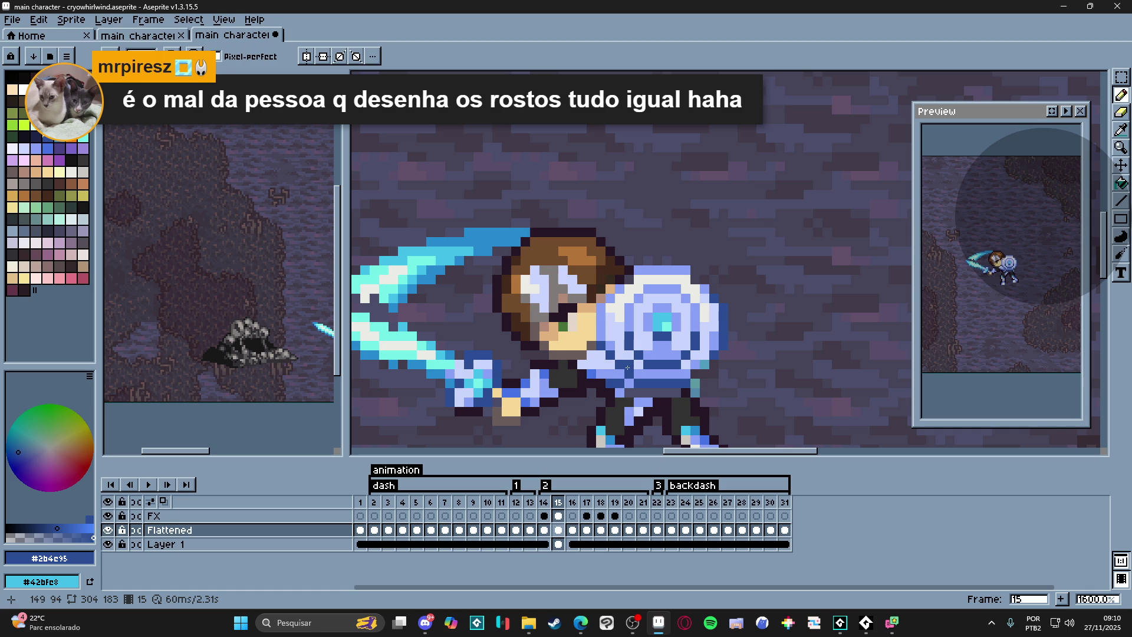
pyautogui.moveTo(627, 368); pyautogui.dragTo(599, 357)
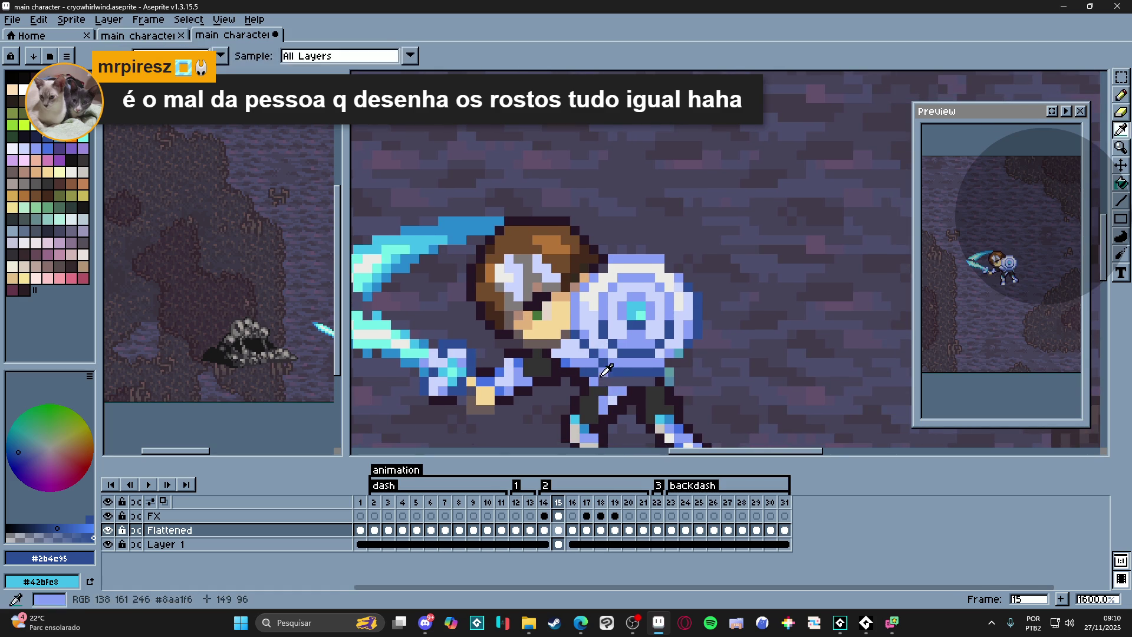
pyautogui.keyDown('alt'); pyautogui.click(610, 389); pyautogui.keyUp('alt')
pyautogui.keyDown('alt'); pyautogui.click(597, 390); pyautogui.keyUp('alt')
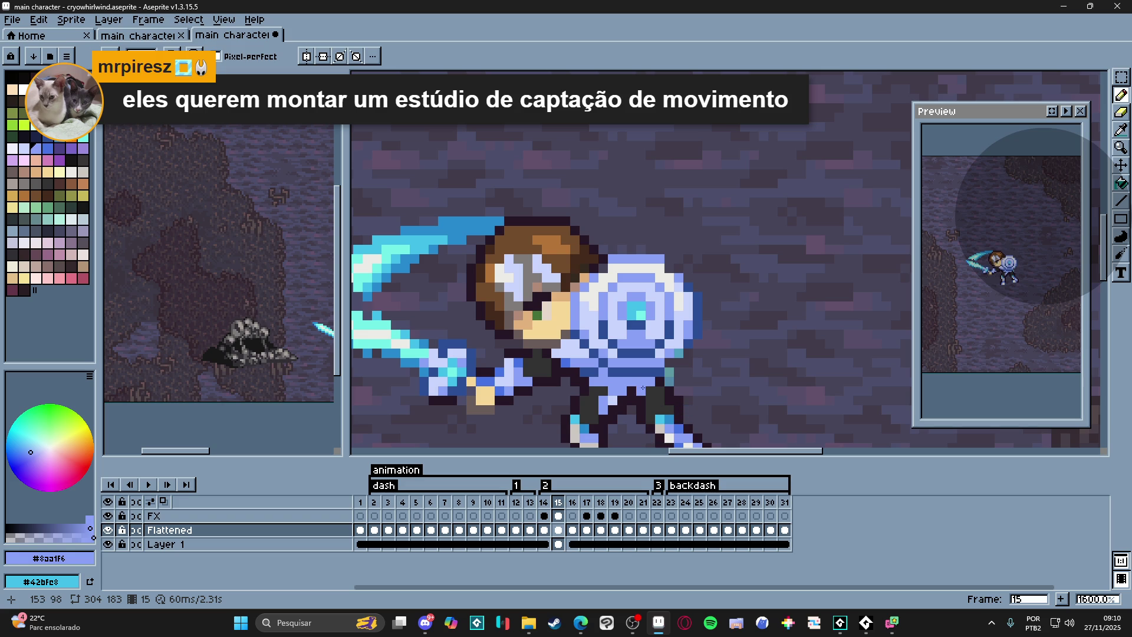
pyautogui.scroll(-1, 616, 356)
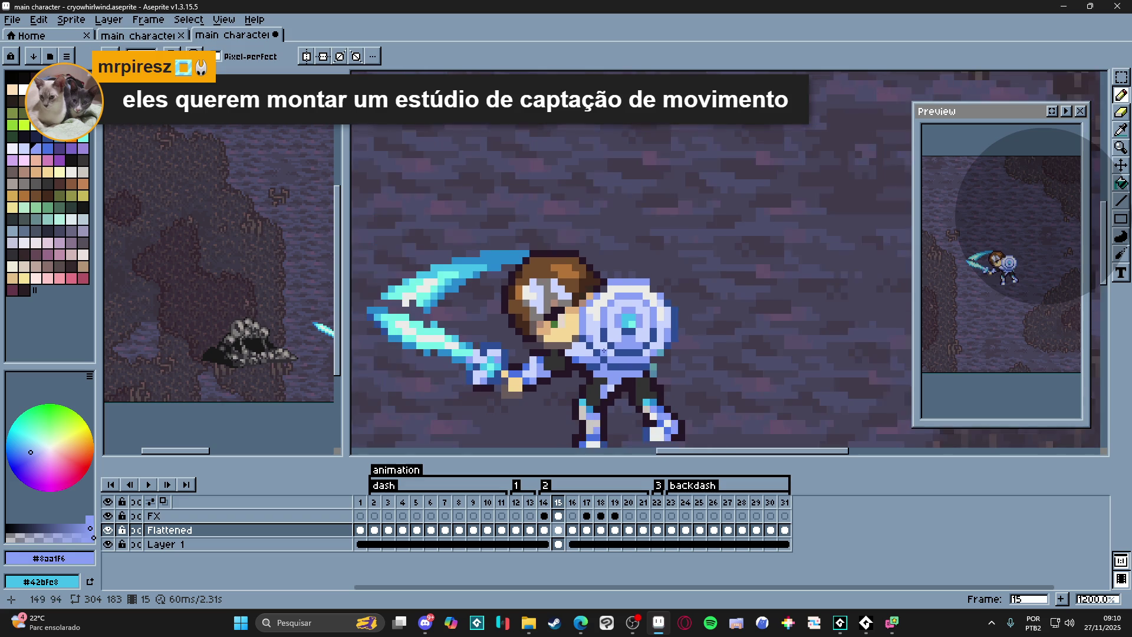
pyautogui.click(543, 502)
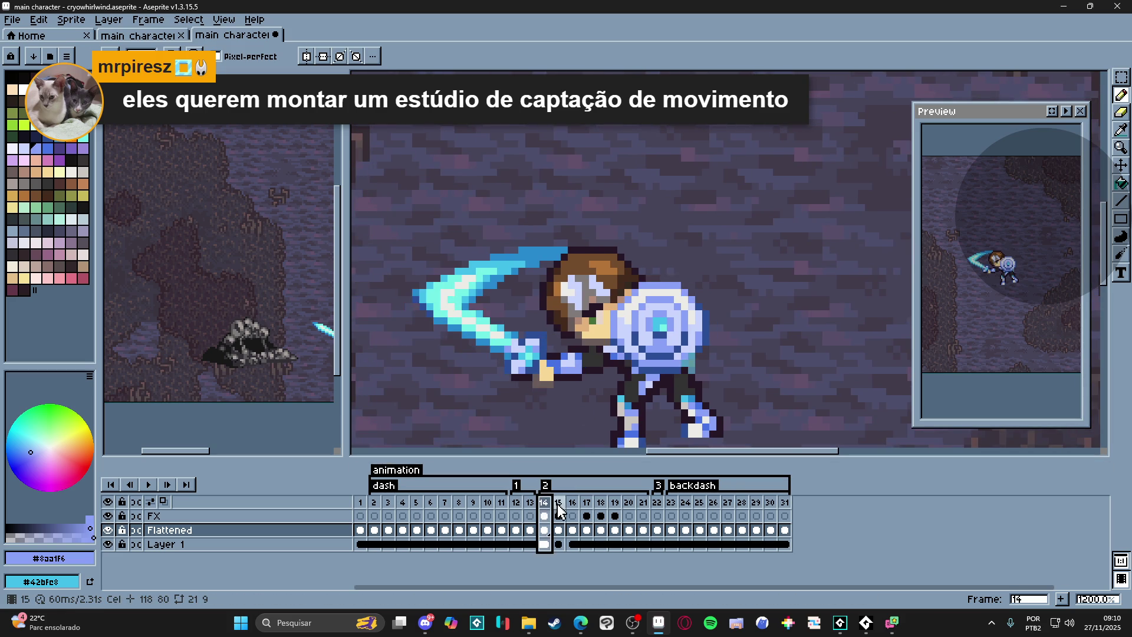
# - Compare frames 14–16, then erase the upper cyan sword trail from frame 15's FX layer
pyautogui.click(544, 502)
pyautogui.click(572, 503)
pyautogui.click(560, 503)
pyautogui.click(544, 503)
pyautogui.keyDown('ctrl'); pyautogui.click(480, 298); pyautogui.keyUp('ctrl')
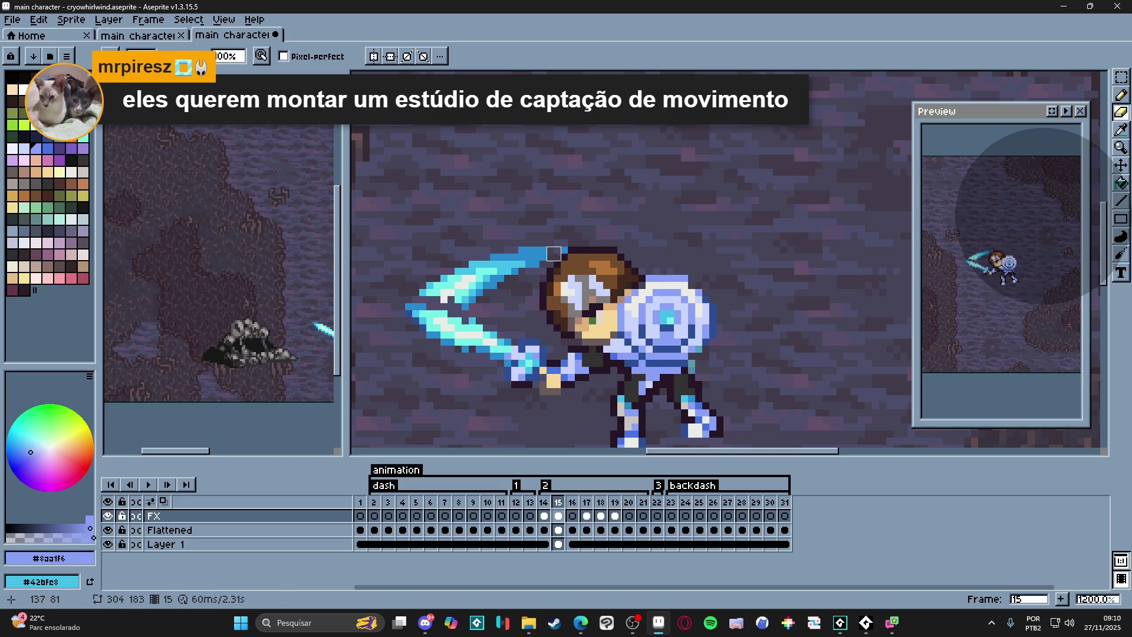
pyautogui.moveTo(561, 246); pyautogui.dragTo(442, 285)
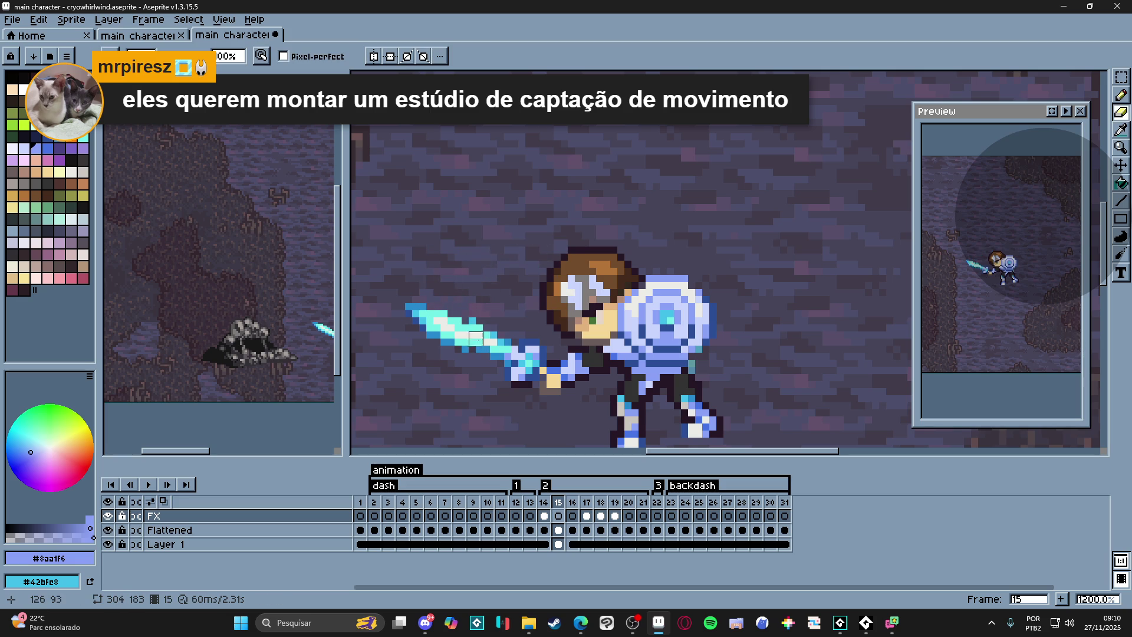
# - Step through the sword poses on frames 14–19 and stop the preview playback
pyautogui.click(544, 517)
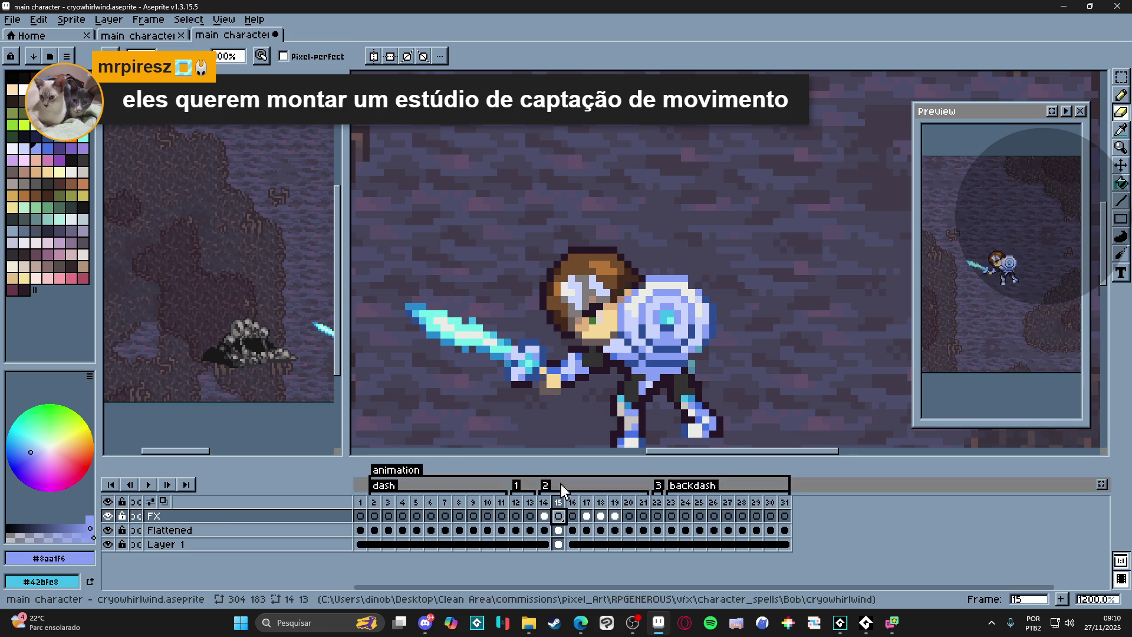
pyautogui.click(542, 522)
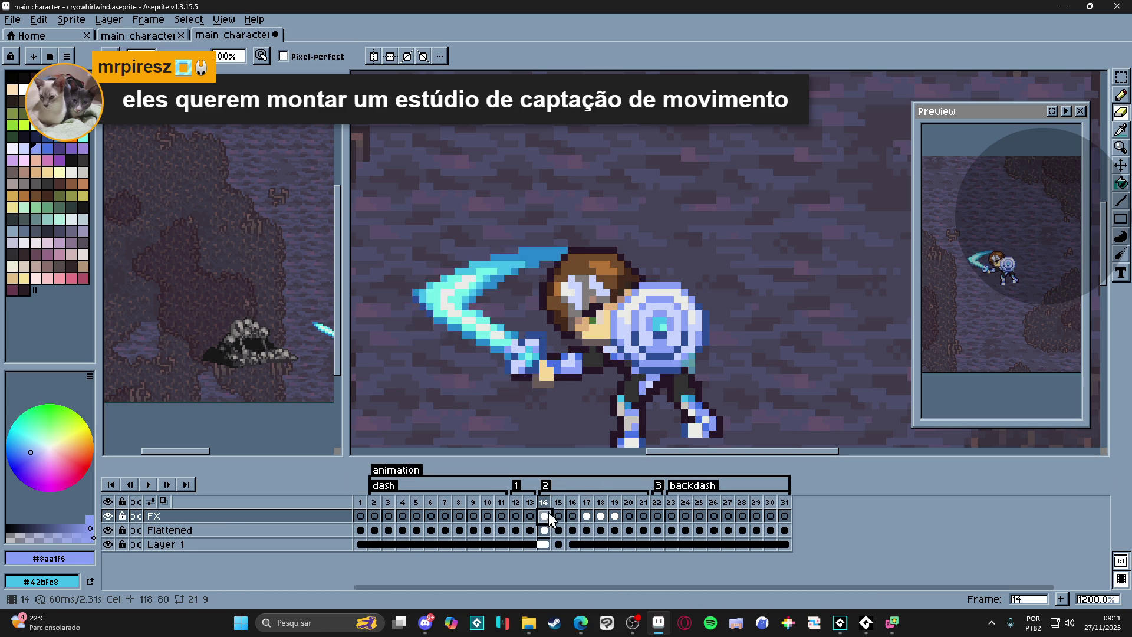
pyautogui.click(559, 528)
pyautogui.click(573, 527)
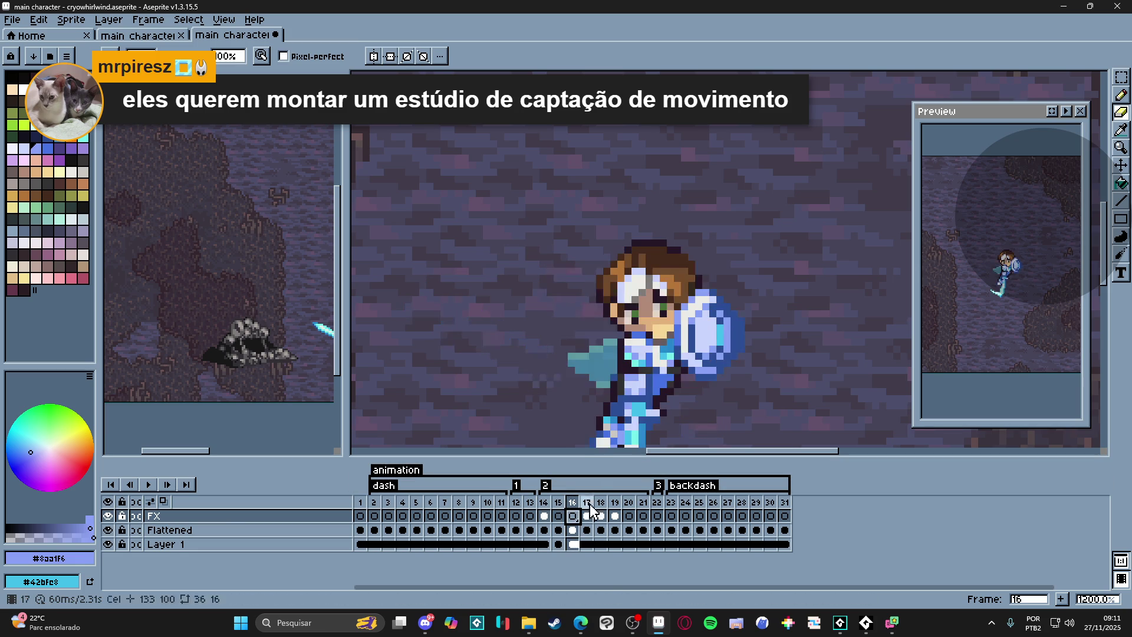
pyautogui.scroll(-1, 619, 285)
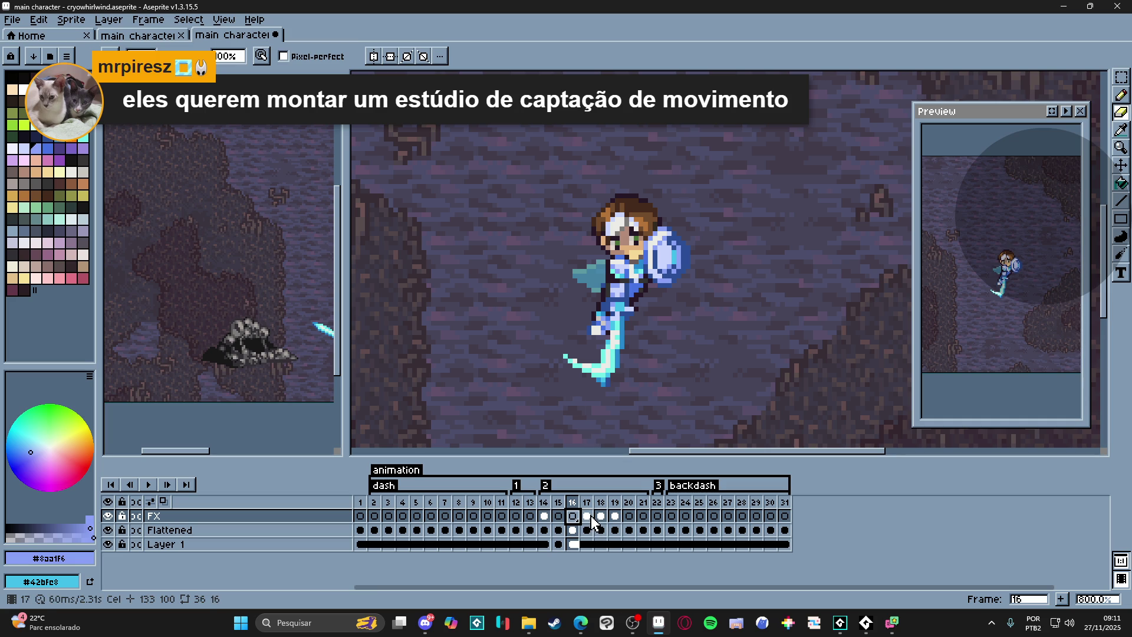
pyautogui.click(588, 517)
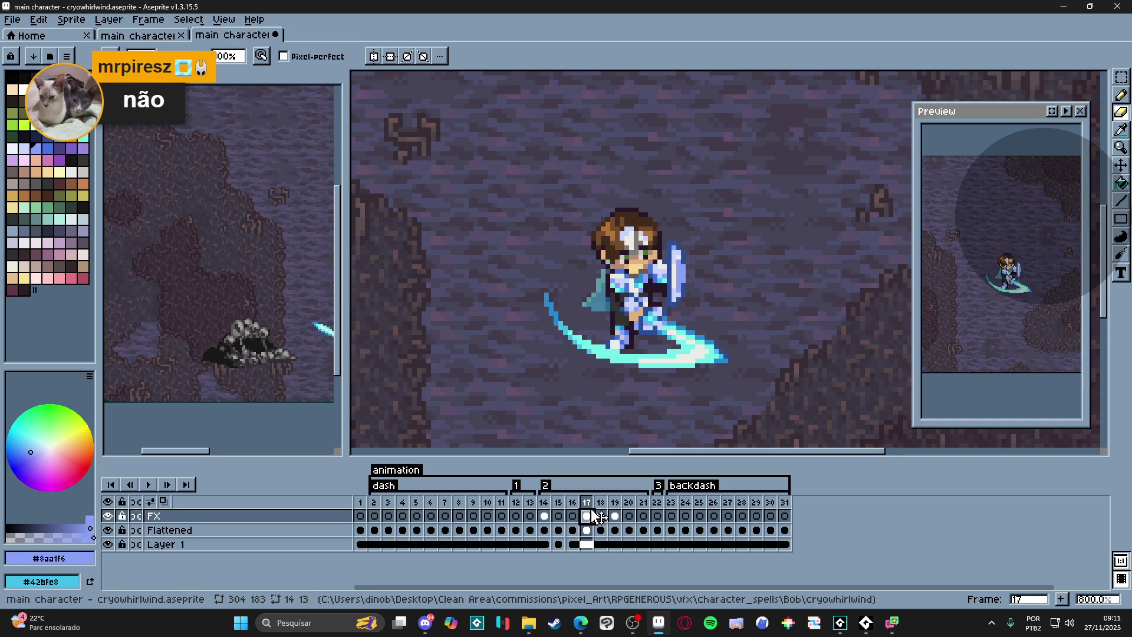
pyautogui.click(605, 519)
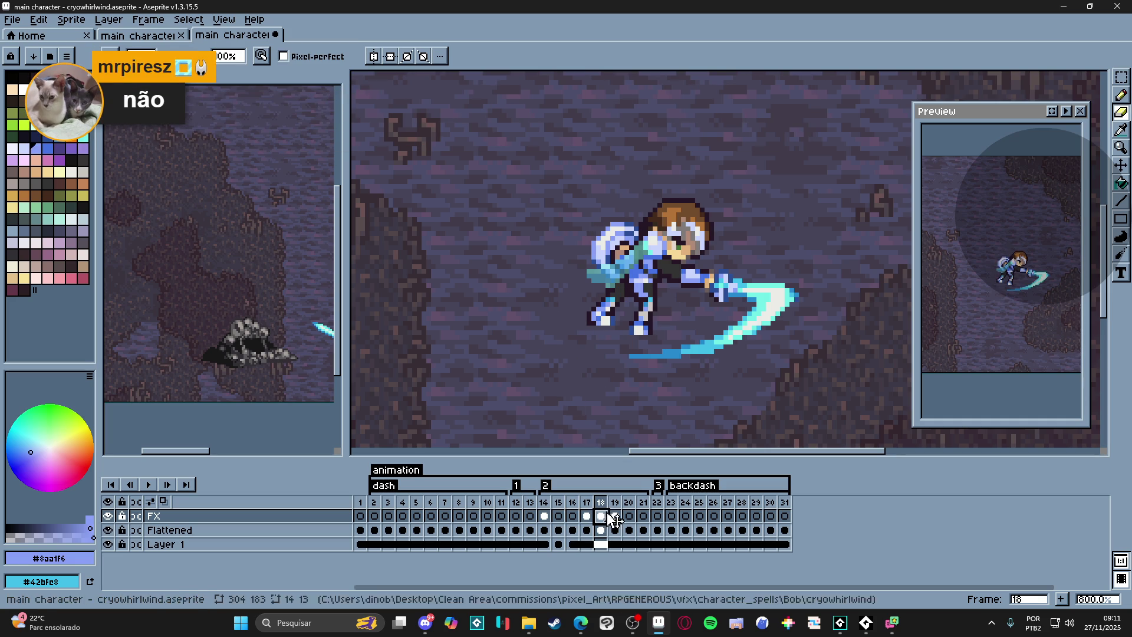
pyautogui.click(614, 519)
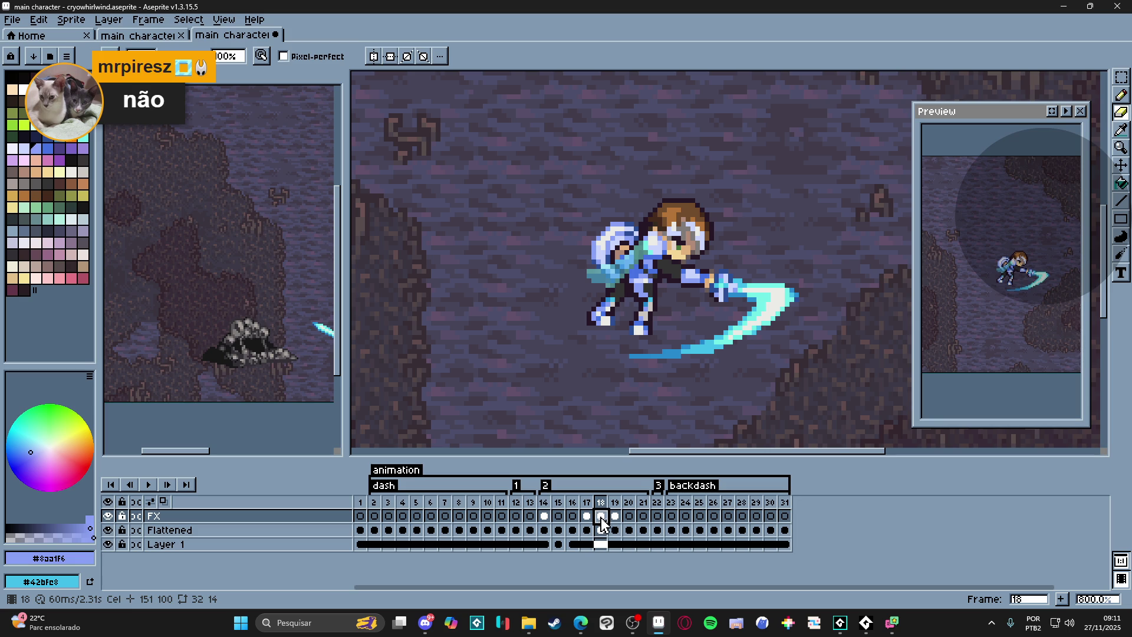
pyautogui.click(616, 519)
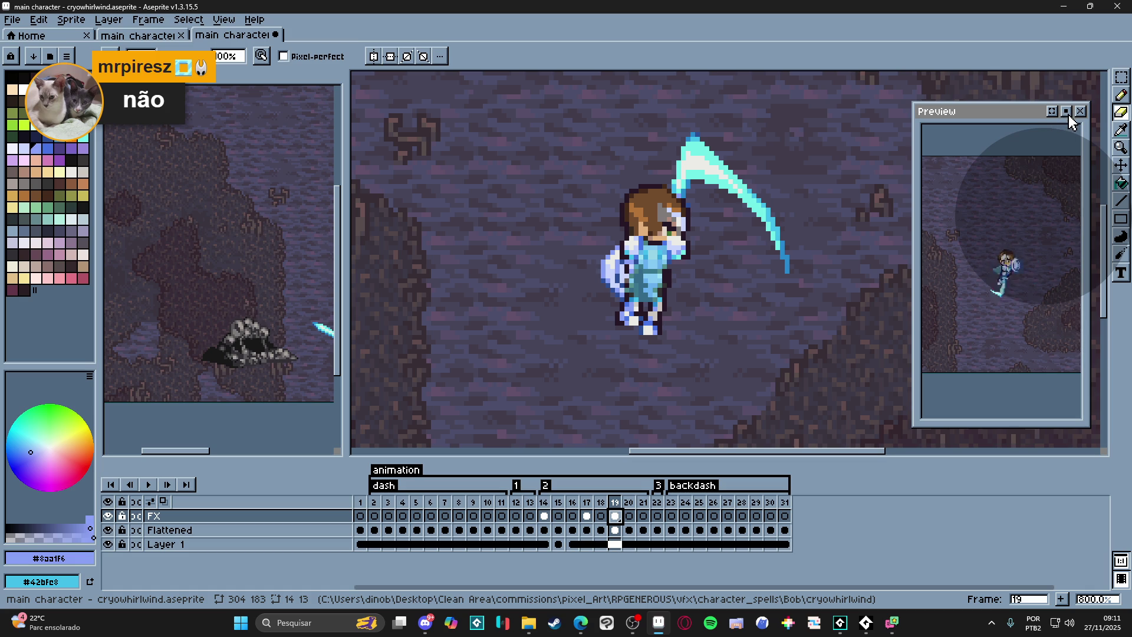
pyautogui.click(1066, 110)
# - Flip between frames 14, 15, 20 and 21 to compare the slash poses
pyautogui.click(601, 502)
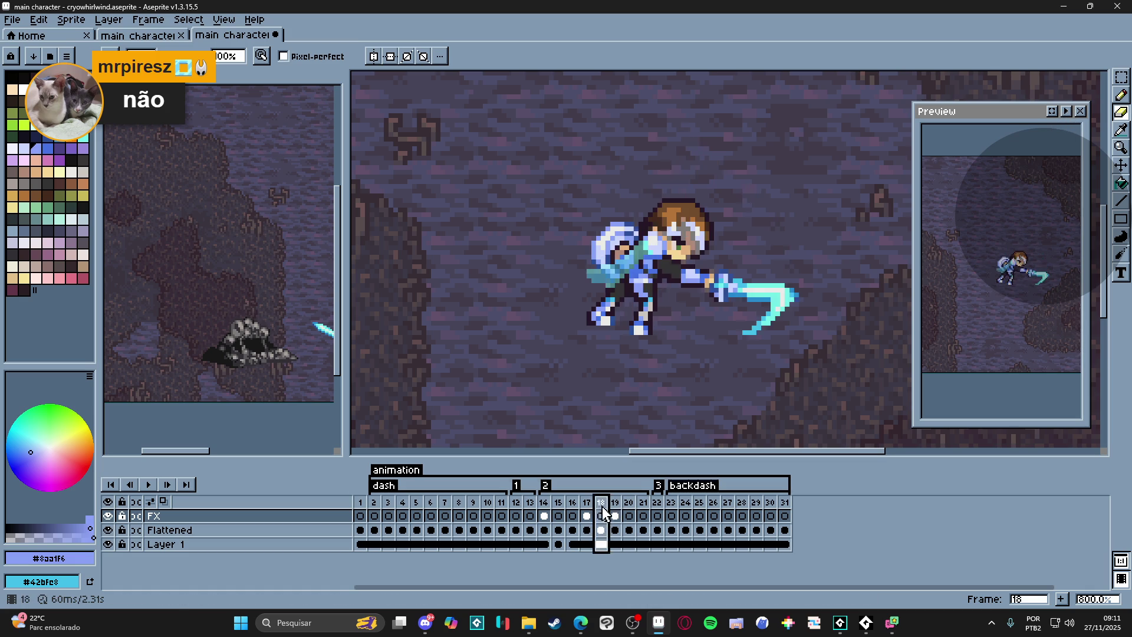
pyautogui.click(629, 502)
pyautogui.click(643, 502)
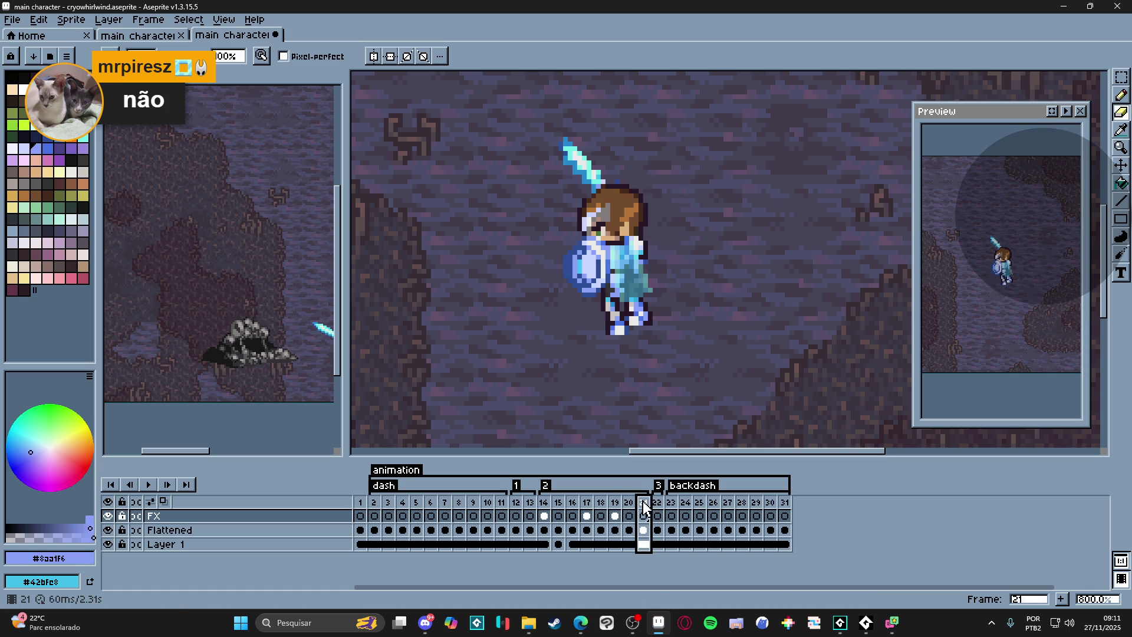
pyautogui.press('Left')
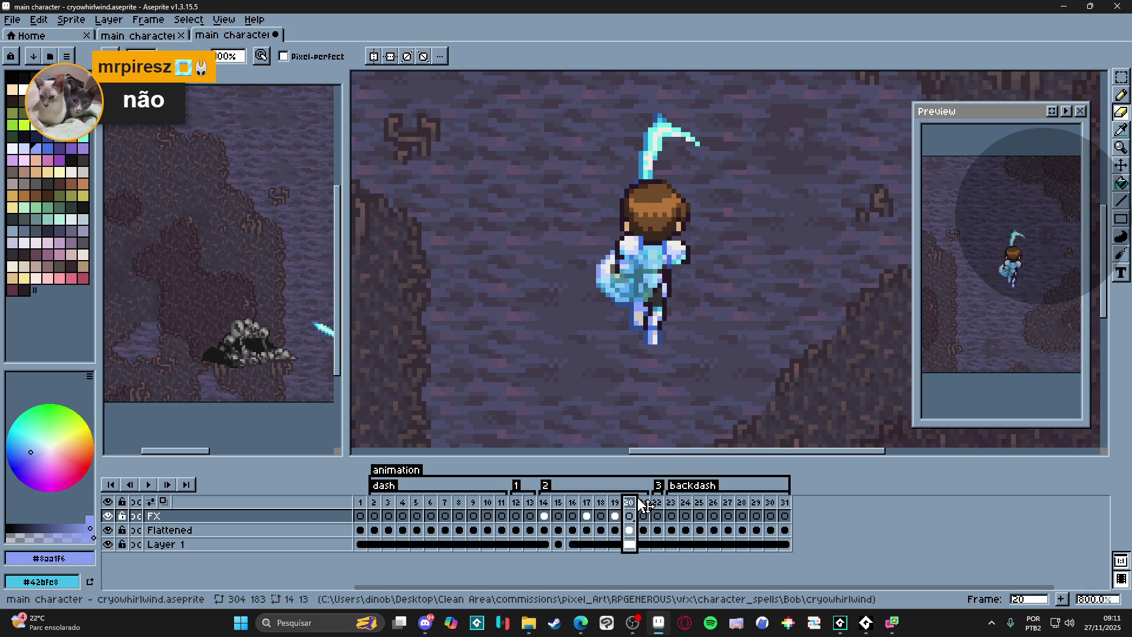
pyautogui.click(644, 502)
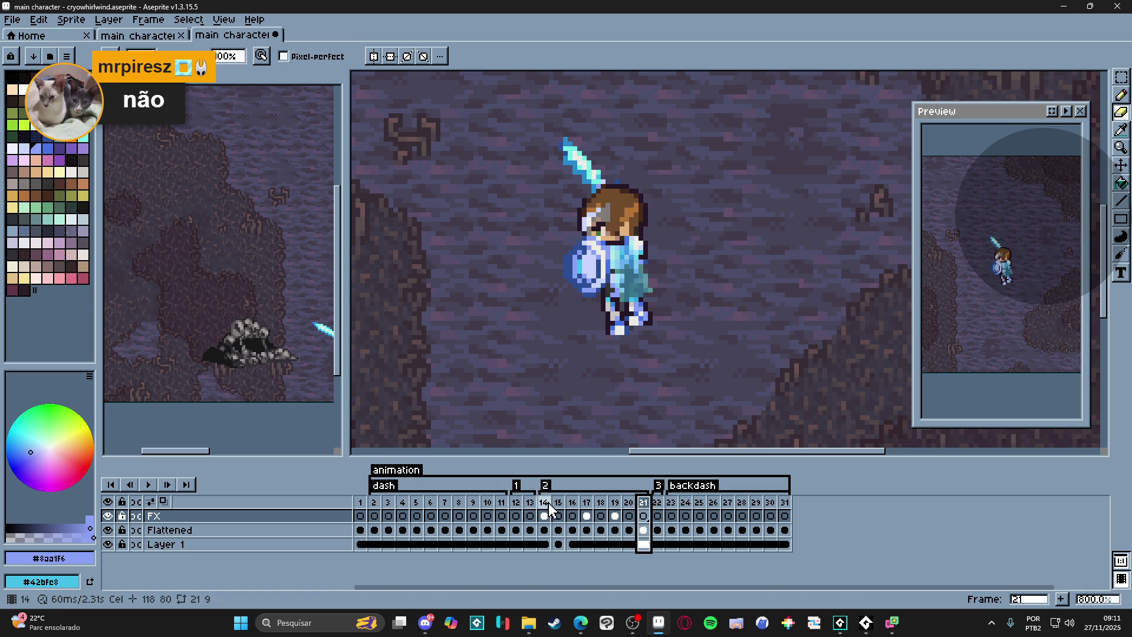
pyautogui.click(544, 503)
pyautogui.click(629, 502)
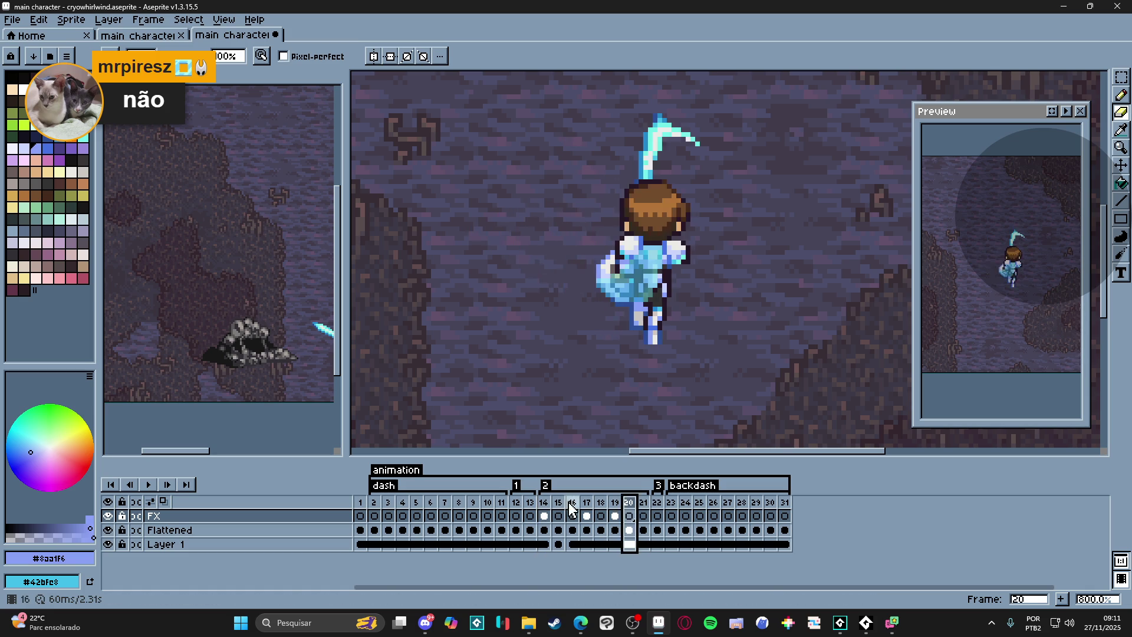
pyautogui.click(643, 502)
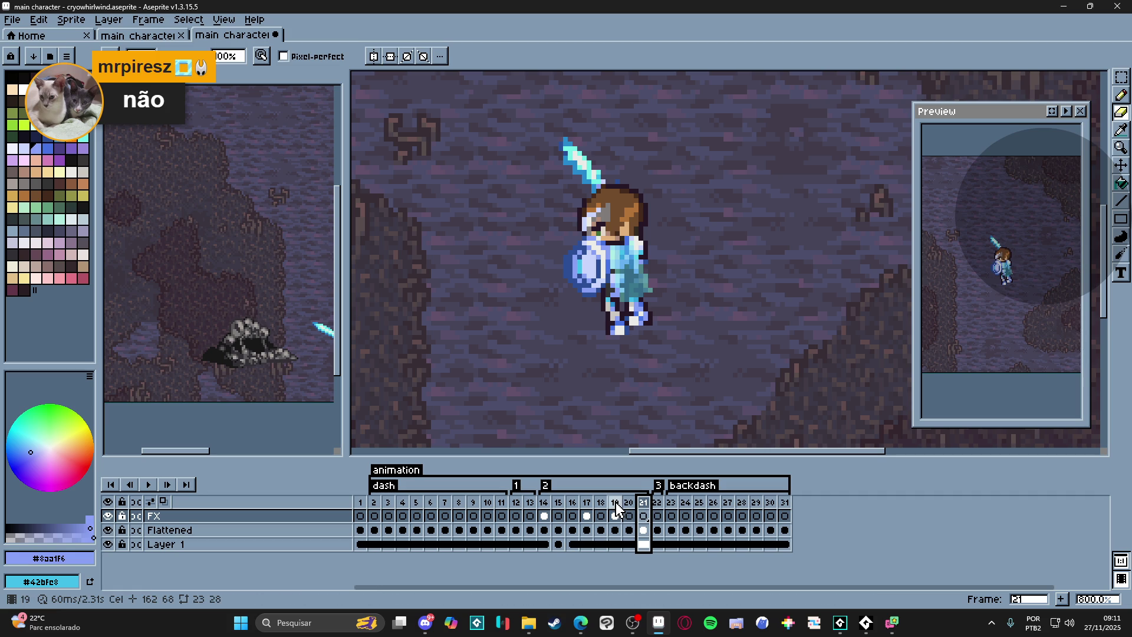
pyautogui.click(543, 503)
pyautogui.click(566, 502)
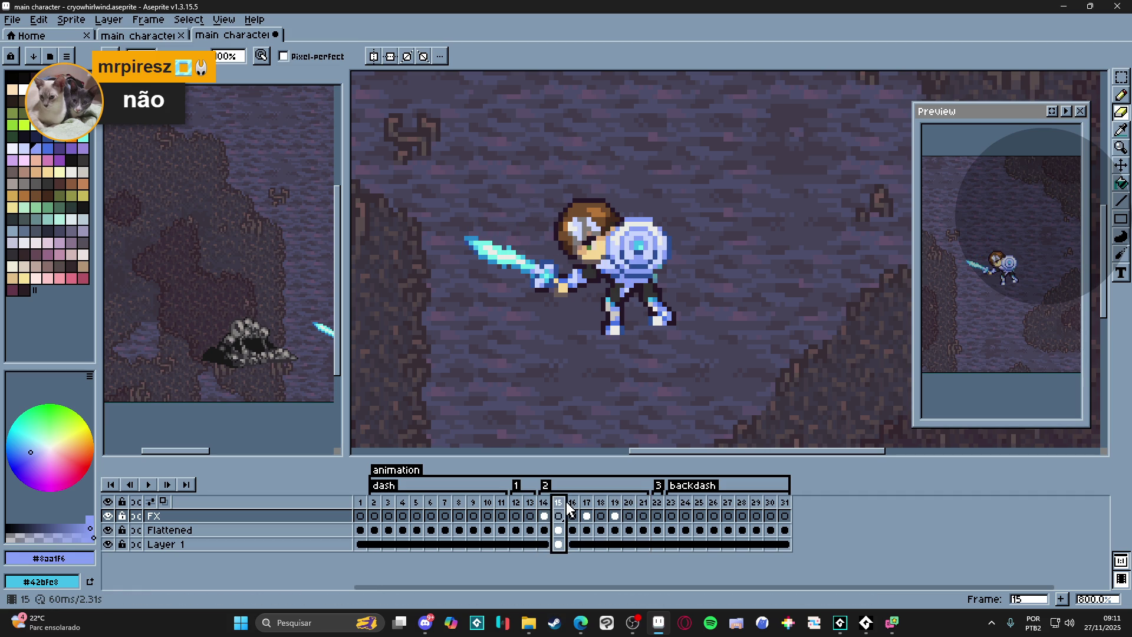
pyautogui.click(543, 503)
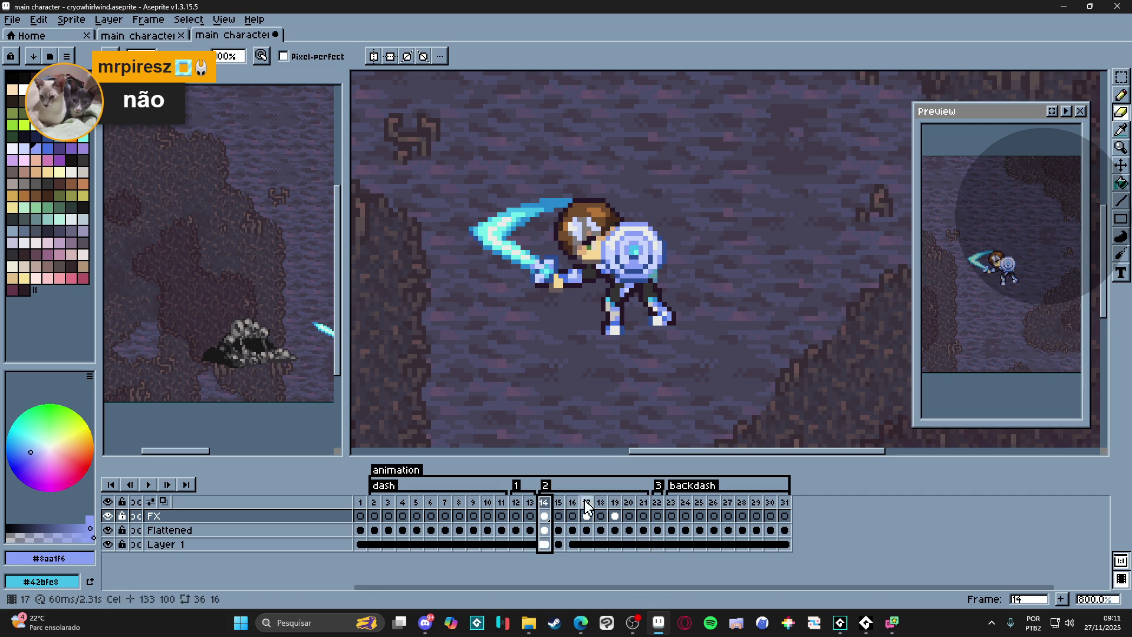
# - Review frames 14–21 once more and delete frame 20, leaving a 30-frame animation
pyautogui.click(642, 503)
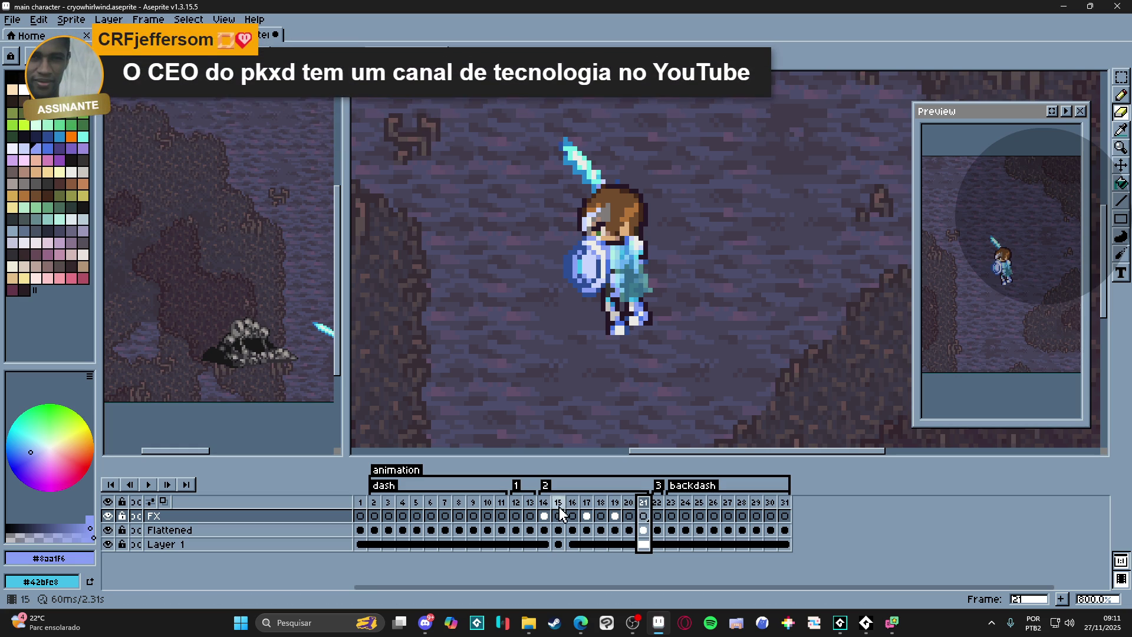
pyautogui.press('Right')
pyautogui.click(628, 515)
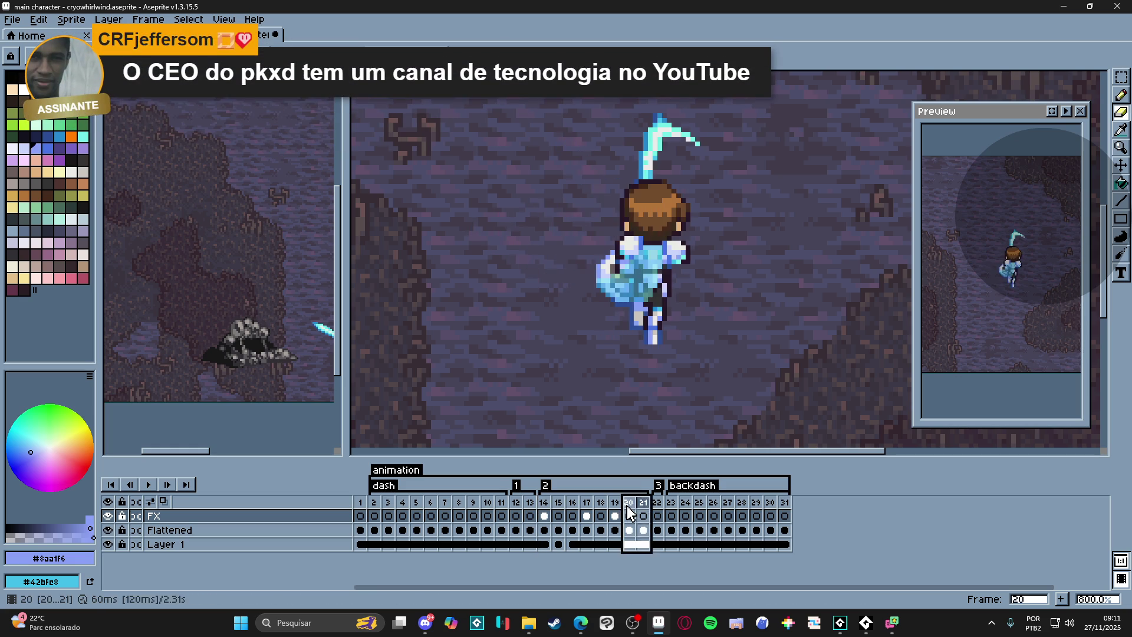
pyautogui.click(544, 503)
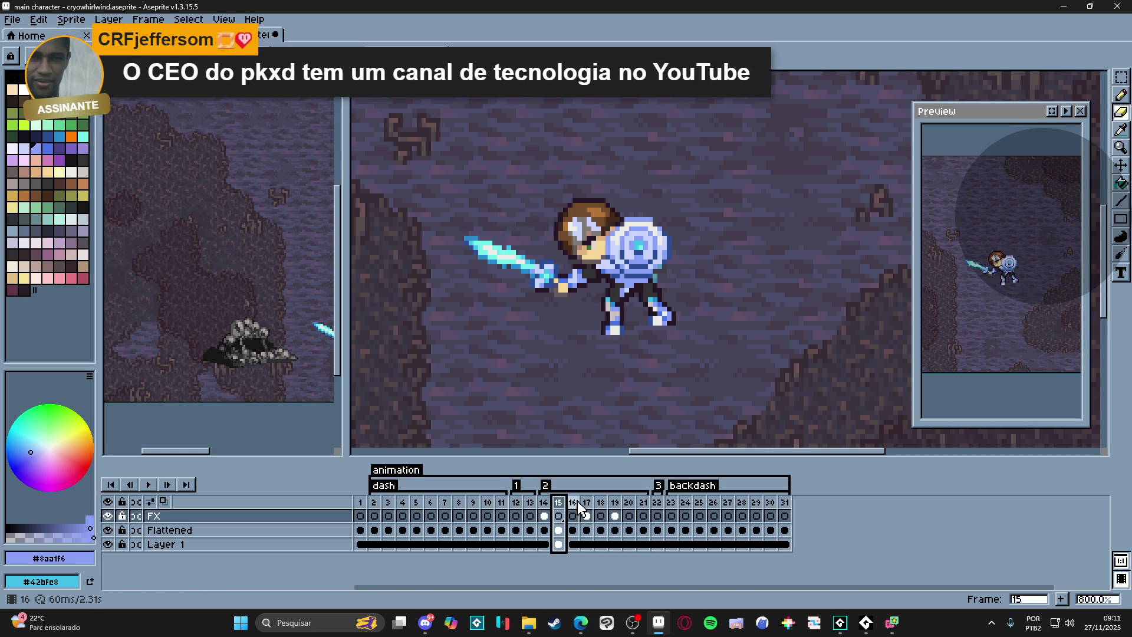
pyautogui.click(572, 503)
pyautogui.click(601, 503)
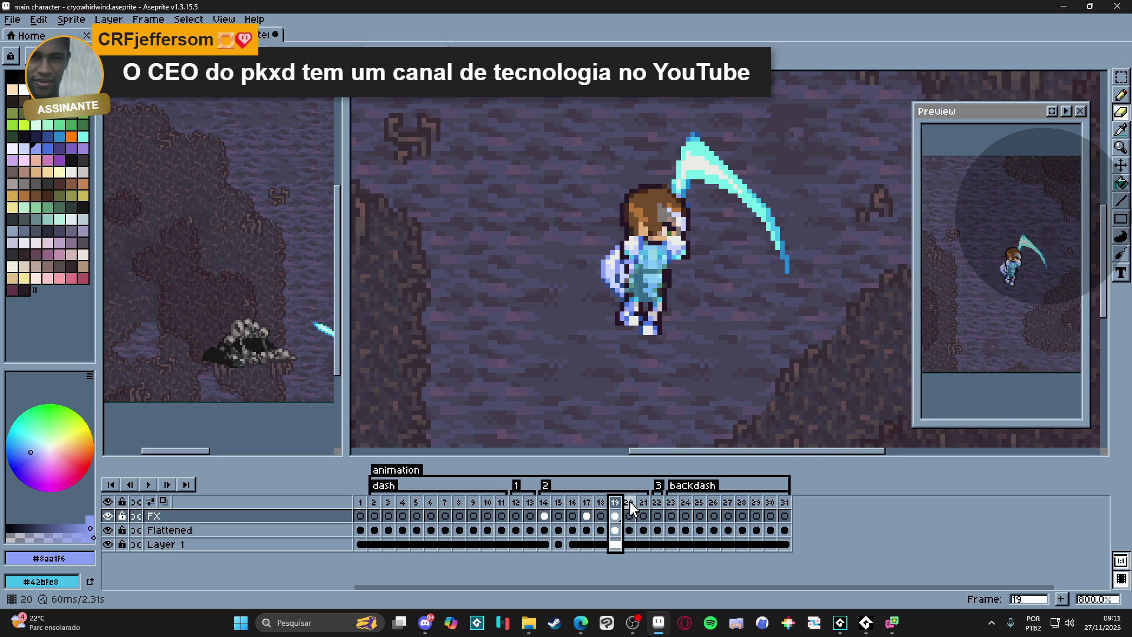
pyautogui.click(628, 504)
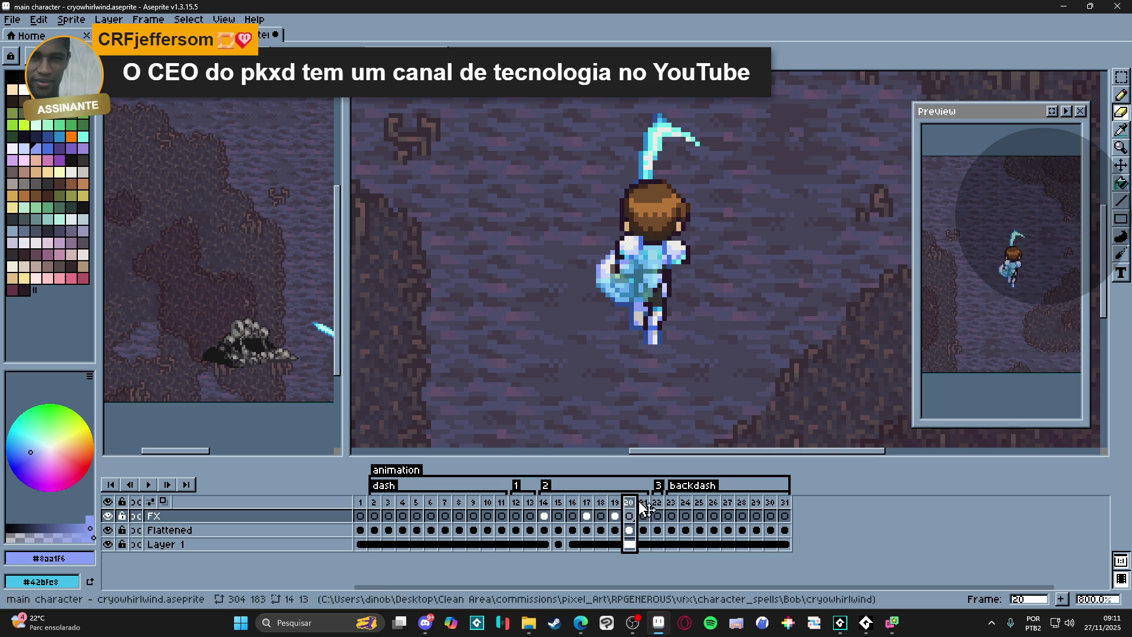
pyautogui.click(642, 504)
pyautogui.hotkey('alt', 'c')
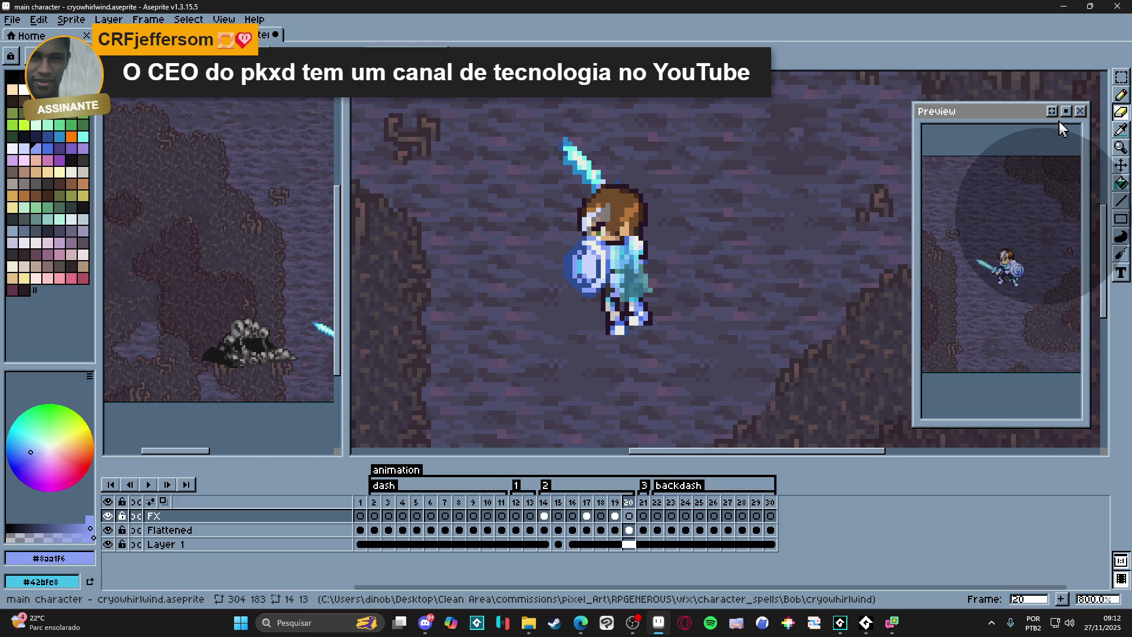
# - Peek at tag 2's properties and the preview playback options unchanged, then stop the preview
pyautogui.doubleClick(545, 485)
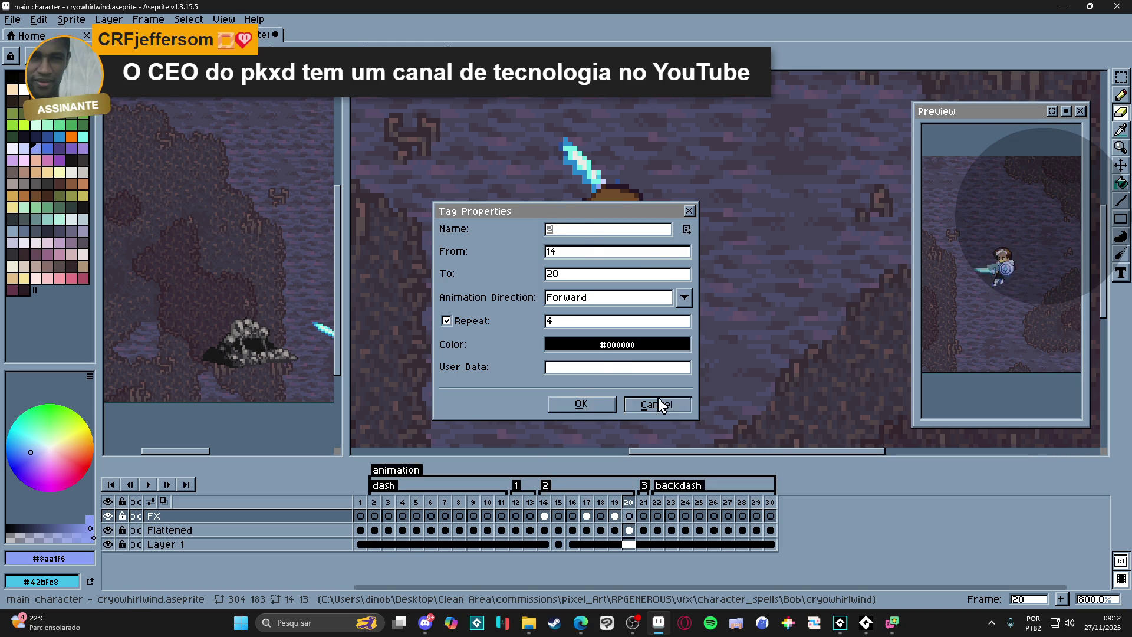
pyautogui.click(610, 409)
pyautogui.press('Home')
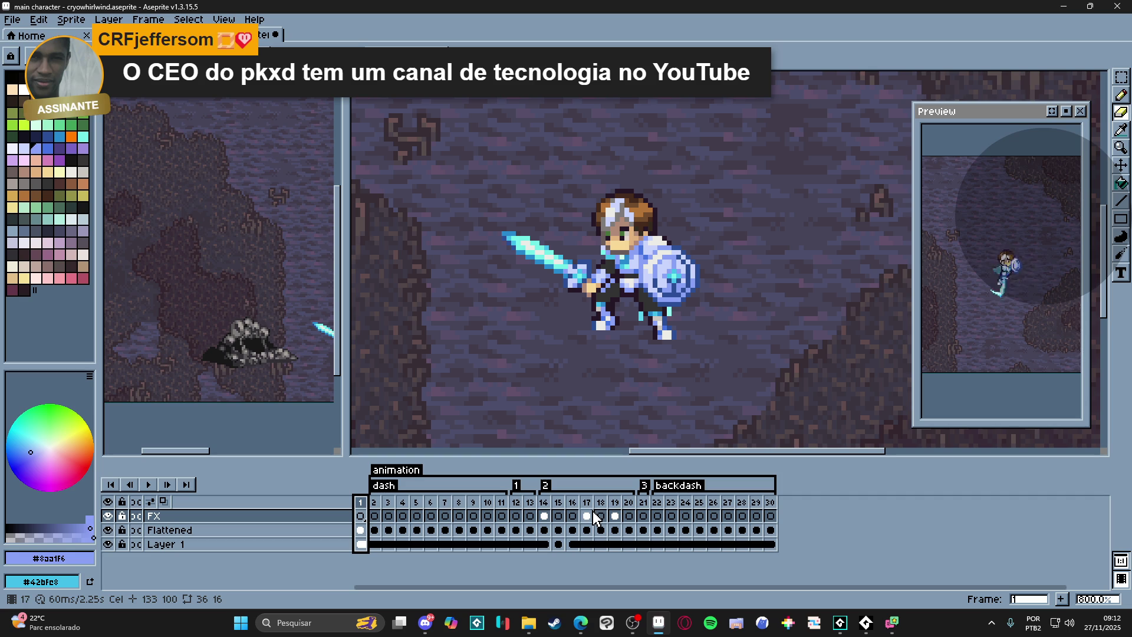
pyautogui.rightClick(1066, 117)
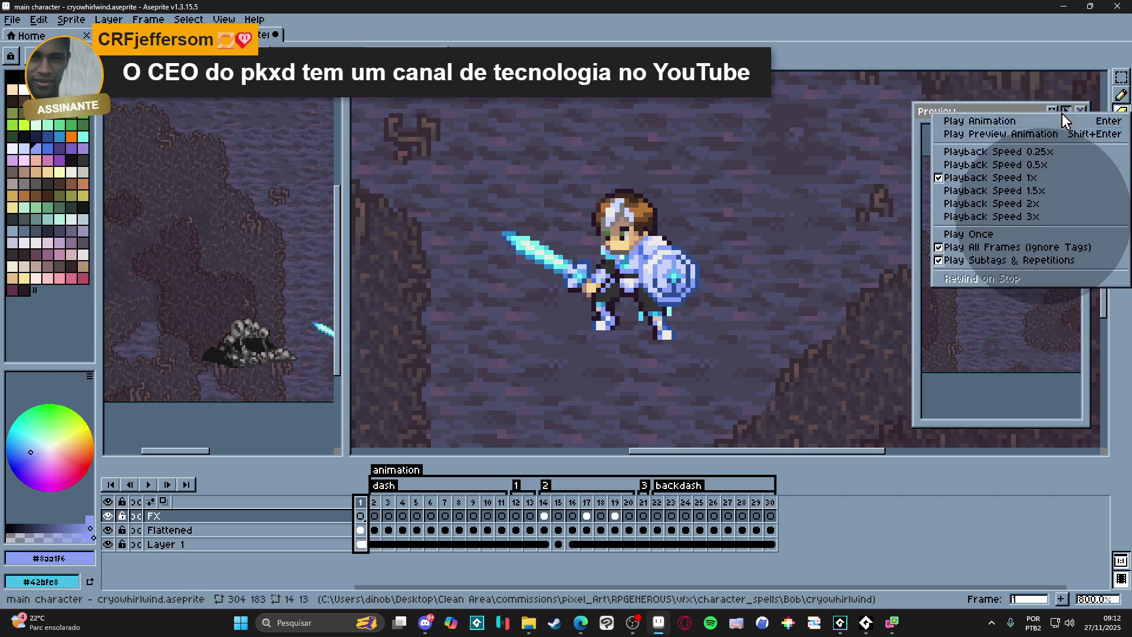
pyautogui.click(956, 251)
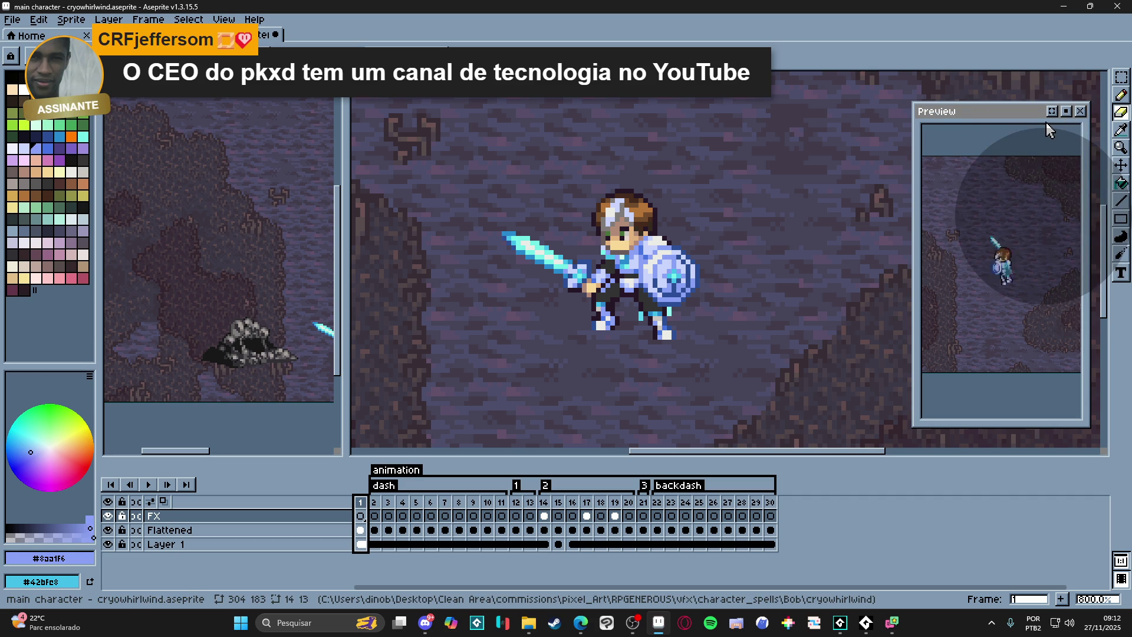
pyautogui.click(1066, 111)
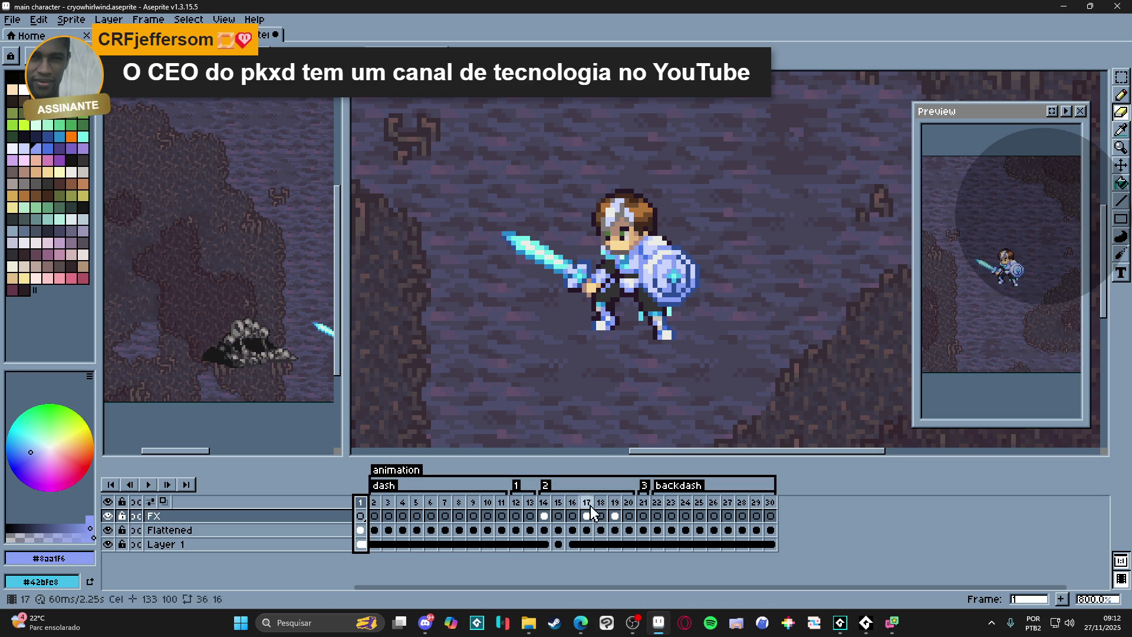
# - Step through frames 14–18, settle on frame 14 and start the preview playback
pyautogui.click(544, 516)
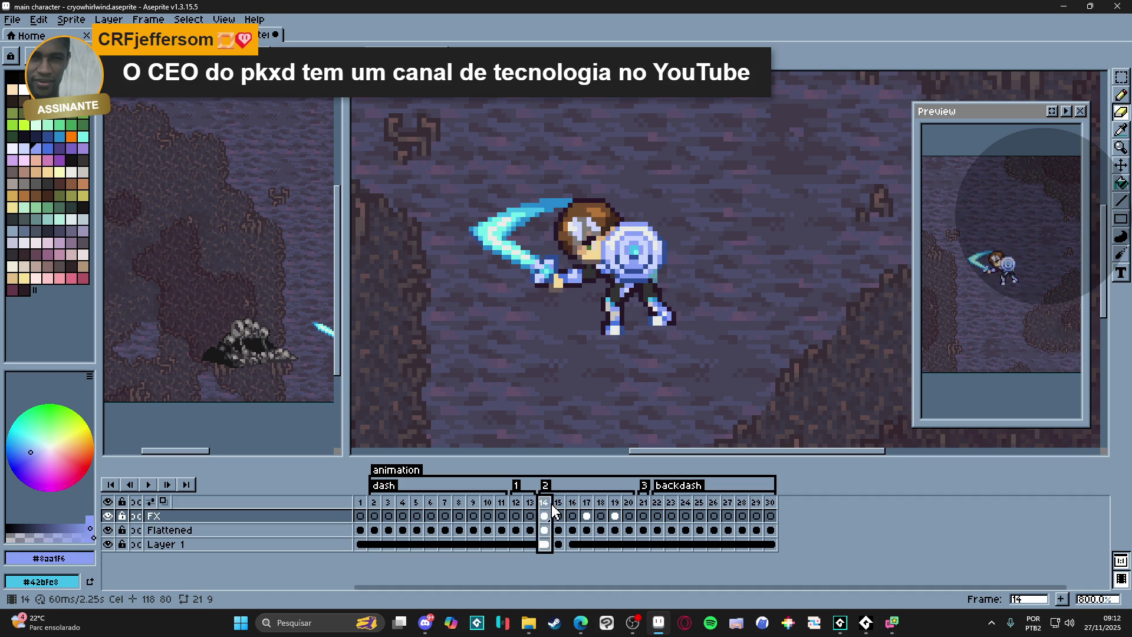
pyautogui.press('Right')
pyautogui.press('Right')
pyautogui.press('Right')
pyautogui.press('Right')
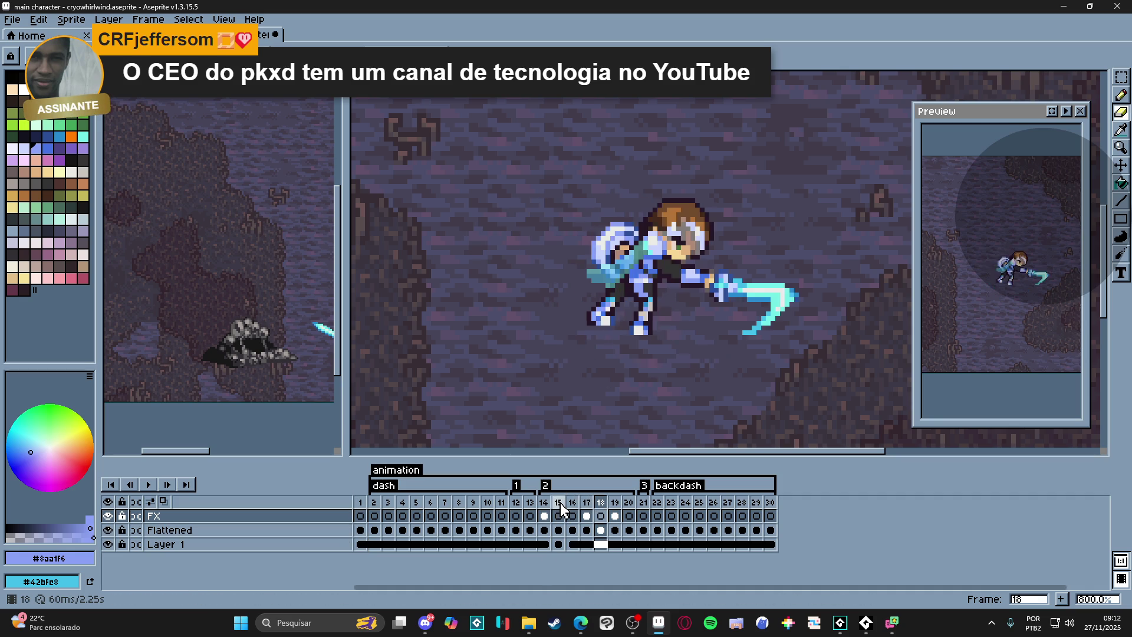
pyautogui.press('Right')
pyautogui.press('Right')
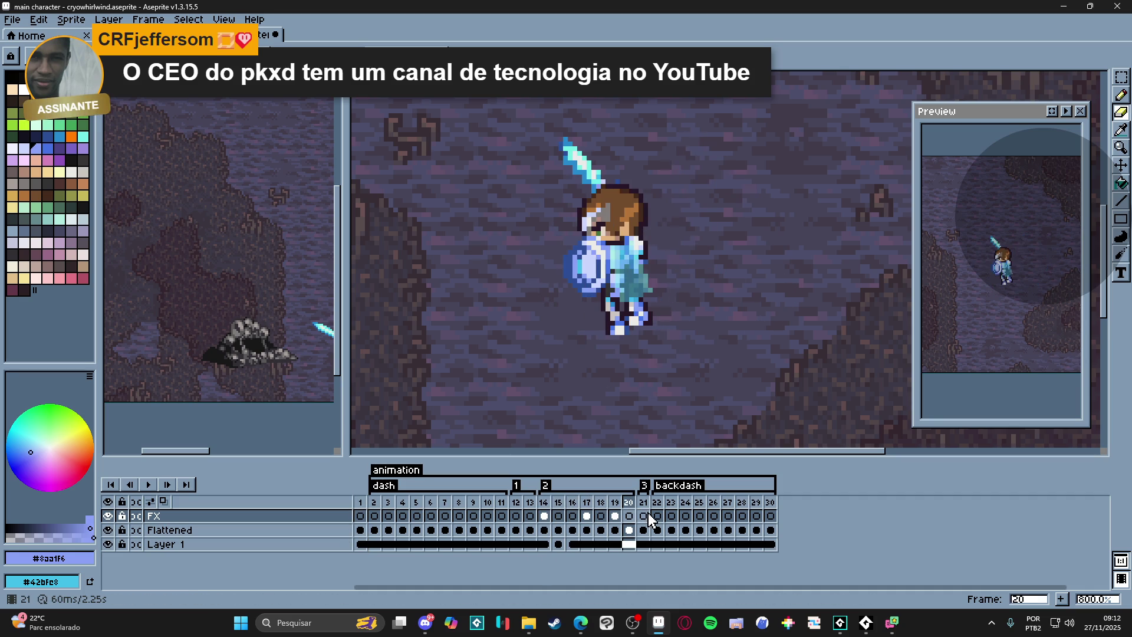
pyautogui.click(652, 517)
pyautogui.press('Left')
pyautogui.click(544, 515)
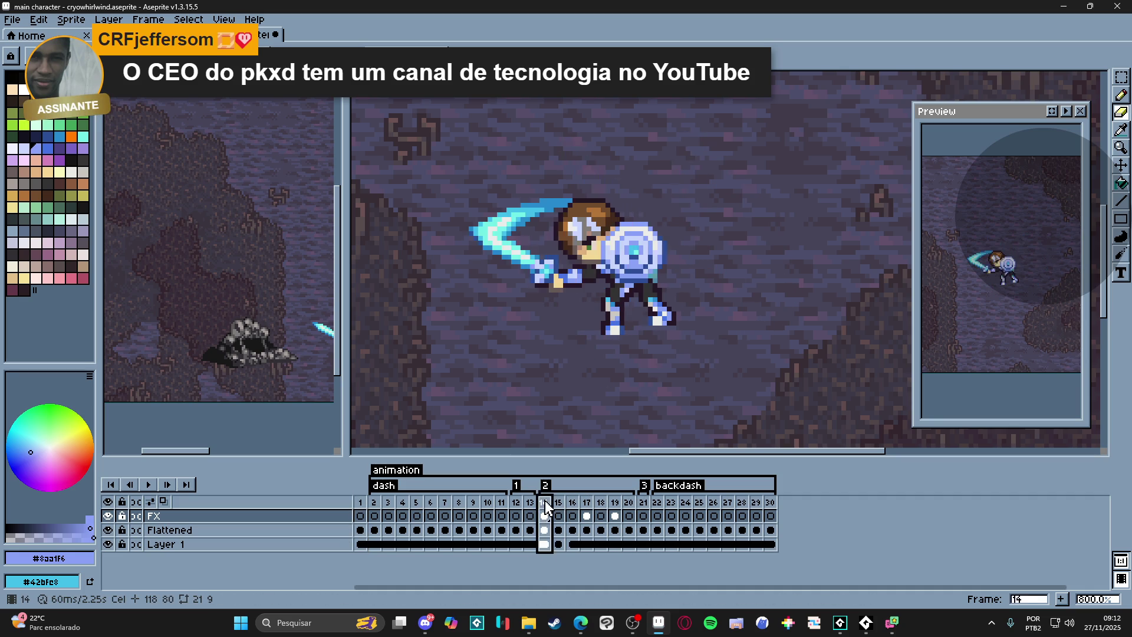
pyautogui.click(1066, 113)
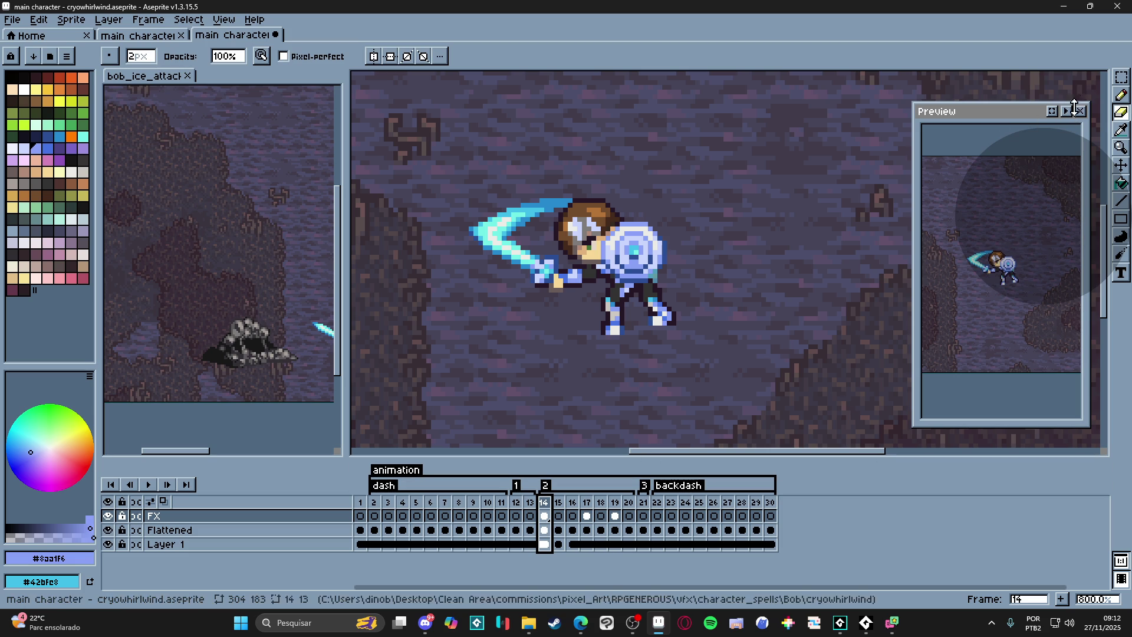
pyautogui.click(1067, 112)
pyautogui.rightClick(1067, 111)
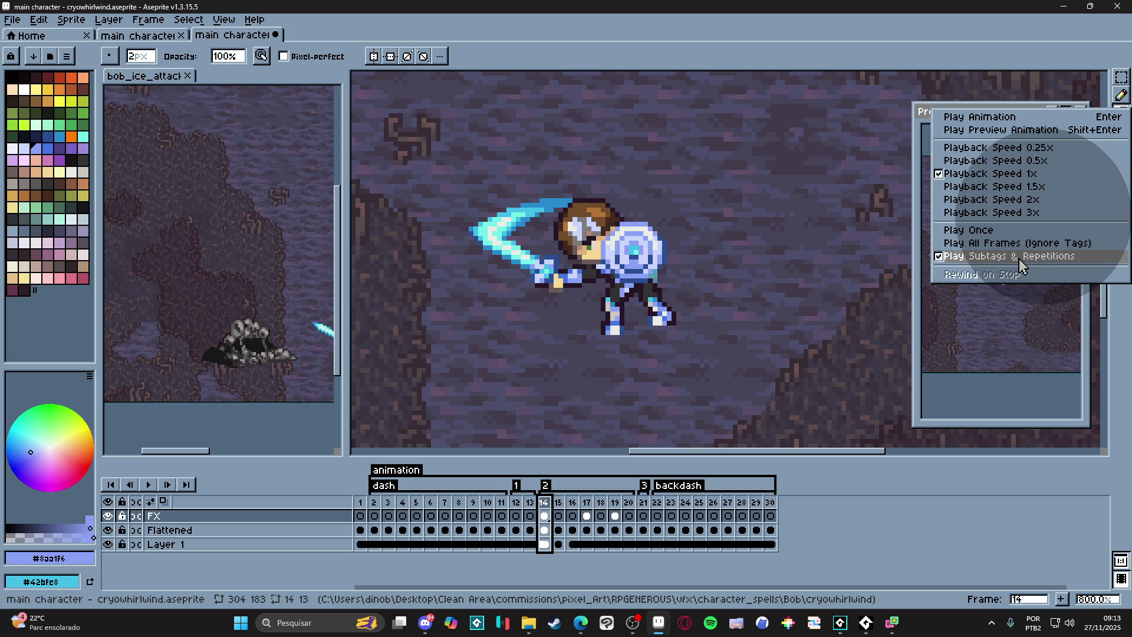
pyautogui.click(1012, 130)
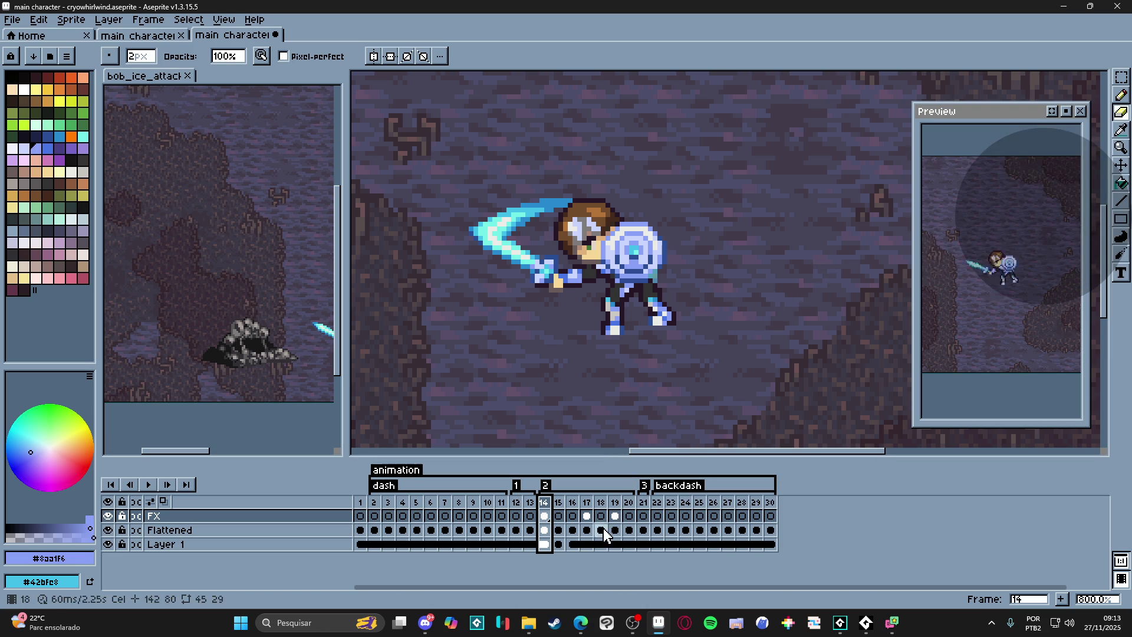
pyautogui.doubleClick(546, 484)
pyautogui.click(595, 301)
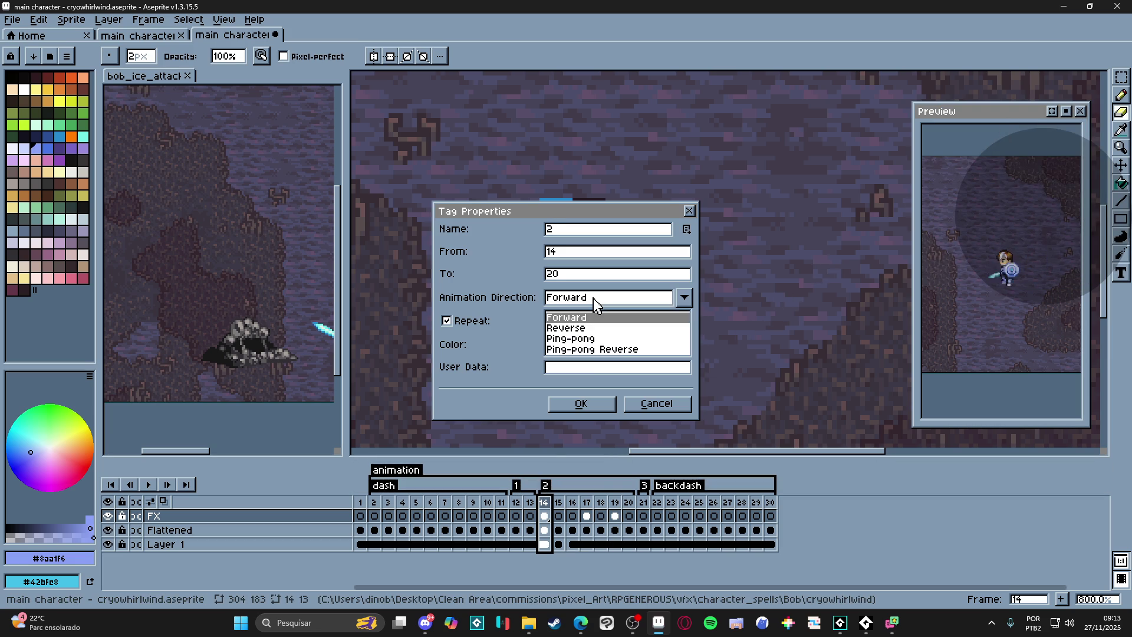
pyautogui.click(495, 334)
pyautogui.click(581, 404)
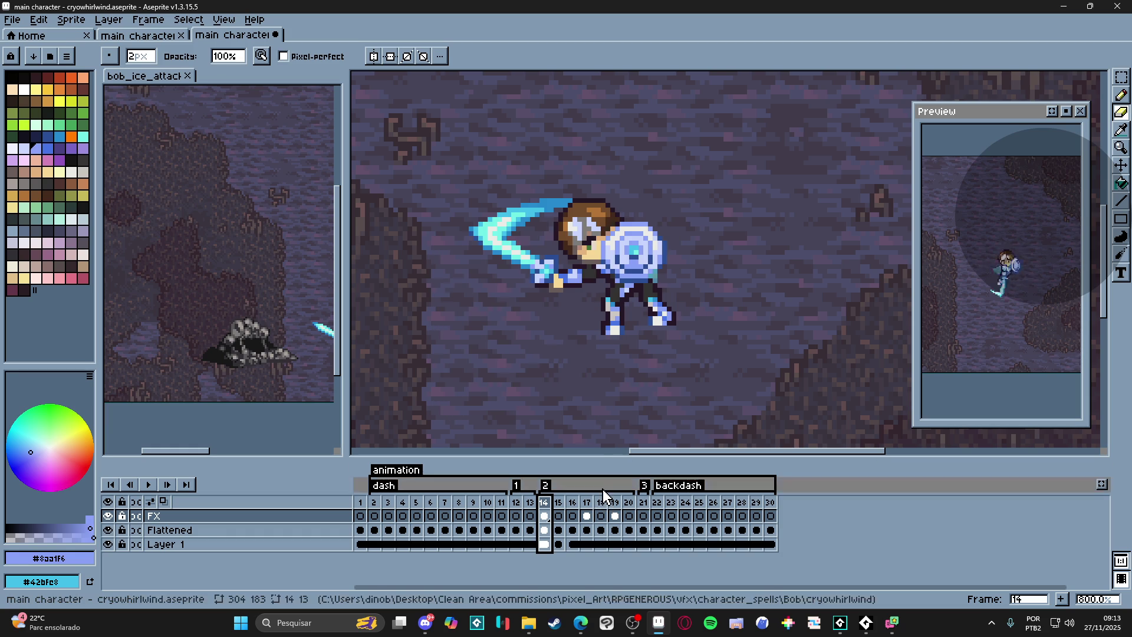
# - Review the slash poses on frames 14–19, ending on frame 17
pyautogui.click(529, 502)
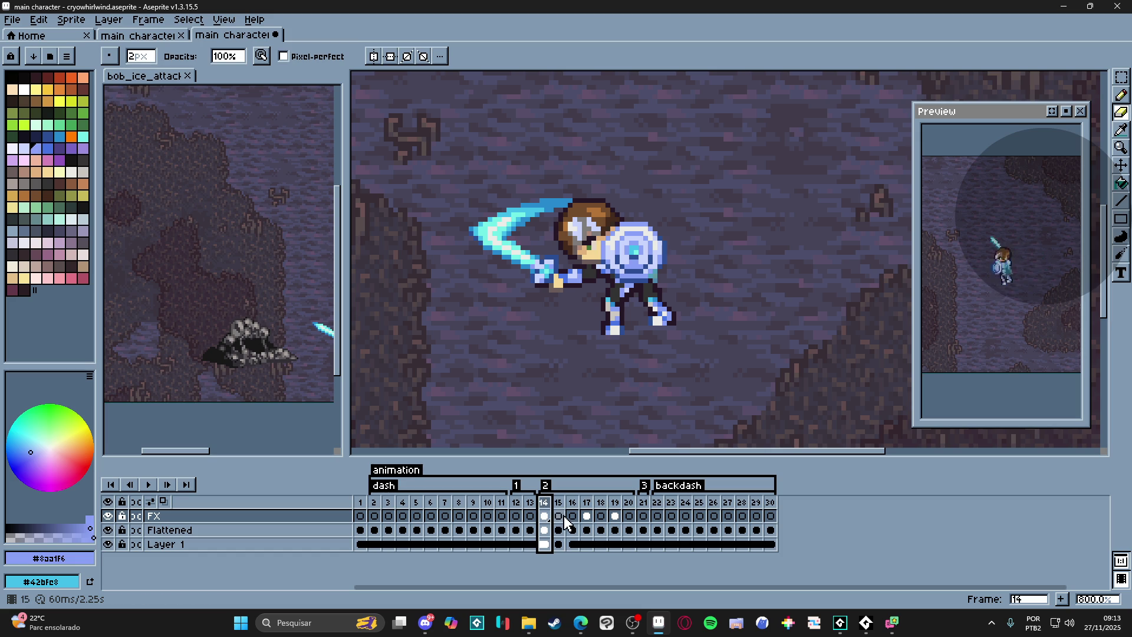
pyautogui.click(562, 509)
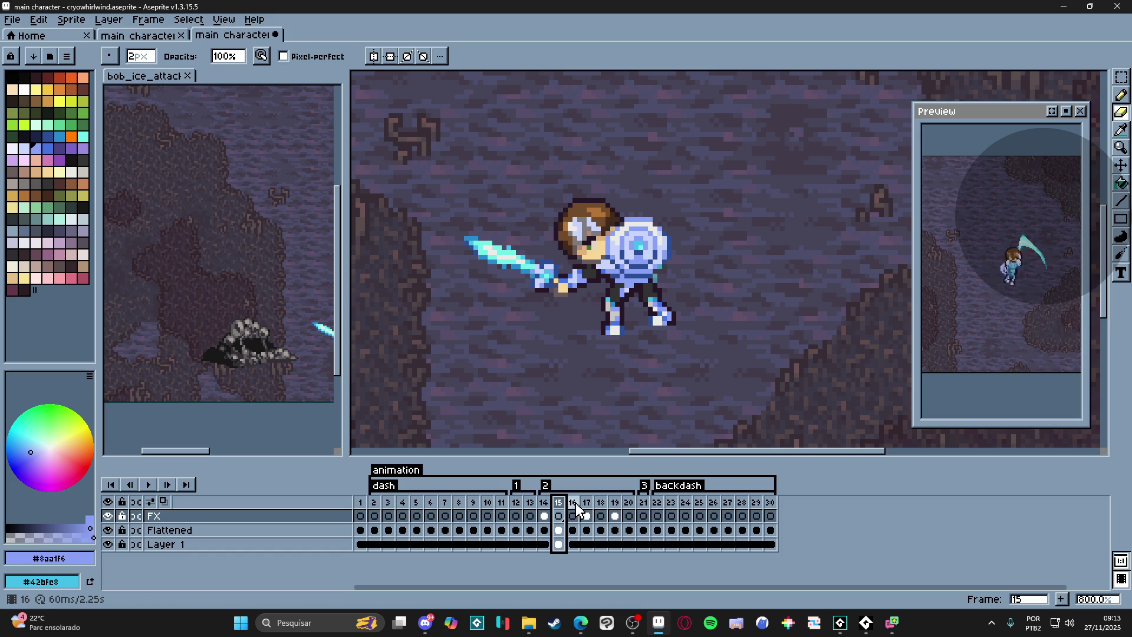
pyautogui.click(573, 509)
pyautogui.click(587, 506)
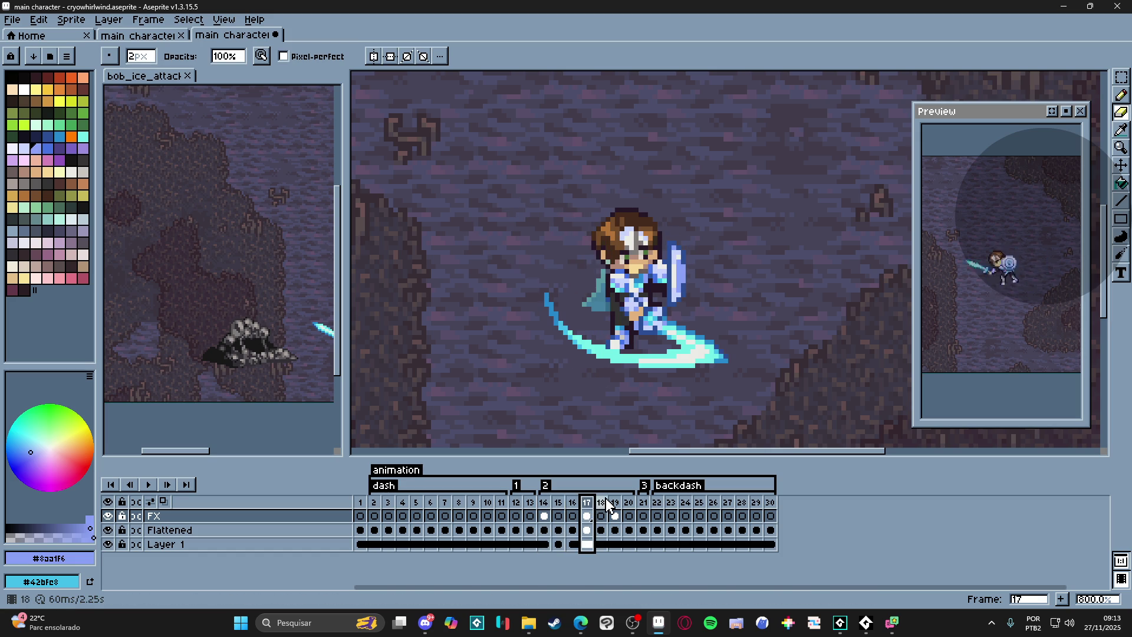
pyautogui.click(603, 507)
pyautogui.click(587, 509)
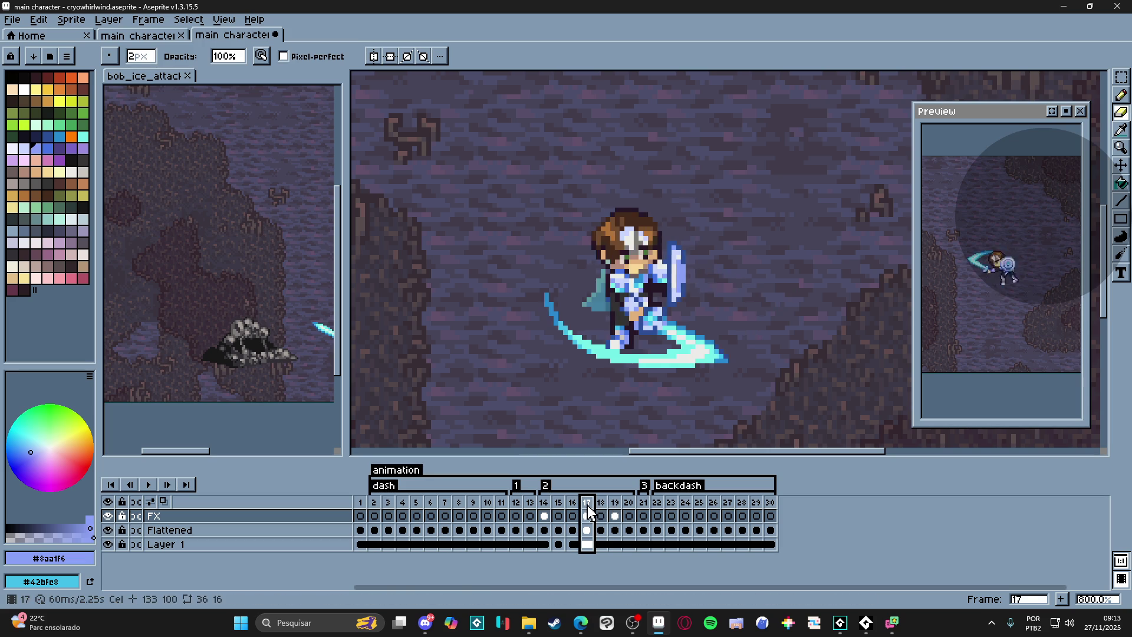
pyautogui.click(601, 508)
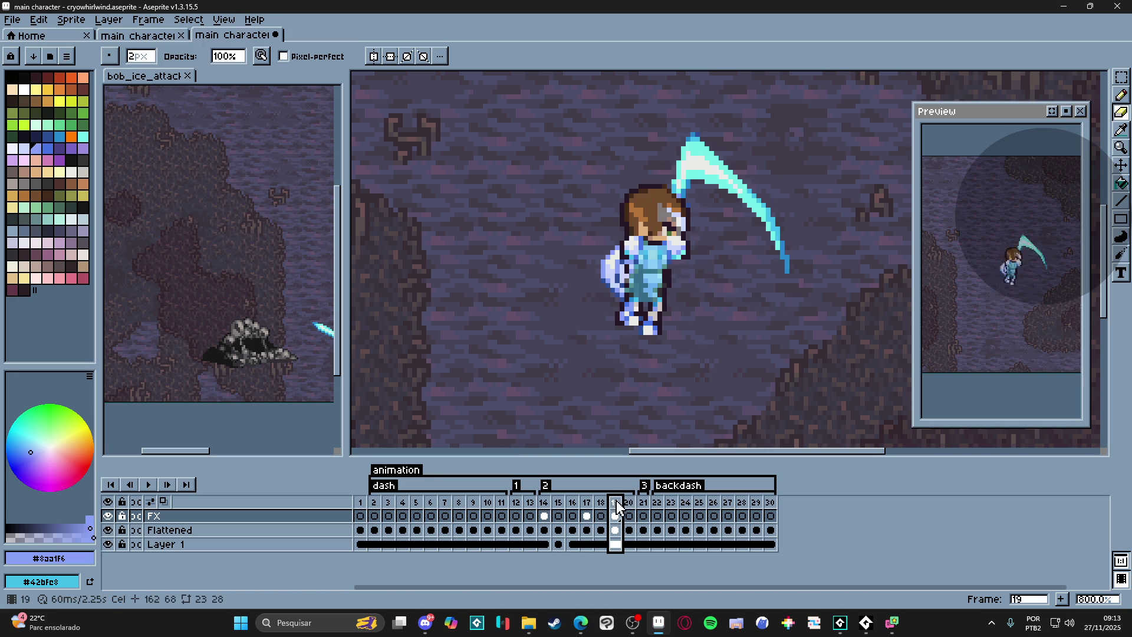
pyautogui.click(601, 507)
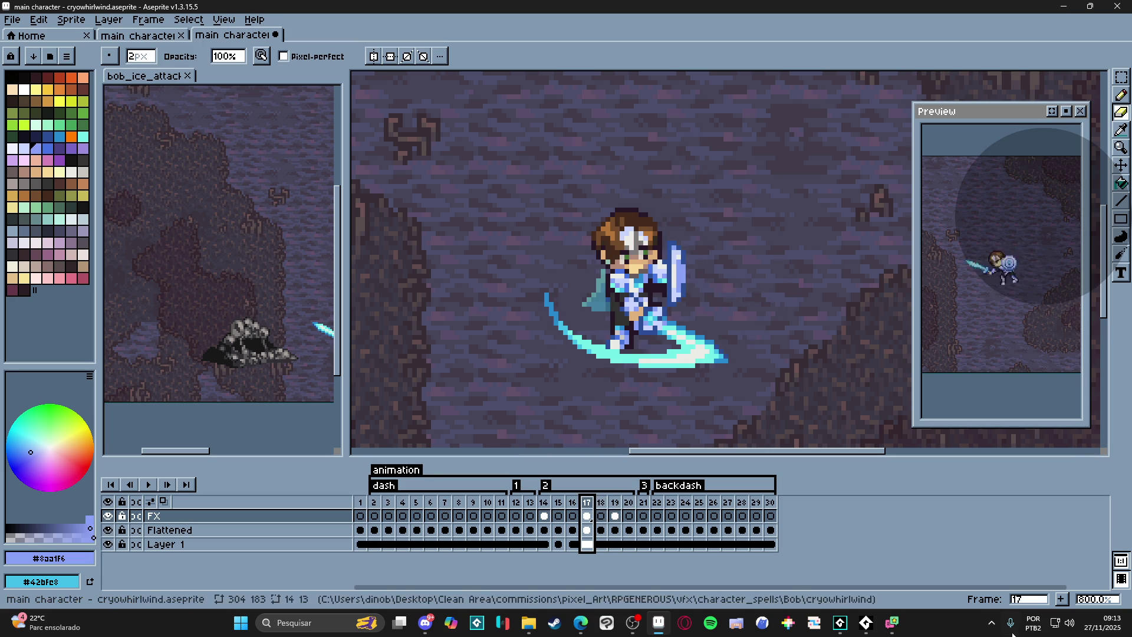
# - Insert a copy of frame 17 as new frame 18 and select its Flattened layer with a 6 px brush
pyautogui.click(1061, 604)
pyautogui.scroll(1, 674, 340)
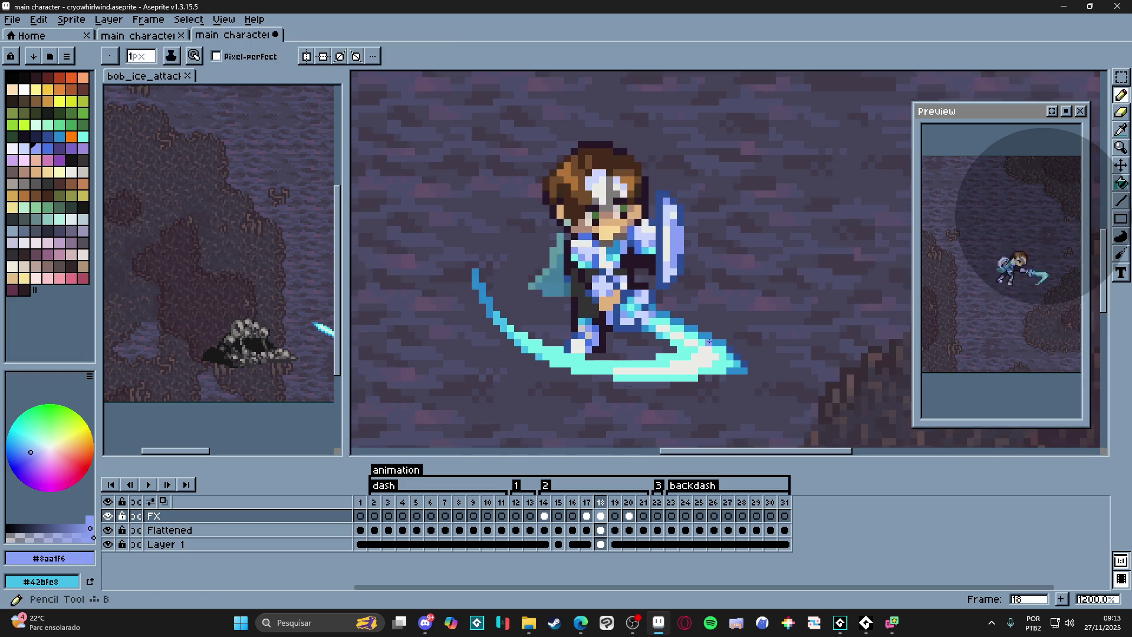
pyautogui.keyDown('ctrl'); pyautogui.click(464, 274); pyautogui.keyUp('ctrl')
pyautogui.press(']')
pyautogui.press(']')
pyautogui.press(']')
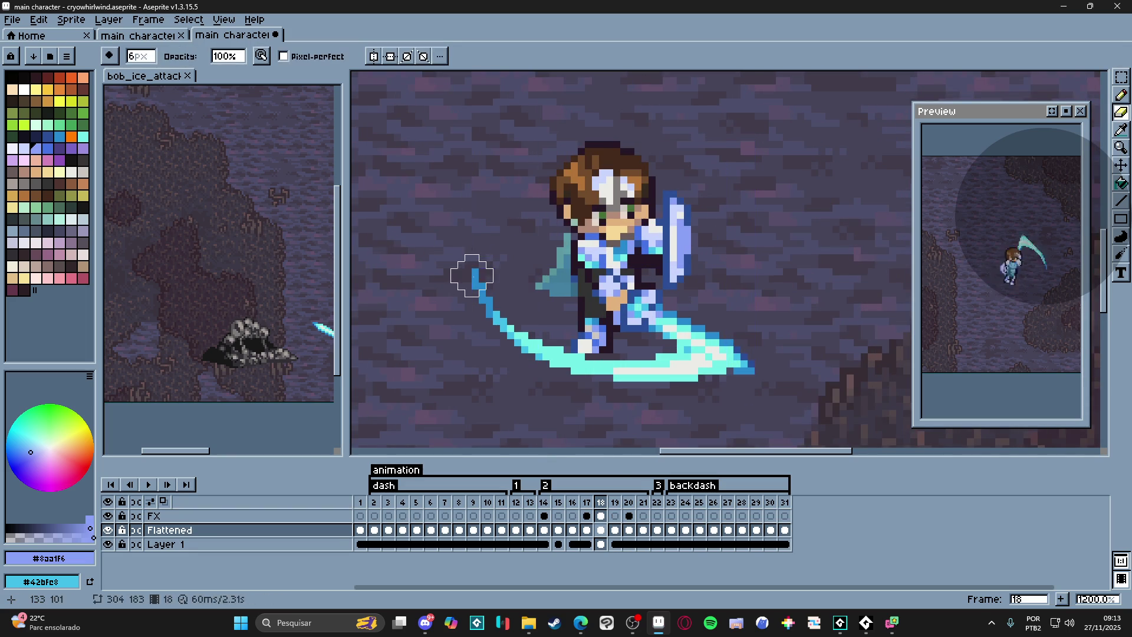
# - Erase the cyan slash trail from frame 18's FX layer and marquee the sword on the Flattened layer
pyautogui.keyDown('ctrl'); pyautogui.click(555, 361); pyautogui.keyUp('ctrl')
pyautogui.moveTo(454, 283); pyautogui.dragTo(696, 370)
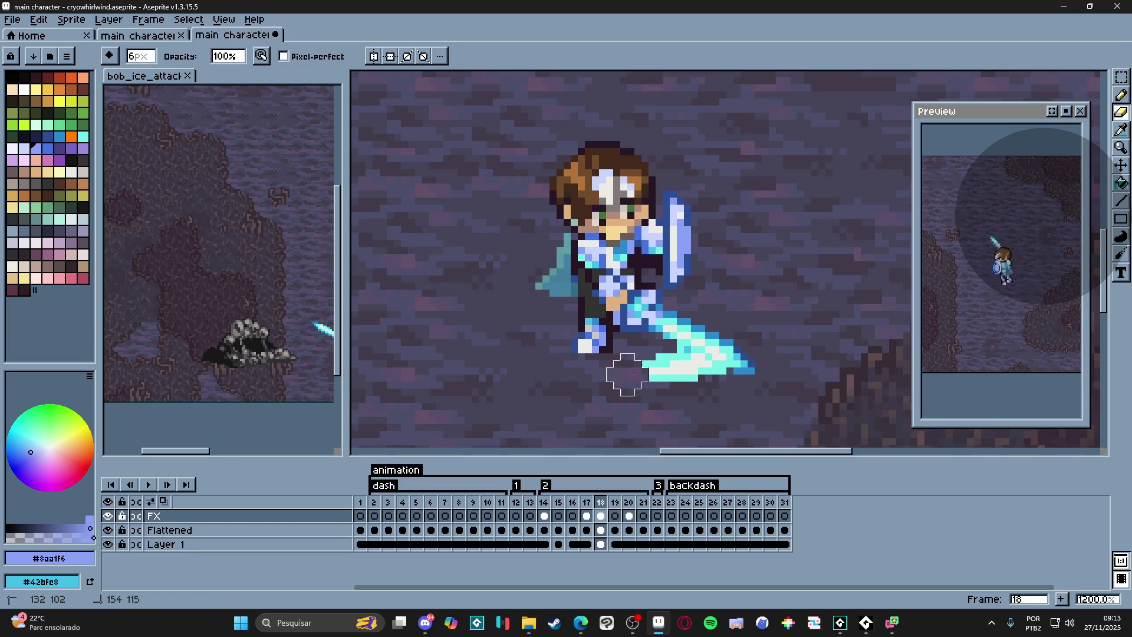
pyautogui.keyDown('ctrl'); pyautogui.click(718, 356); pyautogui.keyUp('ctrl')
pyautogui.scroll(1, 721, 352)
pyautogui.press('m')
pyautogui.moveTo(595, 267); pyautogui.dragTo(785, 403)
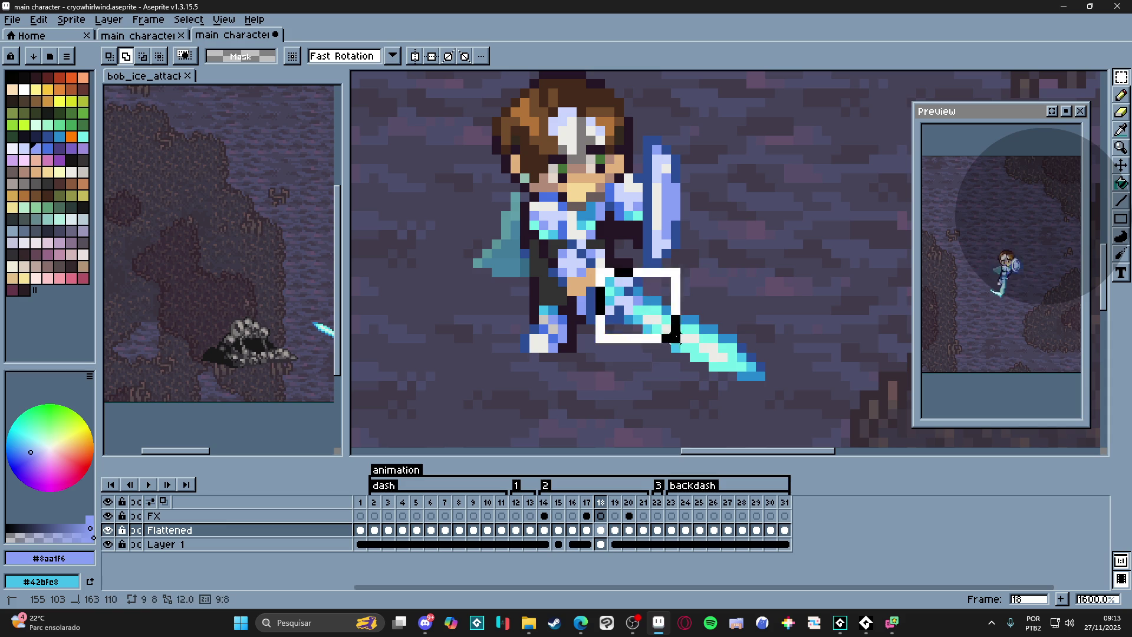
pyautogui.scroll(1, 584, 310)
pyautogui.moveTo(585, 296); pyautogui.dragTo(619, 341)
pyautogui.scroll(-1, 619, 341)
# - Rotate the sword slightly, nudge it one pixel right and up, and apply the transform
pyautogui.moveTo(805, 258); pyautogui.dragTo(815, 270)
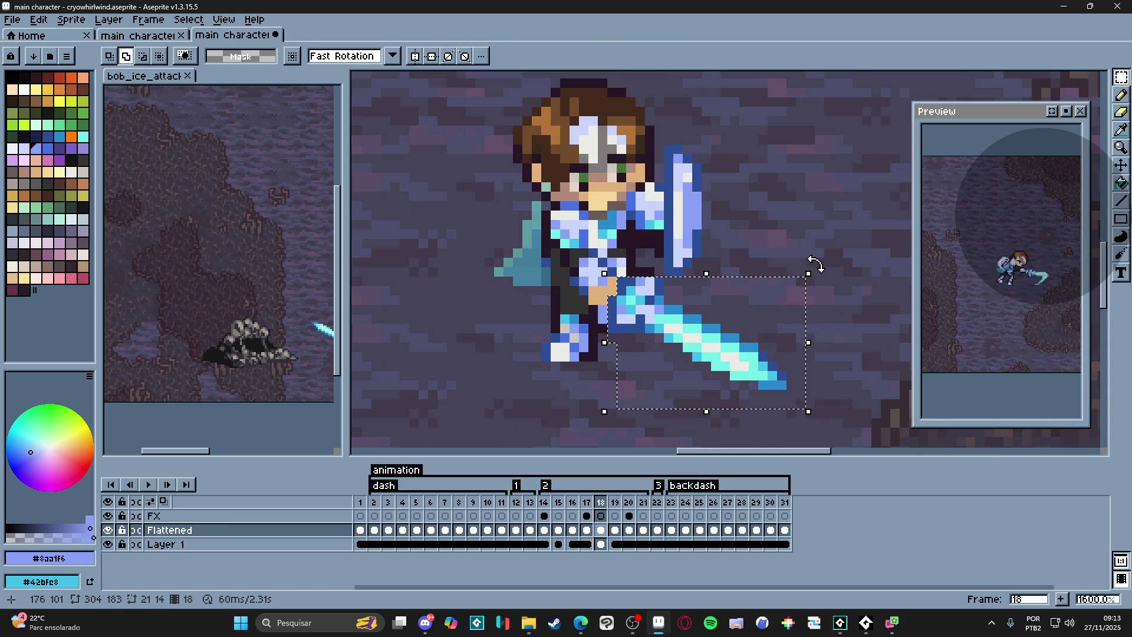
pyautogui.press('Right')
pyautogui.press('Up')
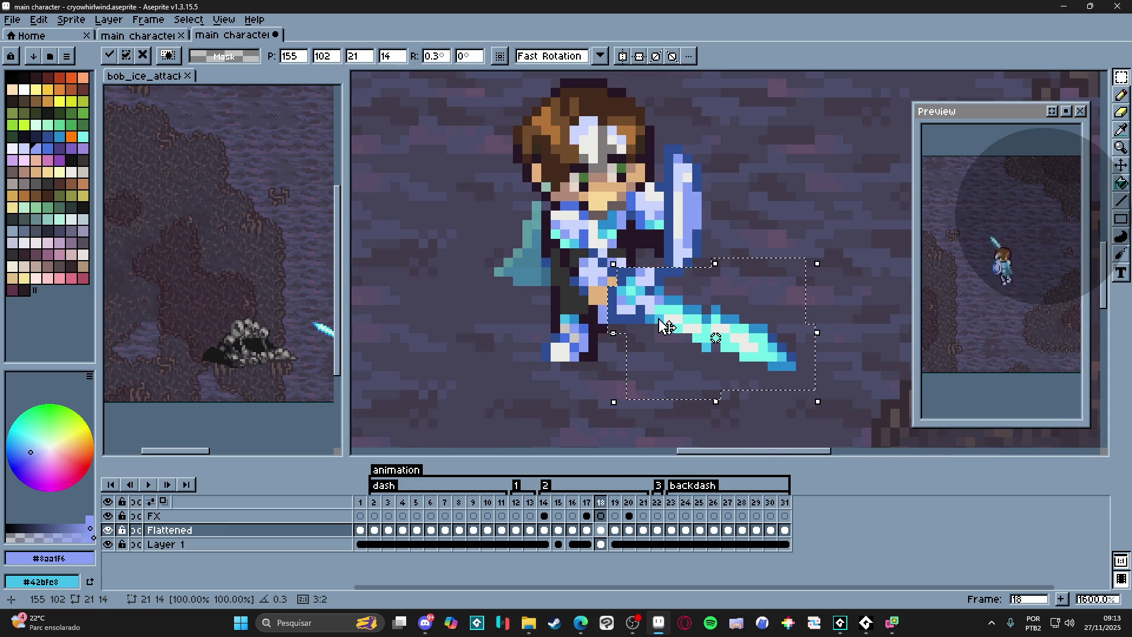
pyautogui.press('Return')
pyautogui.hotkey('ctrl', 'd')
# - Marquee the knight's head and stretch the lower face down two pixels
pyautogui.press('v')
pyautogui.moveTo(615, 173); pyautogui.dragTo(659, 258)
pyautogui.press('m')
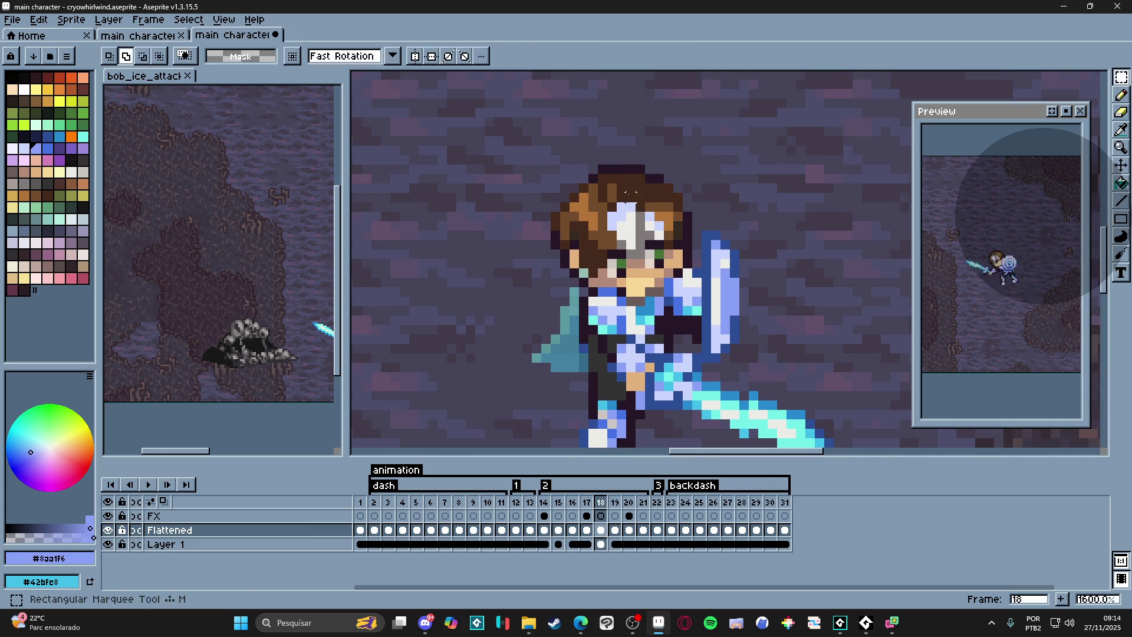
pyautogui.moveTo(513, 138); pyautogui.dragTo(688, 274)
pyautogui.scroll(3, 686, 272)
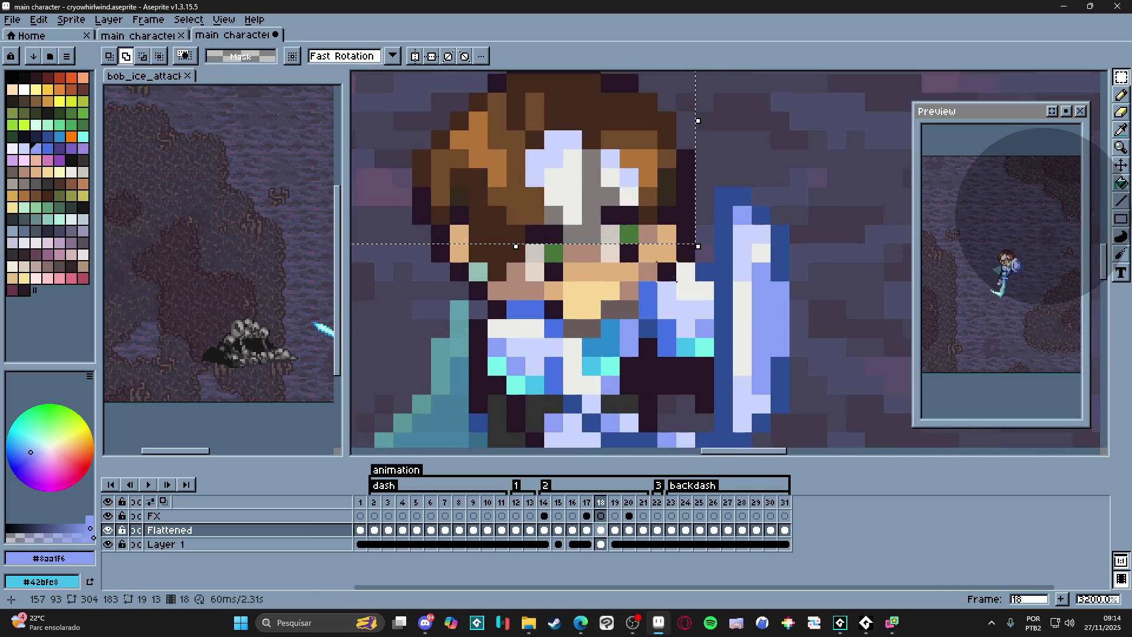
pyautogui.moveTo(515, 283); pyautogui.dragTo(516, 321)
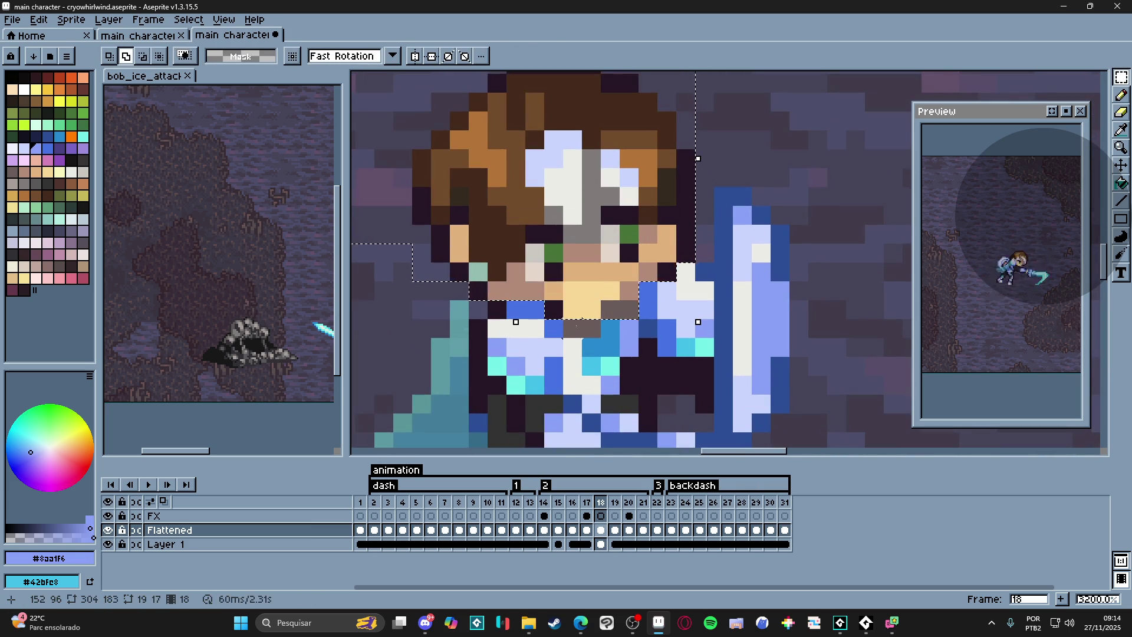
pyautogui.scroll(-4, 617, 292)
# - Apply the head stretch, nudge the shield up one pixel and compare frame 18 with 17
pyautogui.press('Return')
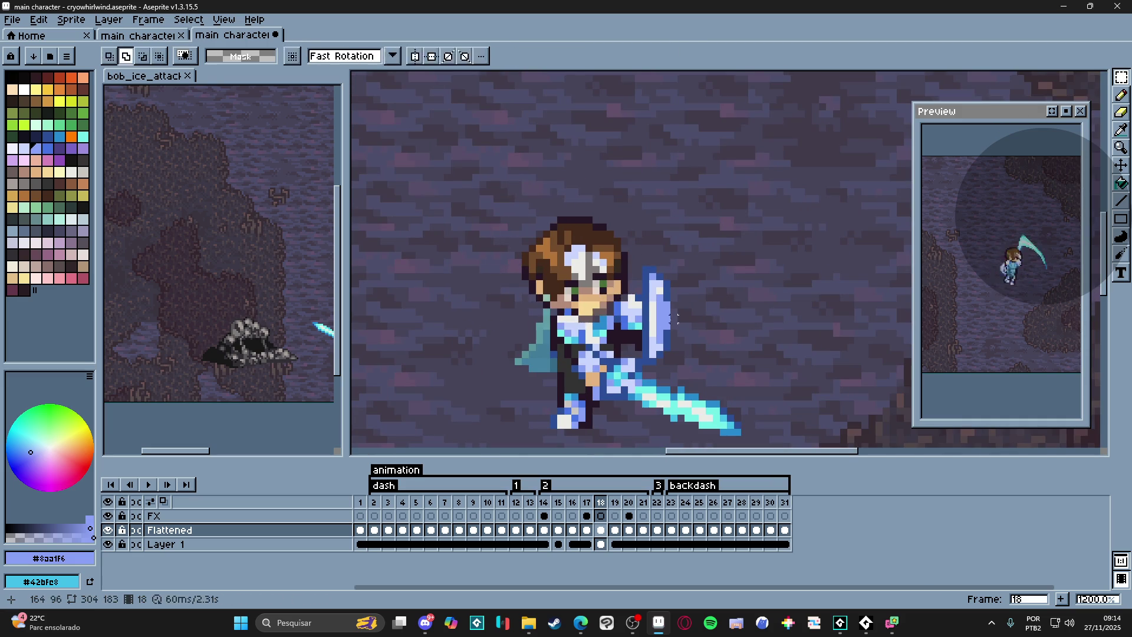
pyautogui.scroll(1, 651, 352)
pyautogui.moveTo(635, 381); pyautogui.dragTo(698, 186)
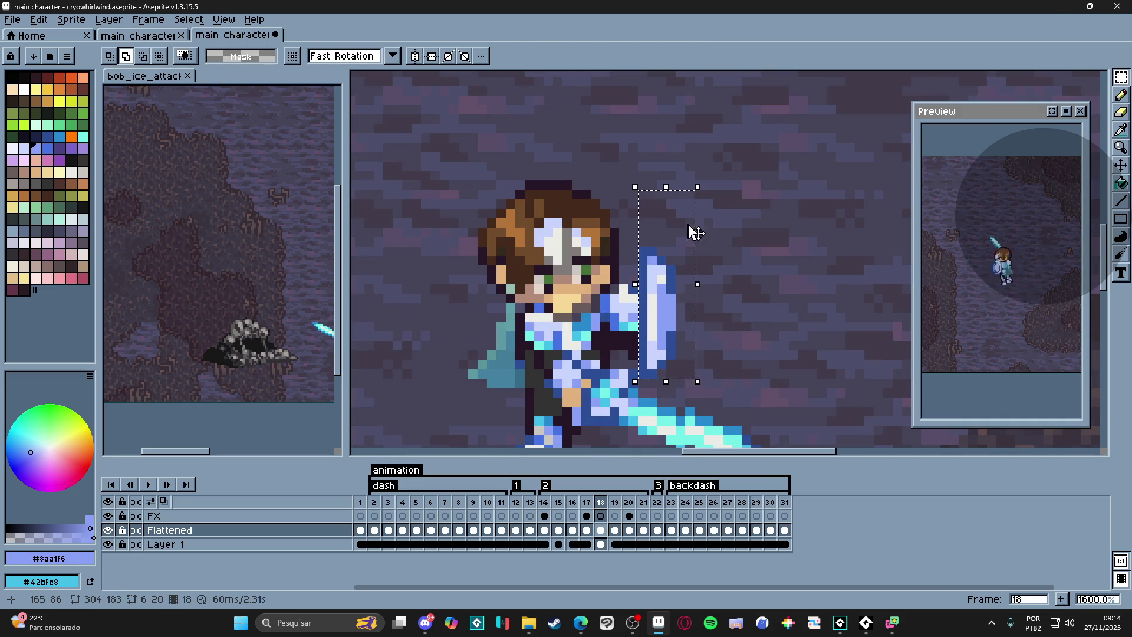
pyautogui.press('Up')
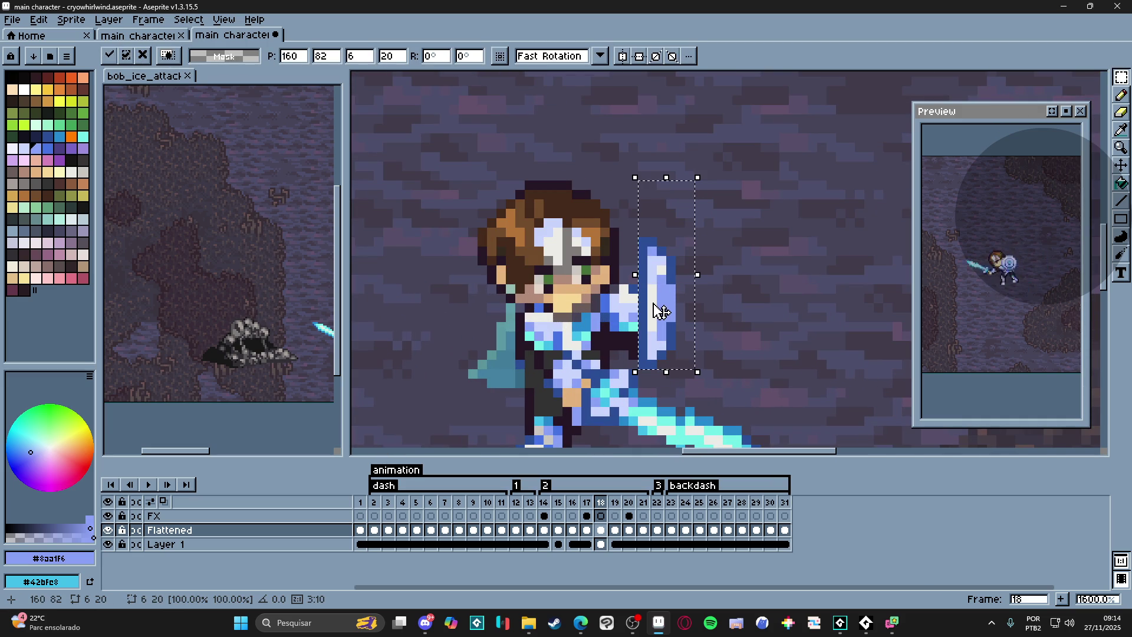
pyautogui.press('Return')
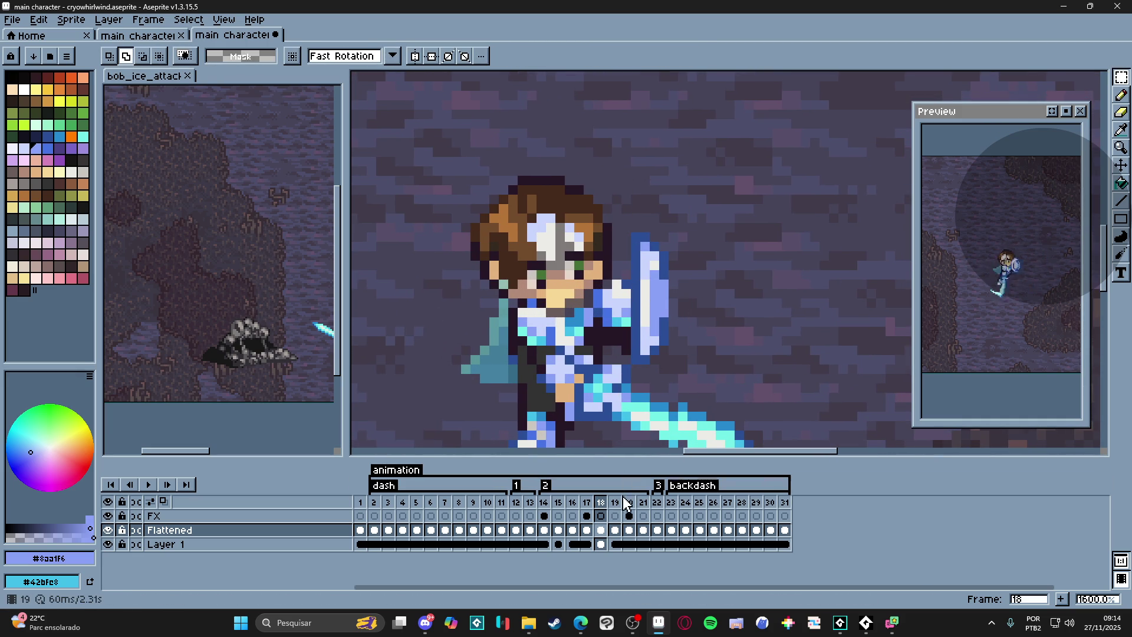
pyautogui.click(615, 502)
pyautogui.click(602, 501)
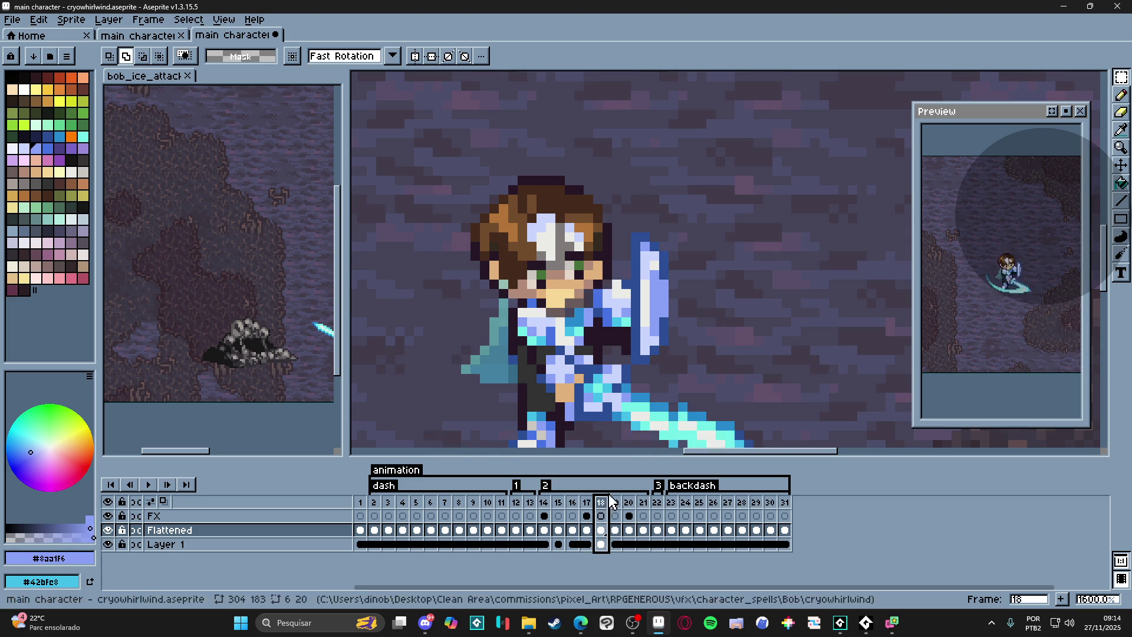
pyautogui.click(593, 502)
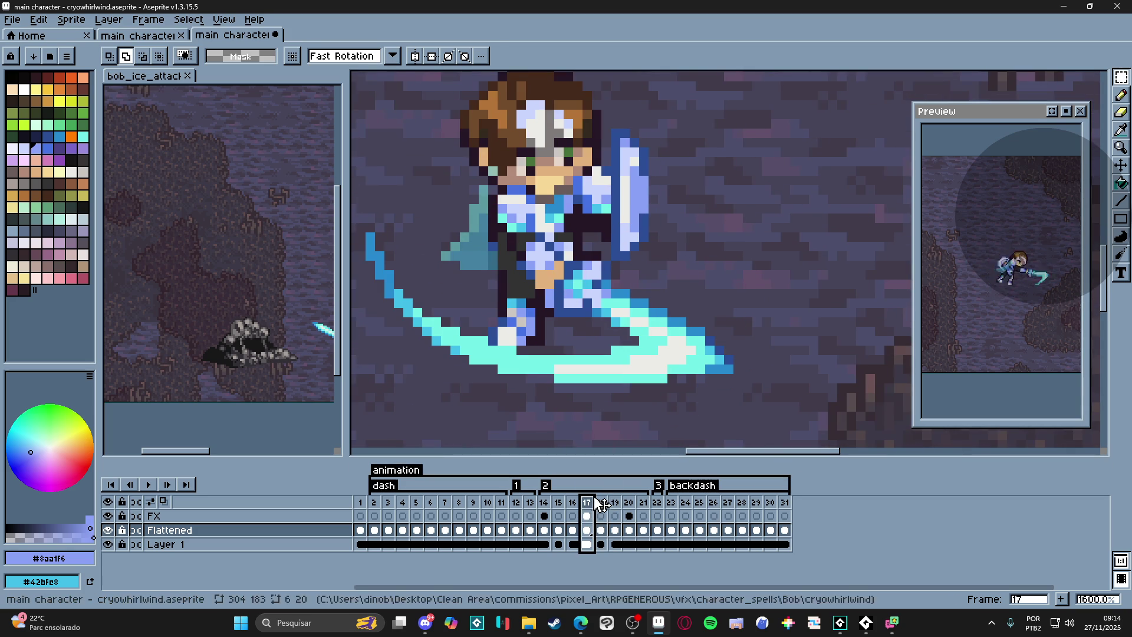
pyautogui.click(598, 502)
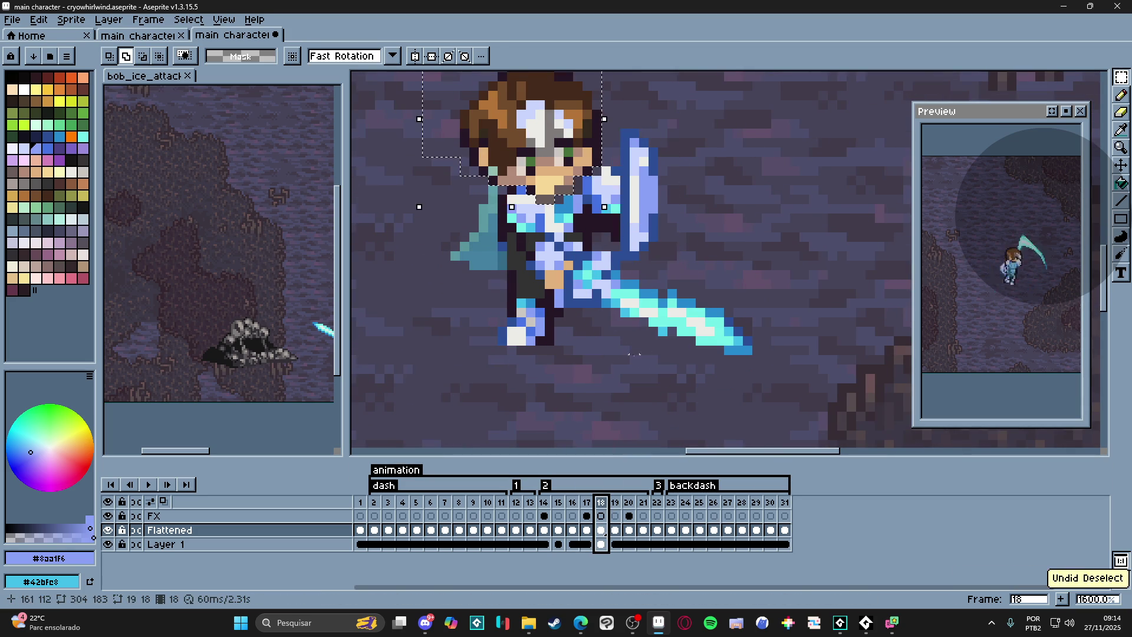
# - Undo the sword transform edits so frame 18's sword returns to its original position
pyautogui.hotkey('ctrl', 'z')
pyautogui.click(587, 501)
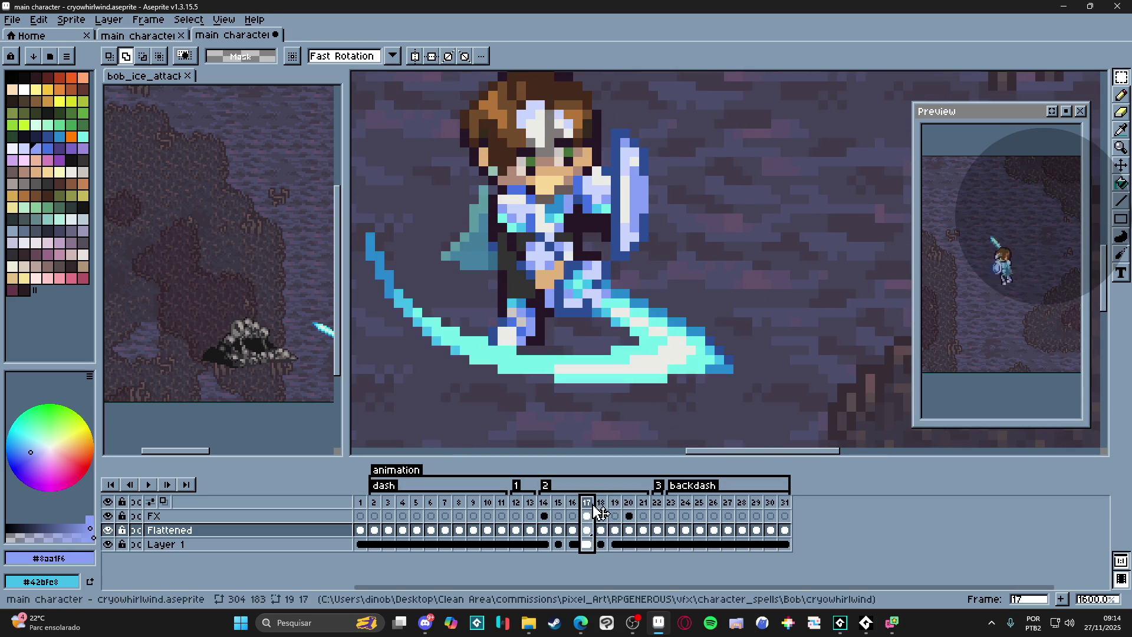
pyautogui.hotkey('ctrl', 'z')
pyautogui.hotkey('ctrl', 'z')
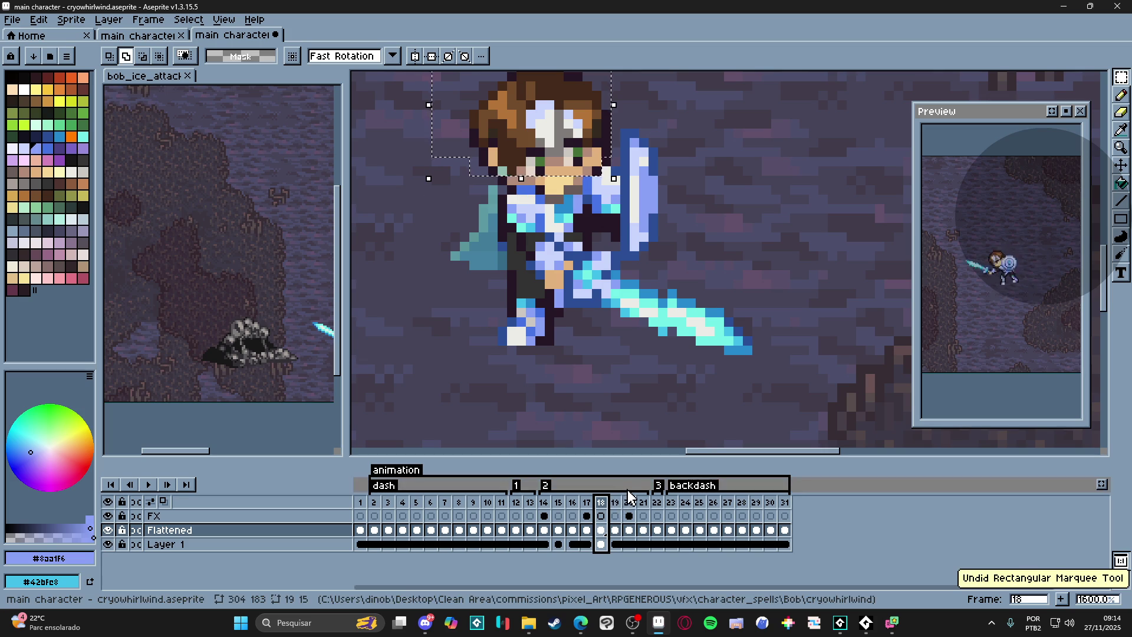
pyautogui.hotkey('ctrl', 'z')
pyautogui.hotkey('ctrl', 'z')
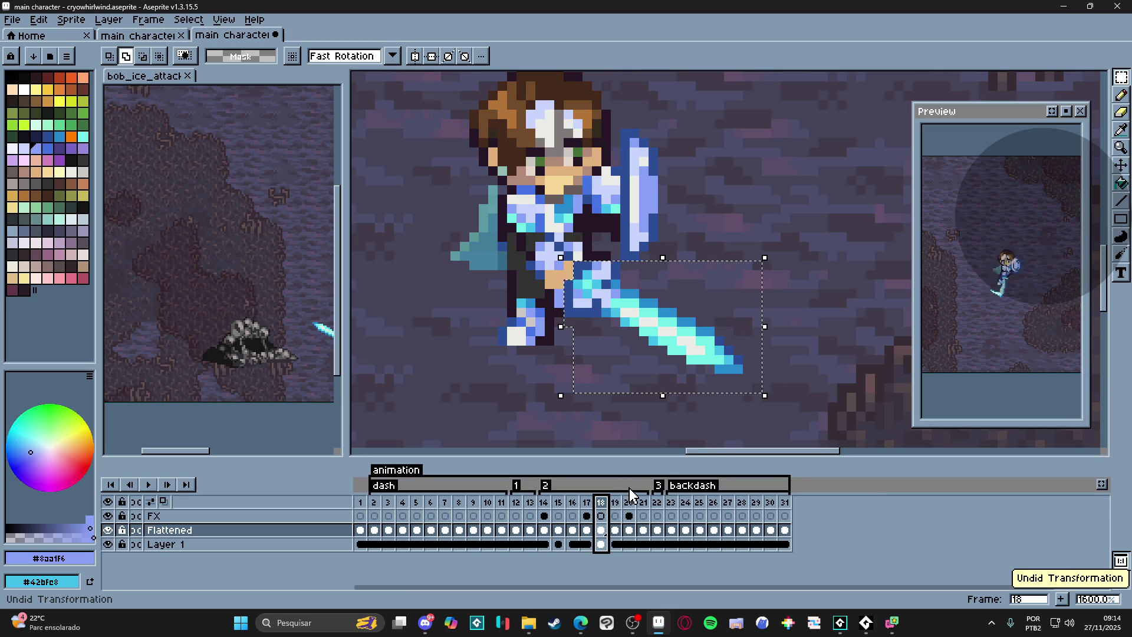
pyautogui.hotkey('ctrl', 'y')
pyautogui.press('v')
# - Shift the knight one pixel left on frame 18 and sample a blue from the sprite
pyautogui.click(590, 507)
pyautogui.moveTo(555, 270); pyautogui.dragTo(546, 275)
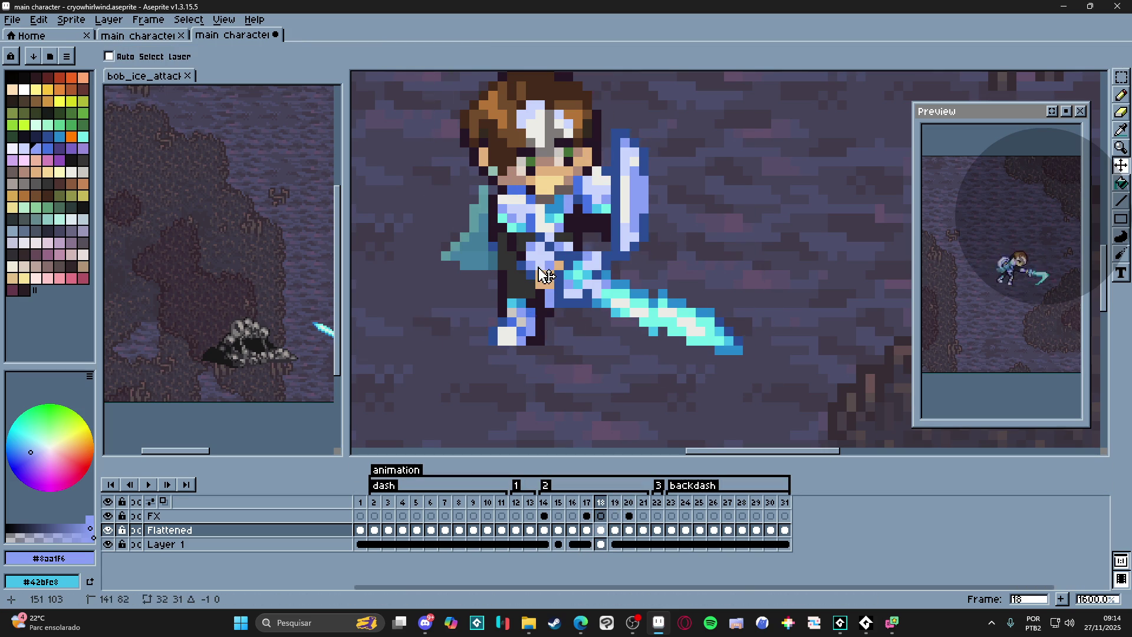
pyautogui.click(587, 503)
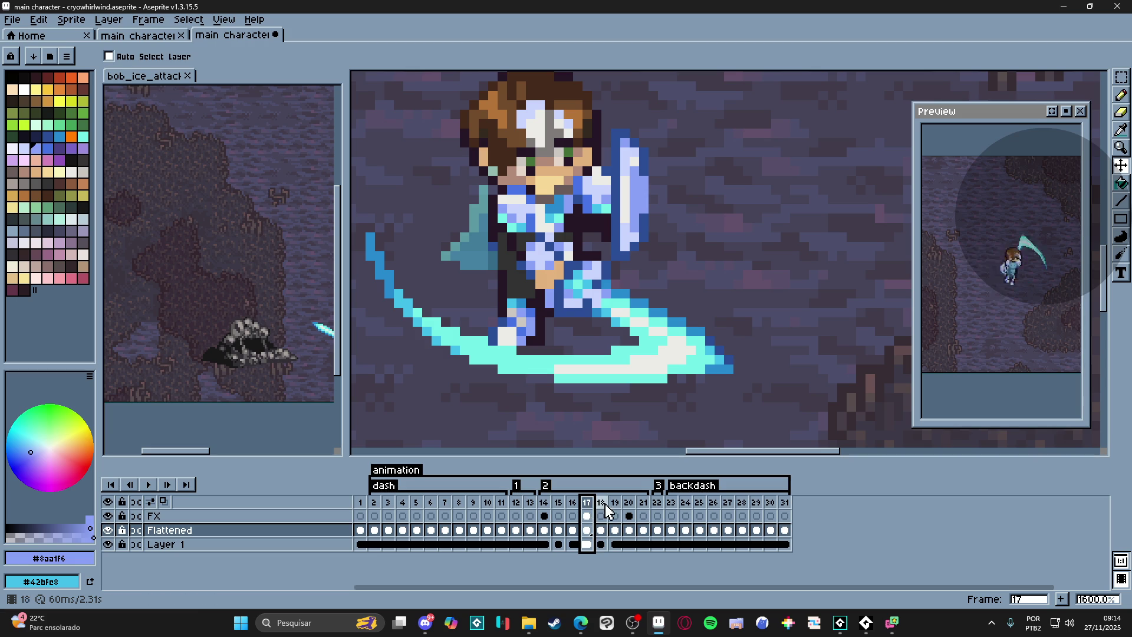
pyautogui.press('ctrl')
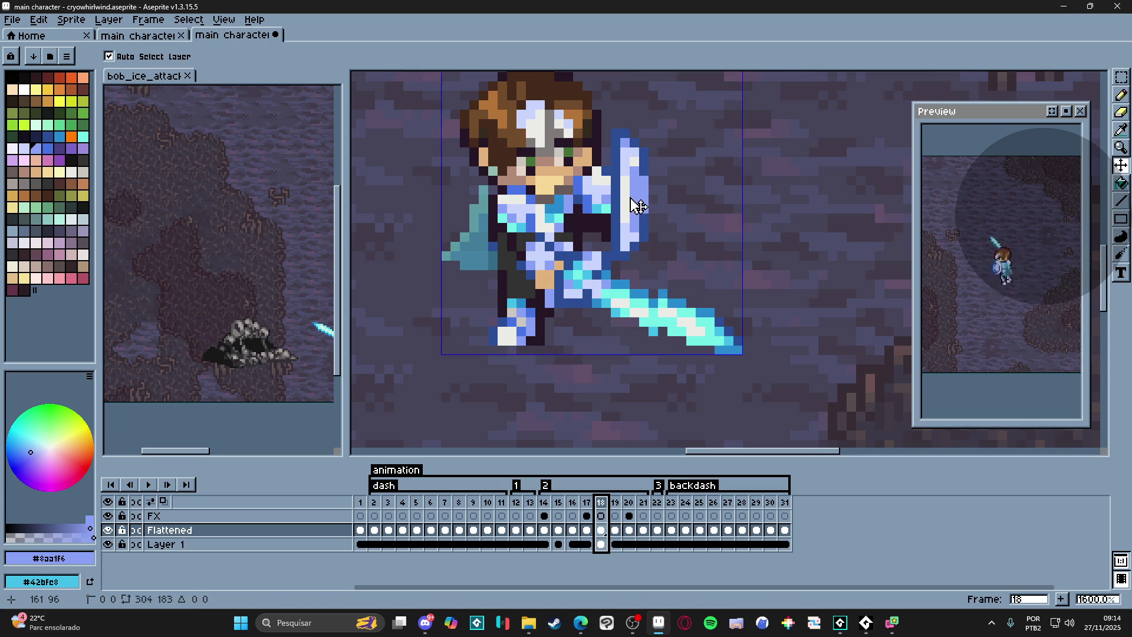
pyautogui.press('i')
pyautogui.click(688, 312)
pyautogui.scroll(-1, 688, 311)
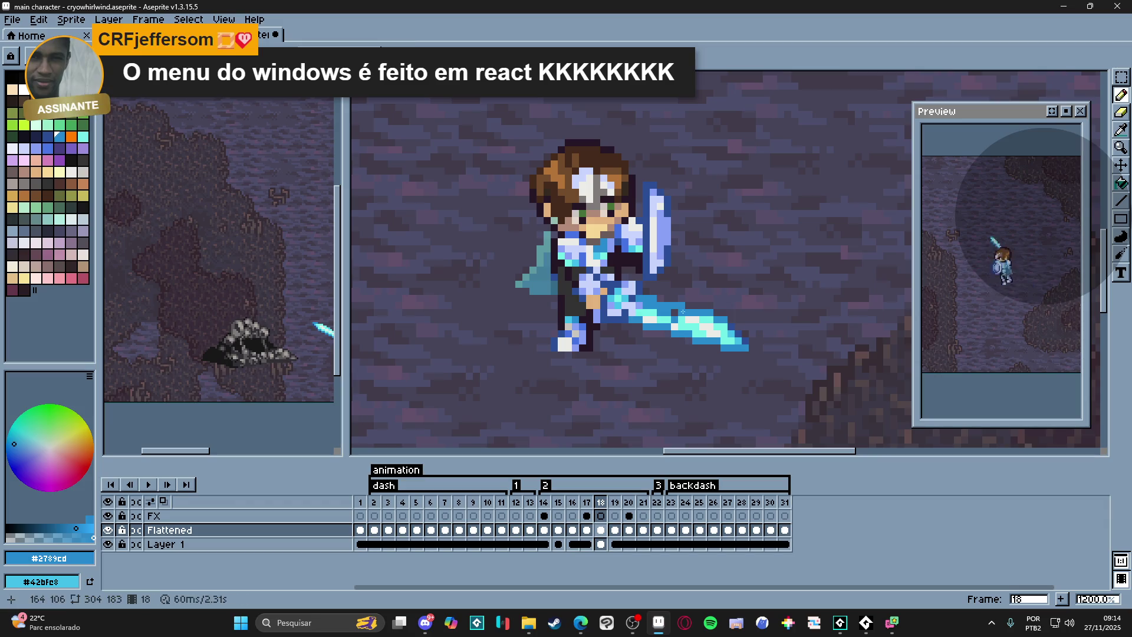
# - Pick the light cyan #73efe8 glow colour and delete frame 20, leaving 30 frames
pyautogui.click(689, 311)
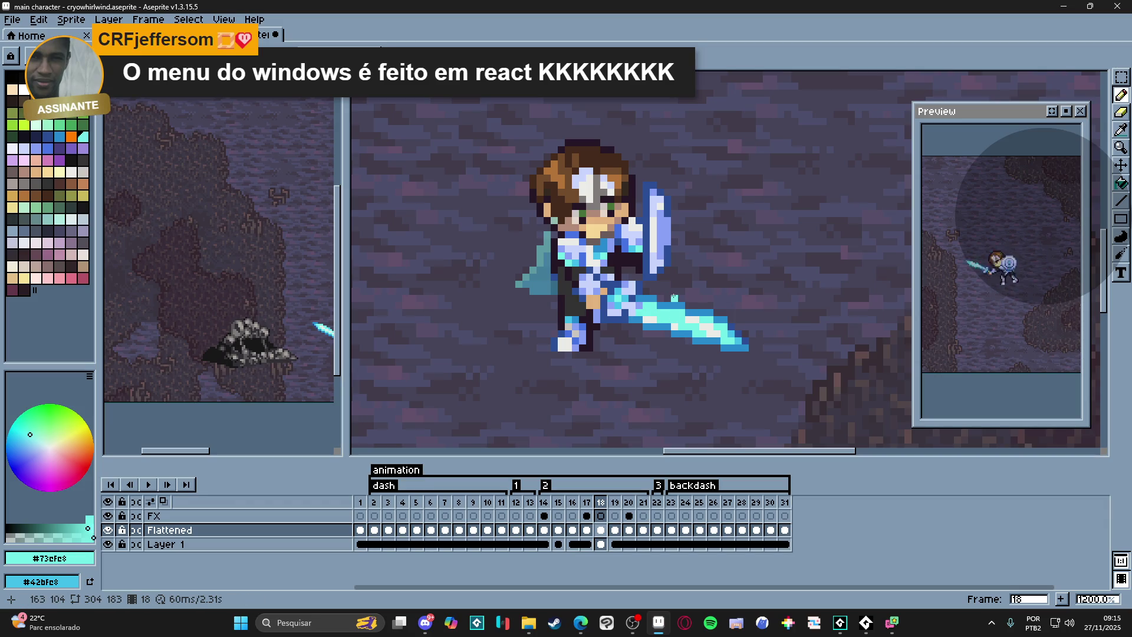
pyautogui.click(586, 501)
pyautogui.click(600, 502)
pyautogui.click(628, 502)
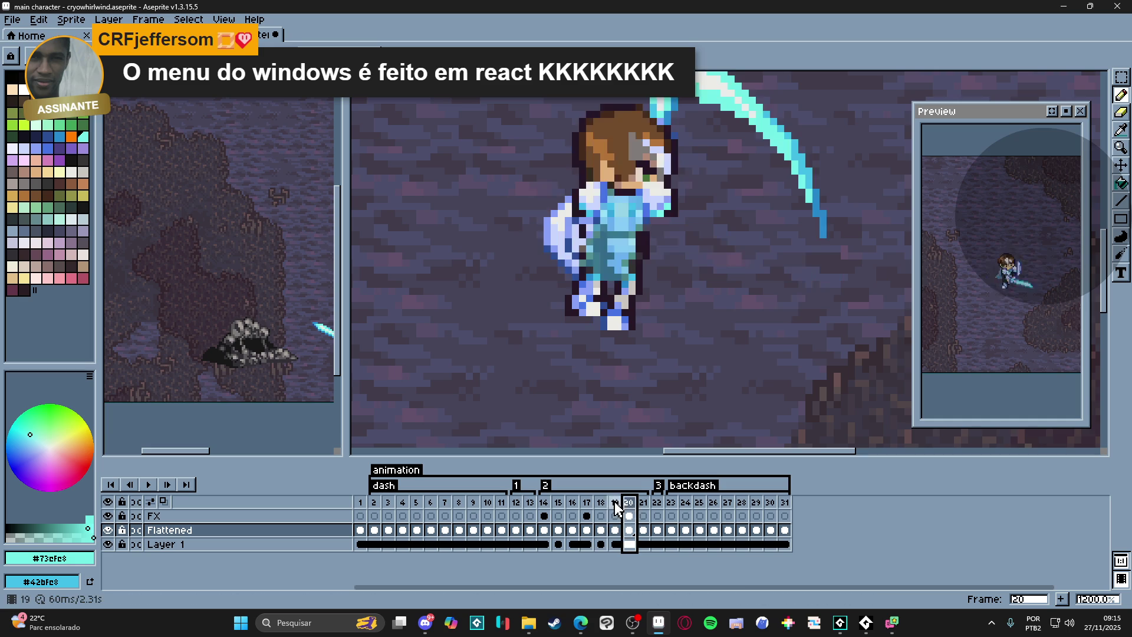
pyautogui.press('Delete')
pyautogui.click(628, 503)
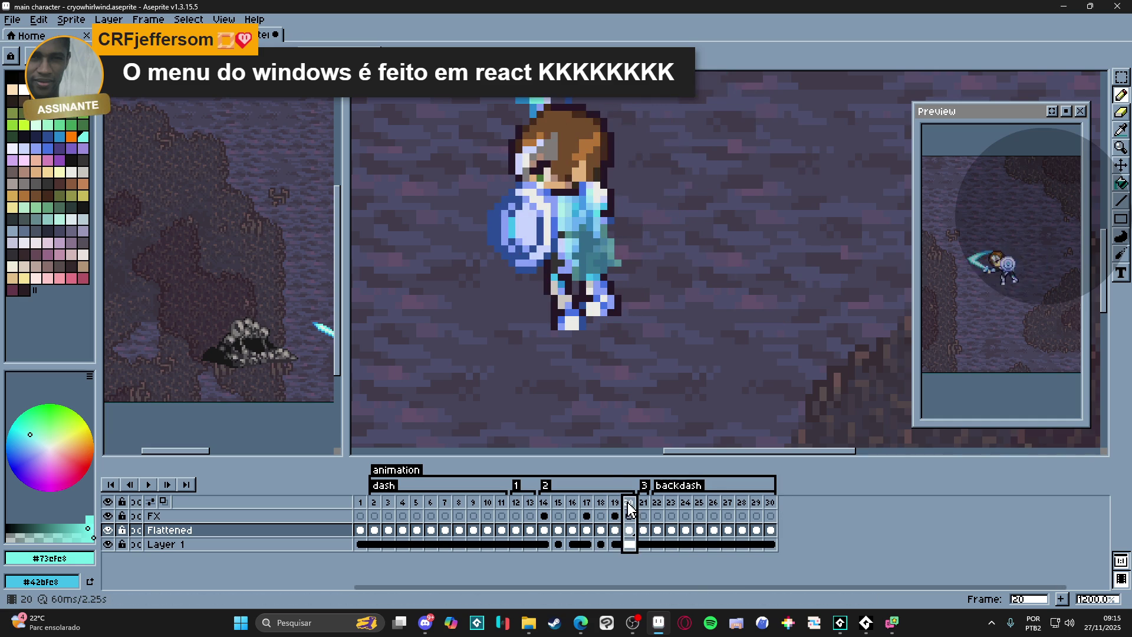
# - Zoom out, step back to frames 14 and 15, and bring up the Frame menu
pyautogui.press('-')
pyautogui.click(546, 505)
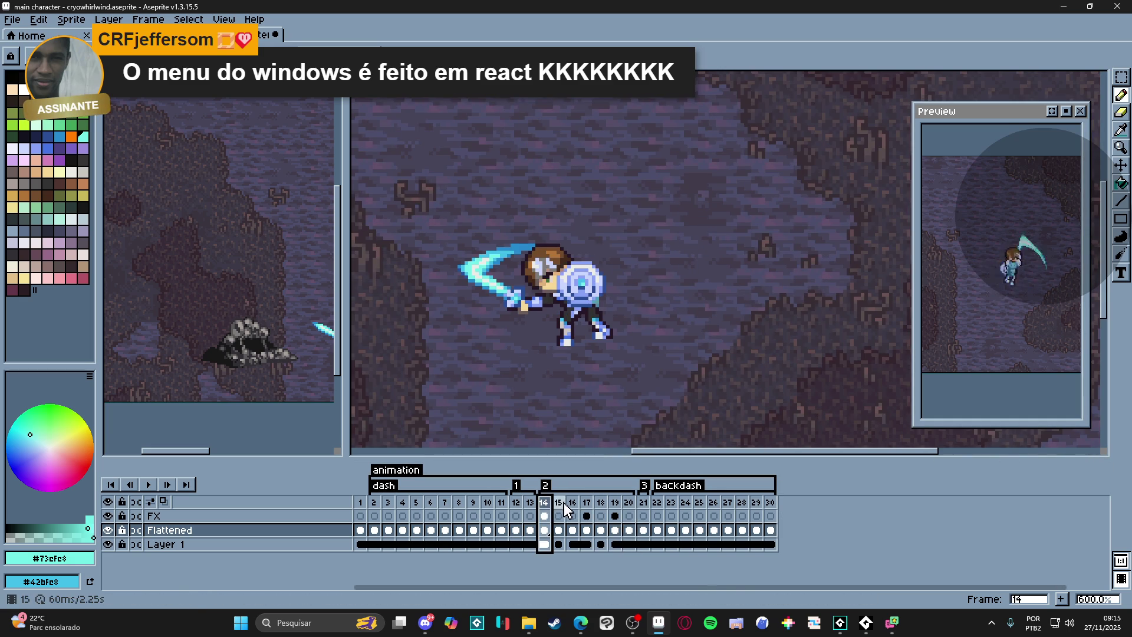
pyautogui.click(562, 510)
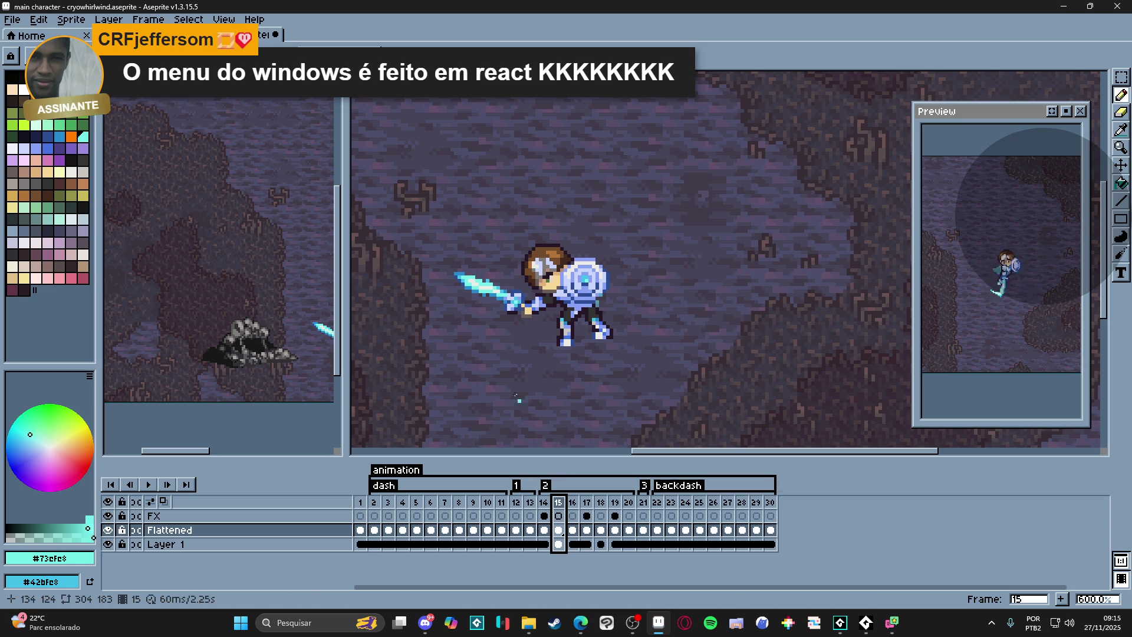
pyautogui.click(148, 19)
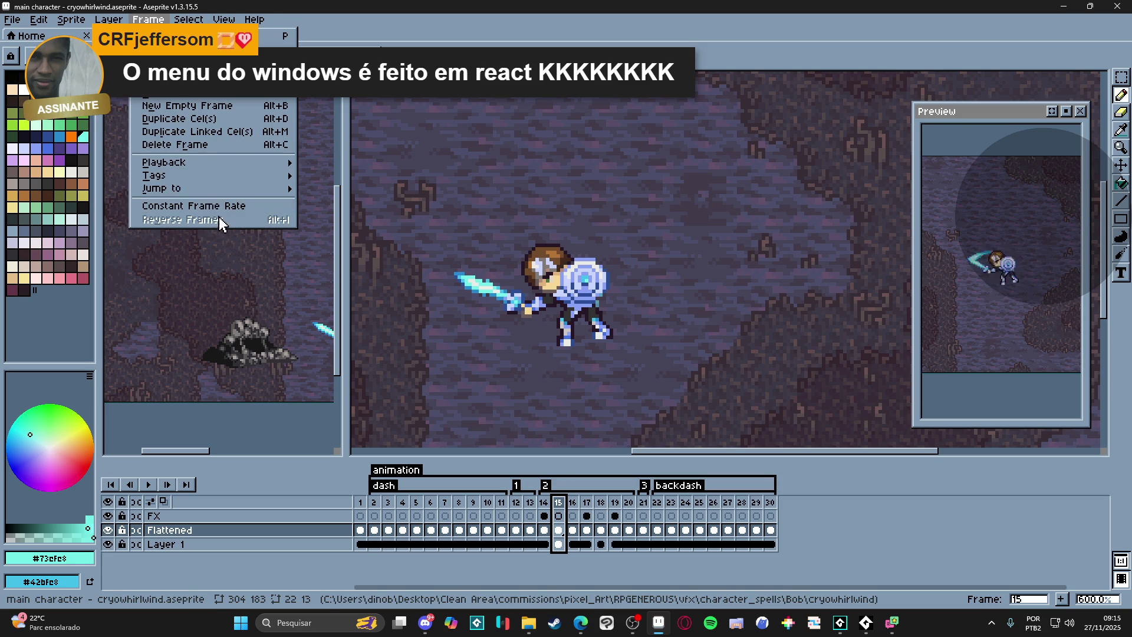
# - Set the frame duration to 80 ms in Frame Properties, then reopen and dismiss it unchanged
pyautogui.click(256, 205)
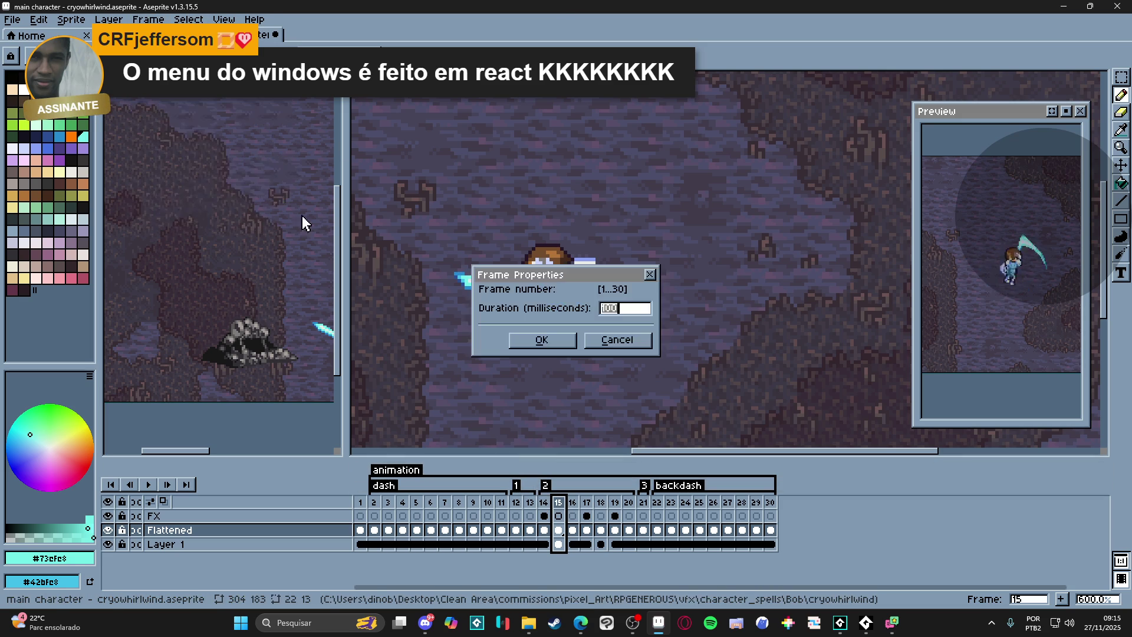
pyautogui.press('Return')
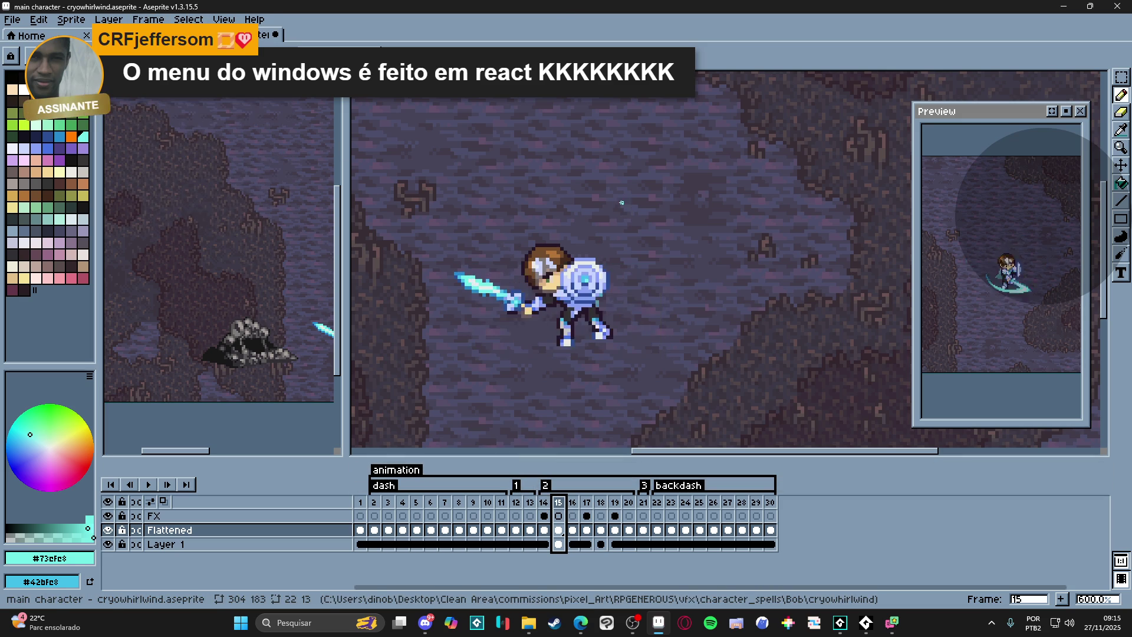
pyautogui.click(545, 503)
pyautogui.click(148, 19)
pyautogui.click(221, 213)
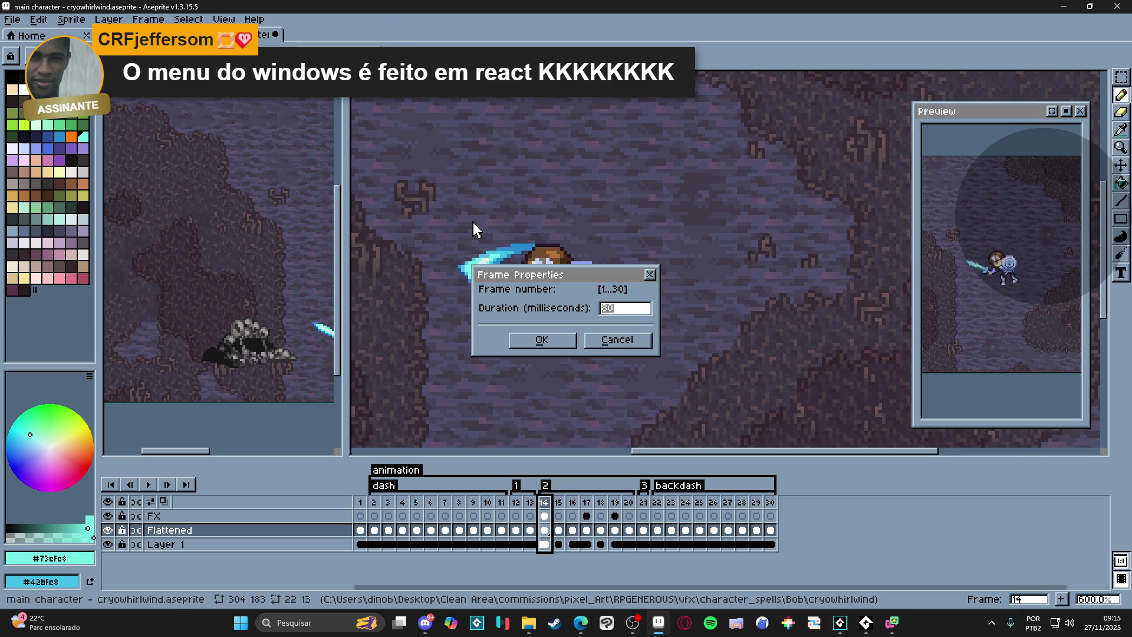
pyautogui.click(617, 340)
# - Check tag 2's properties, then set every frame's duration to 50 ms
pyautogui.click(615, 504)
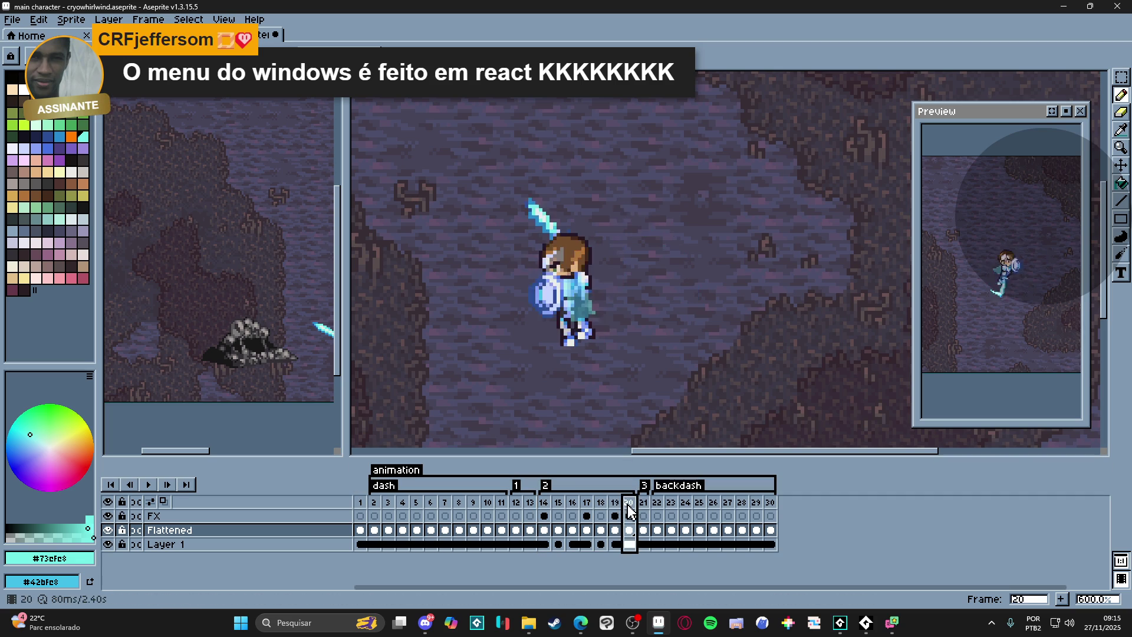
pyautogui.click(543, 502)
pyautogui.doubleClick(543, 488)
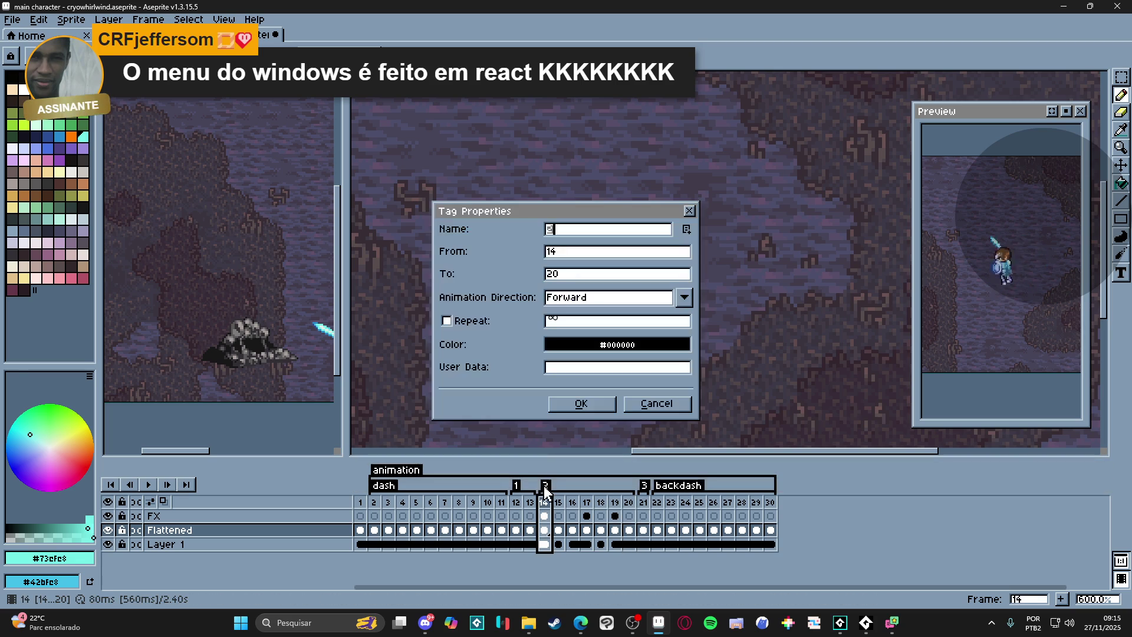
pyautogui.click(646, 406)
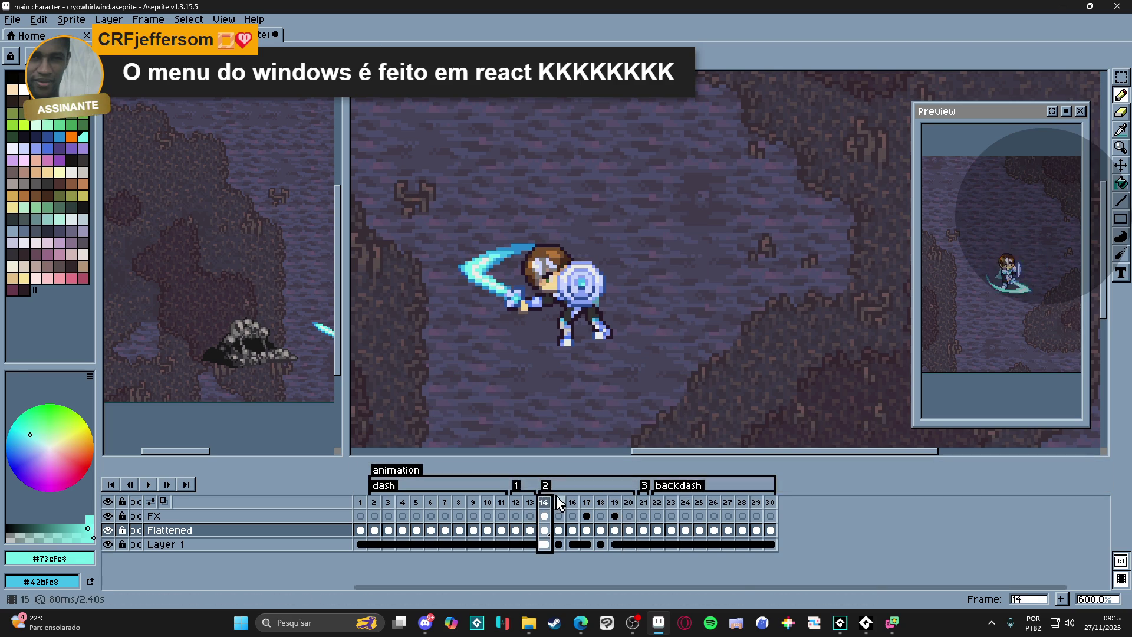
pyautogui.click(147, 18)
pyautogui.click(242, 207)
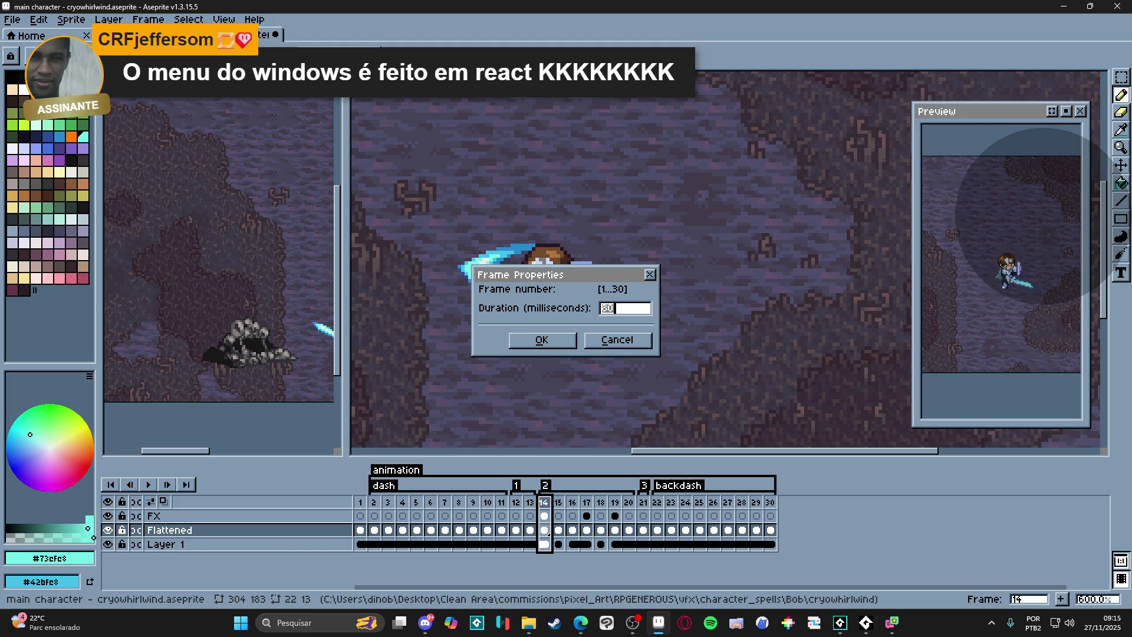
pyautogui.press('Return')
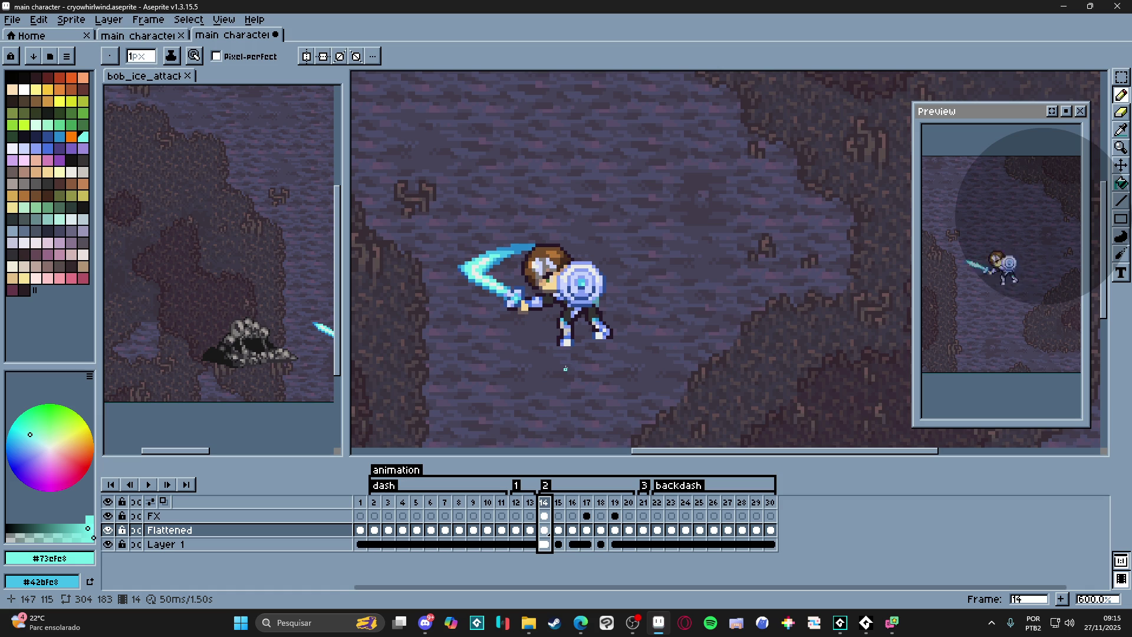
# - Flip through the slash frames 16 to 19 and jump back to frame 14
pyautogui.click(559, 501)
pyautogui.click(584, 504)
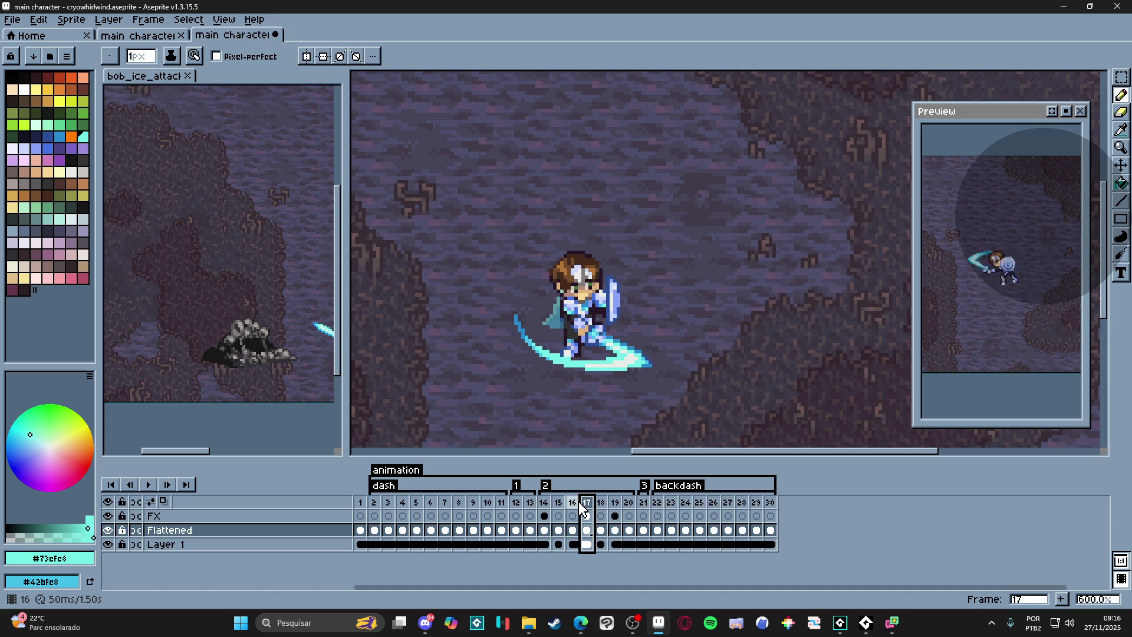
pyautogui.click(600, 504)
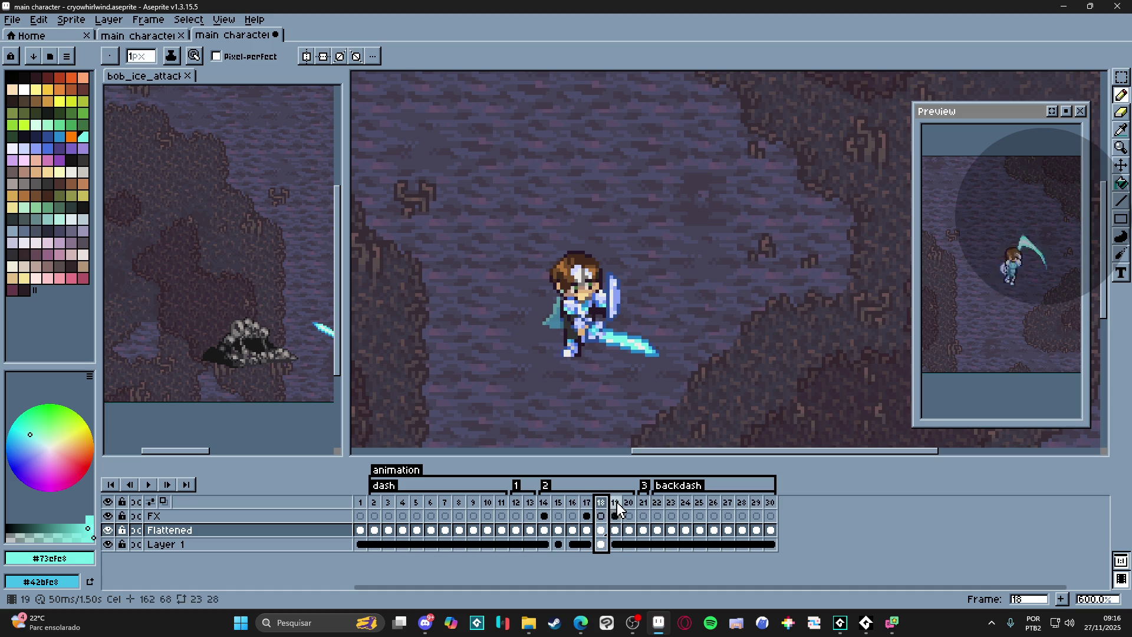
pyautogui.click(614, 504)
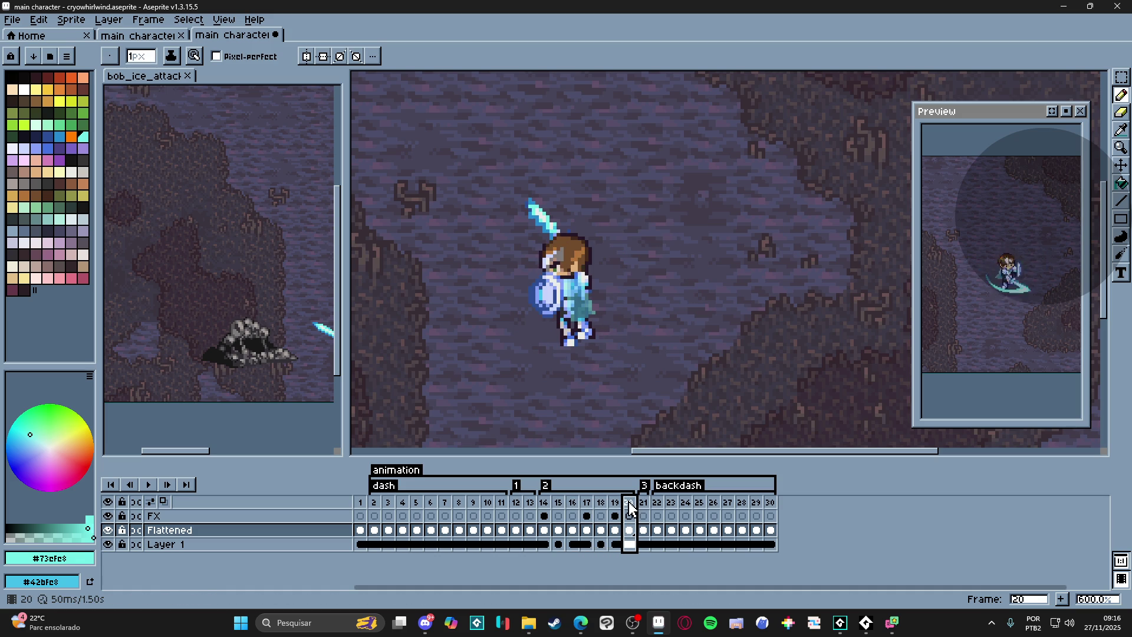
pyautogui.click(543, 502)
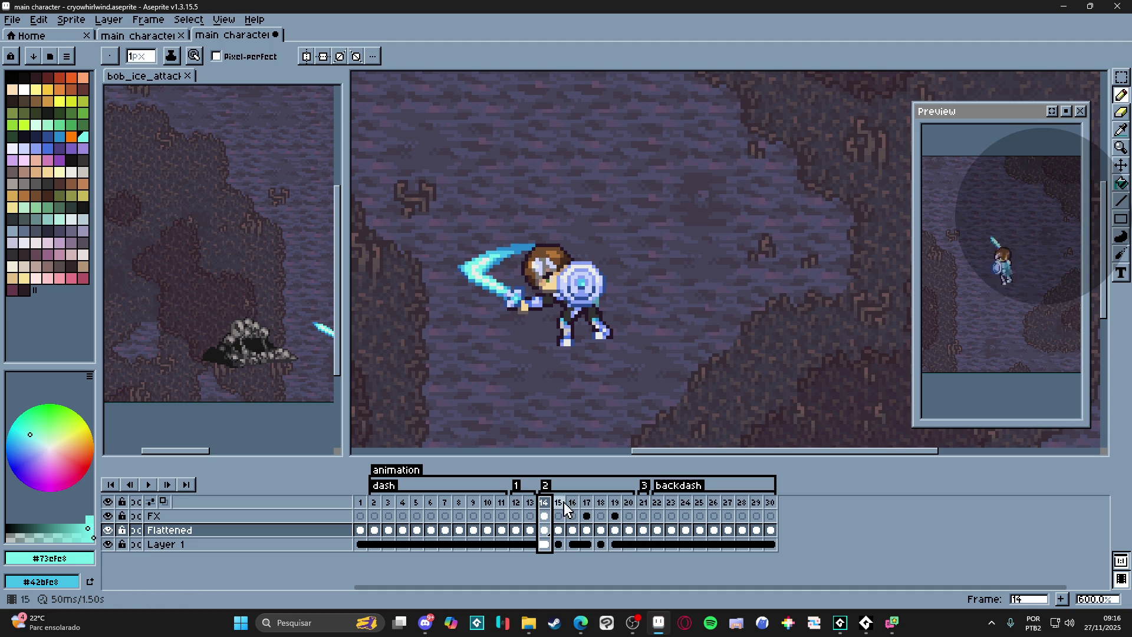
# - Step through frames 16 to 19 again, pausing on frame 17's low curved slash
pyautogui.click(558, 503)
pyautogui.click(586, 504)
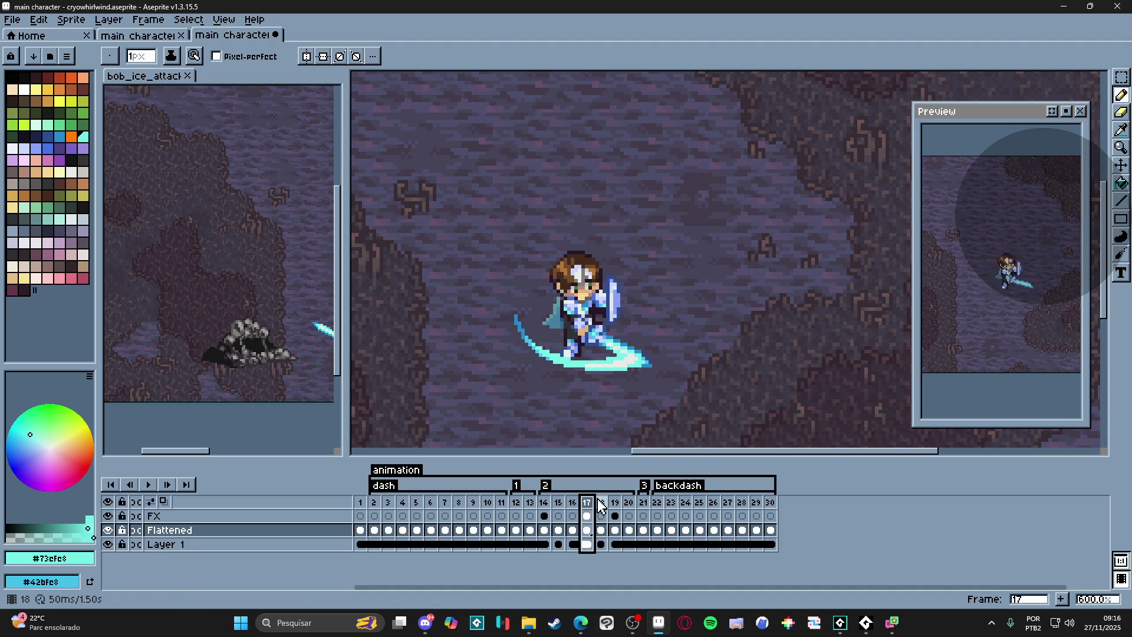
pyautogui.click(614, 504)
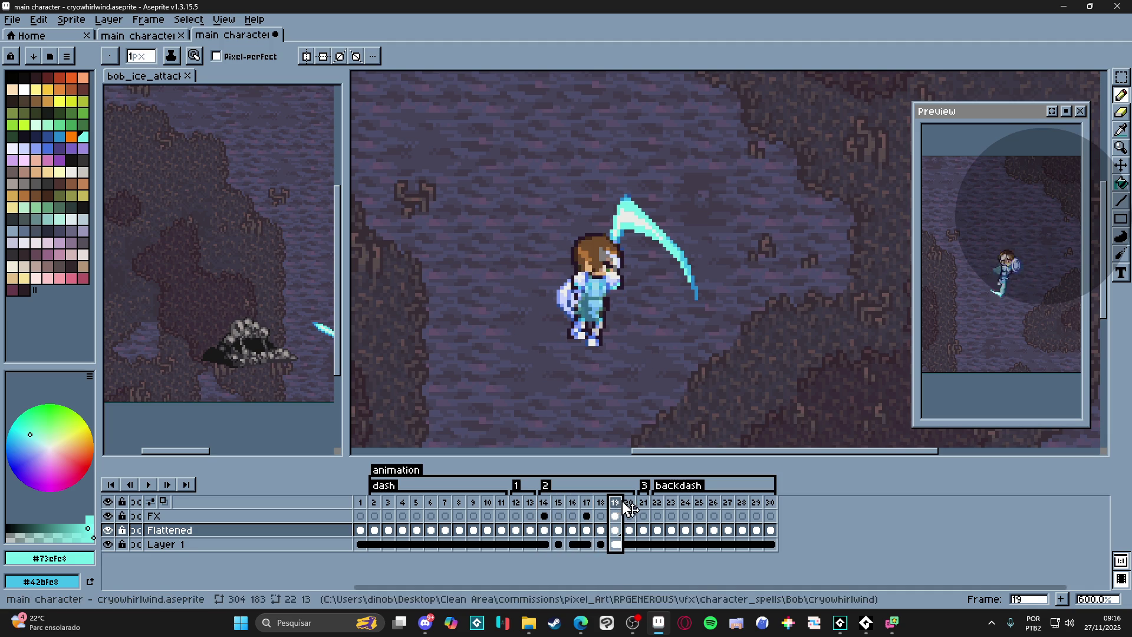
pyautogui.click(601, 503)
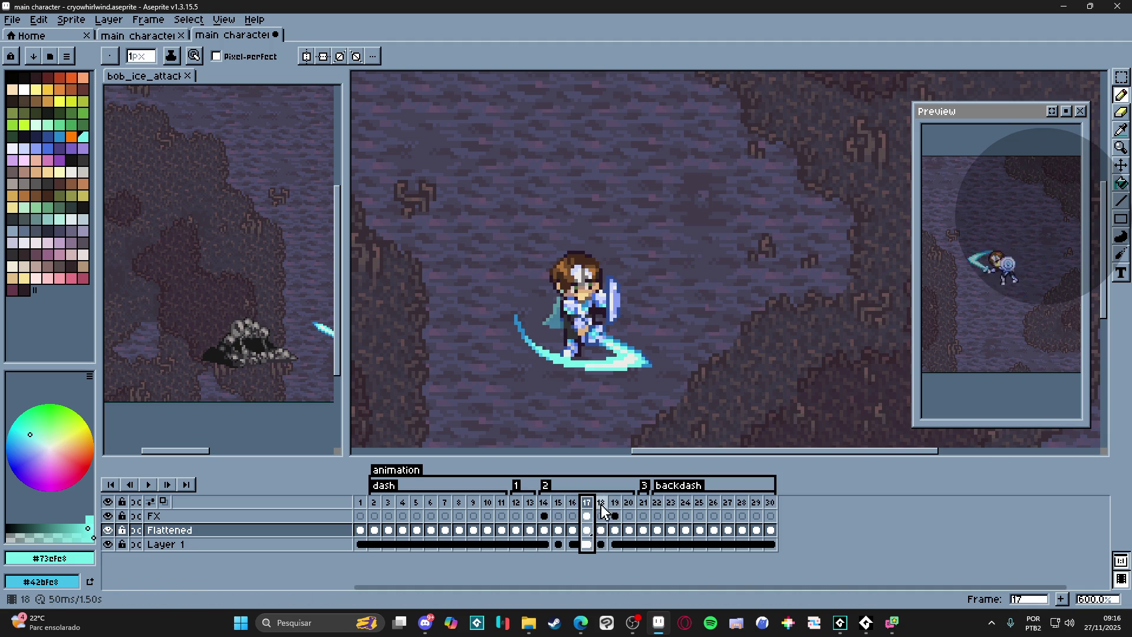
pyautogui.click(601, 503)
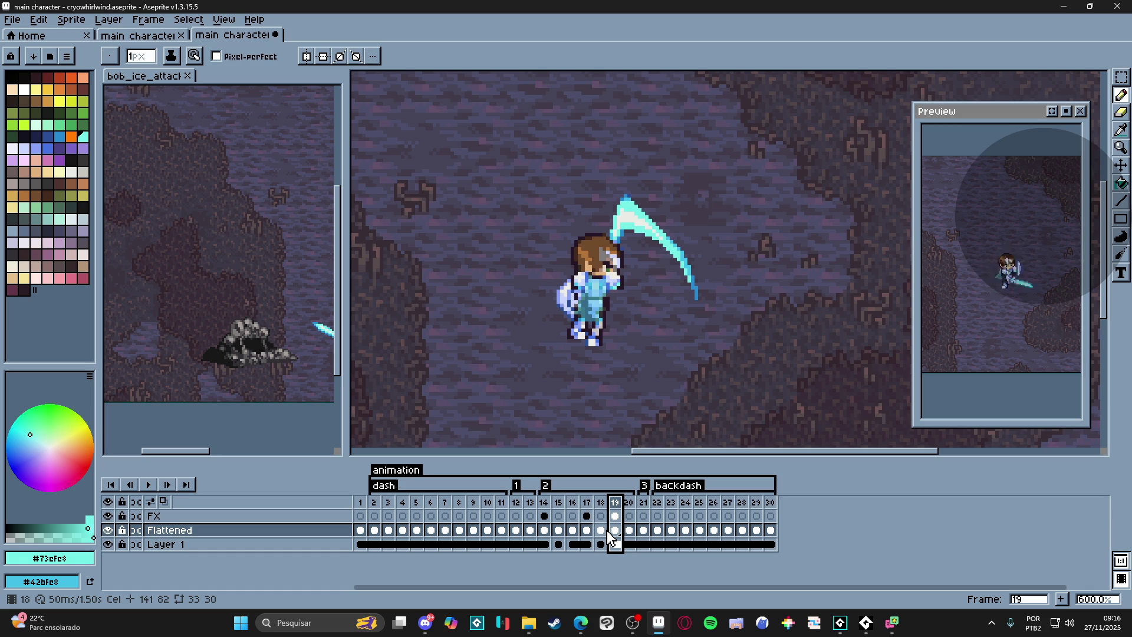
# - Erase the lower scythe blade from the FX layer on frame 19
pyautogui.press('v')
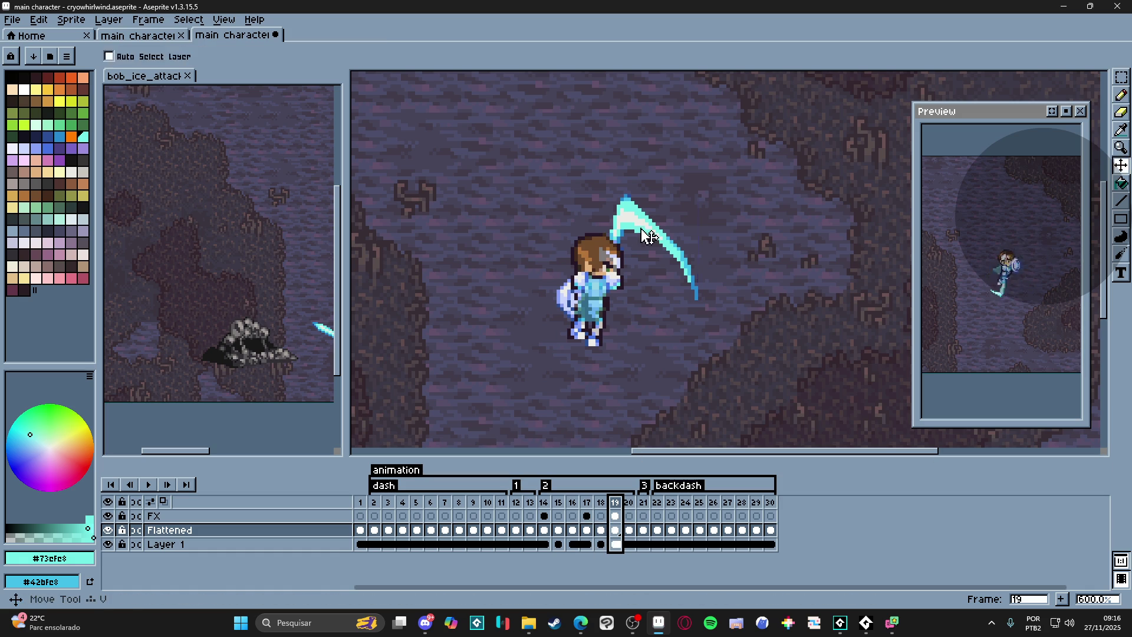
pyautogui.press('Up')
pyautogui.press('e')
pyautogui.moveTo(695, 271); pyautogui.dragTo(654, 221)
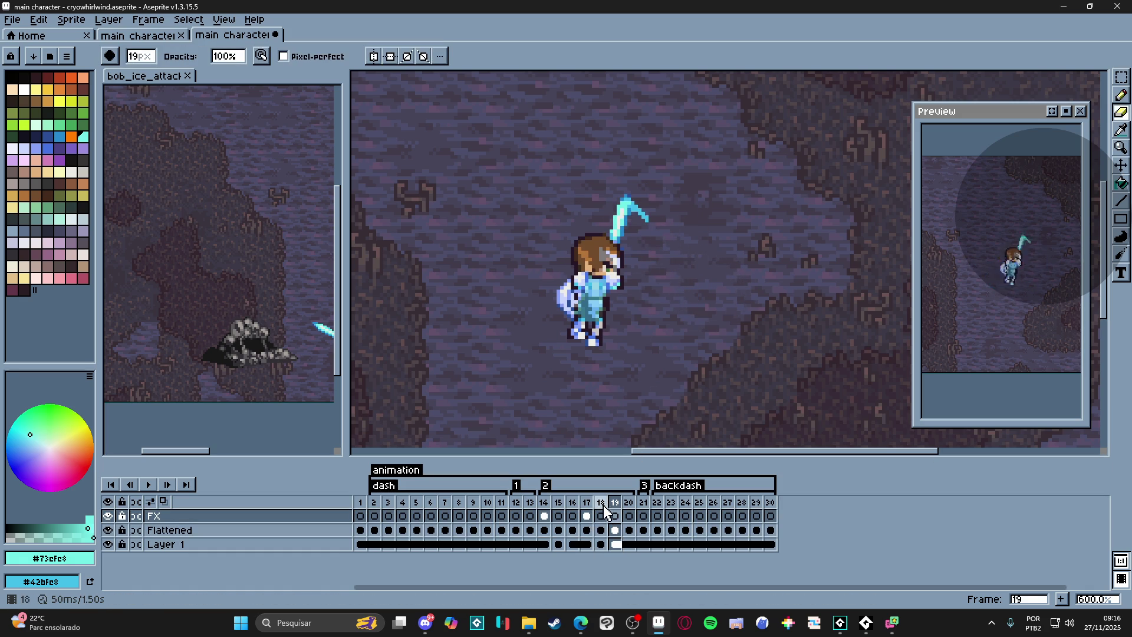
# - Review frames 17 through 22 with the arrow keys to compare the slash poses
pyautogui.click(604, 510)
pyautogui.press('Left')
pyautogui.press('Left')
pyautogui.press('Right')
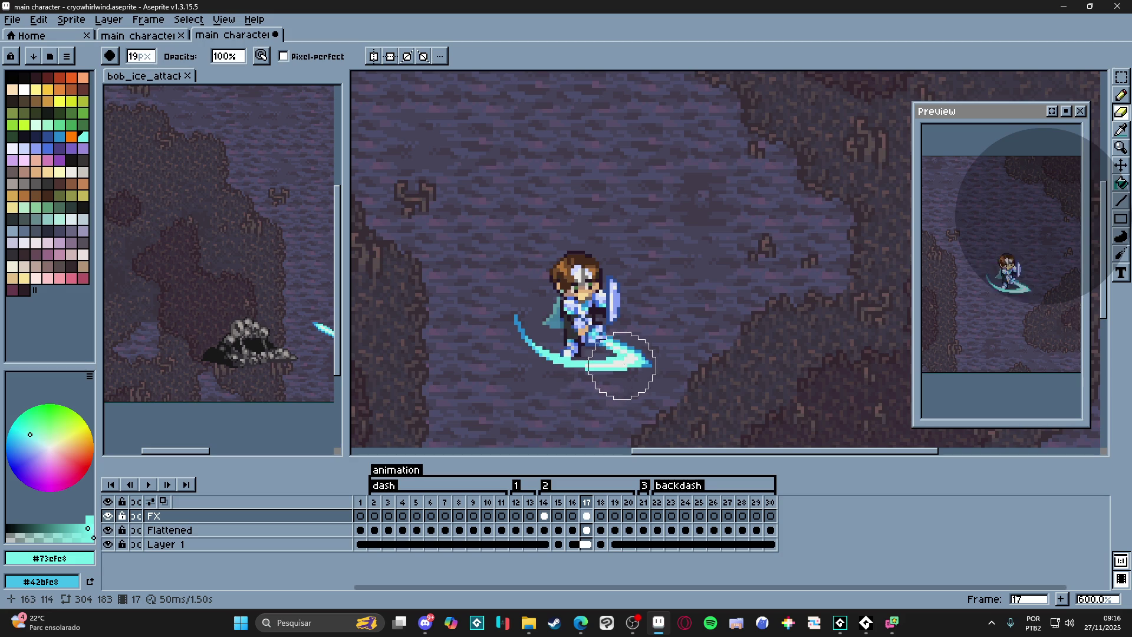
pyautogui.press('Right')
pyautogui.press('Right')
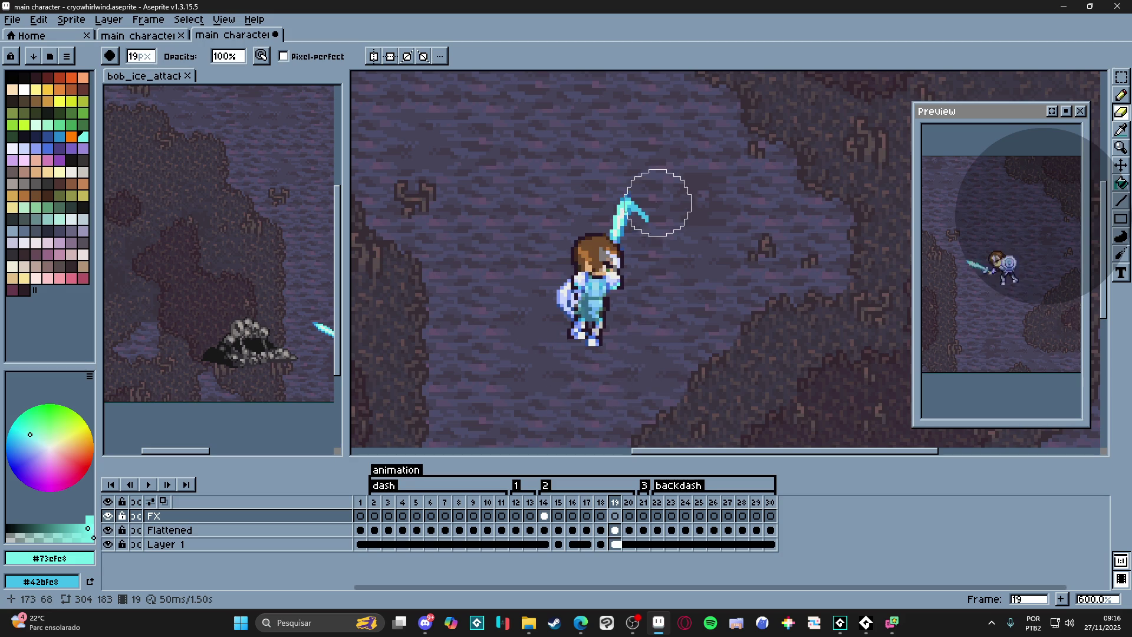
pyautogui.press('Right')
pyautogui.press('Right')
pyautogui.press('Right')
pyautogui.press('Left')
pyautogui.press('Left')
pyautogui.press('Left')
pyautogui.press('Left')
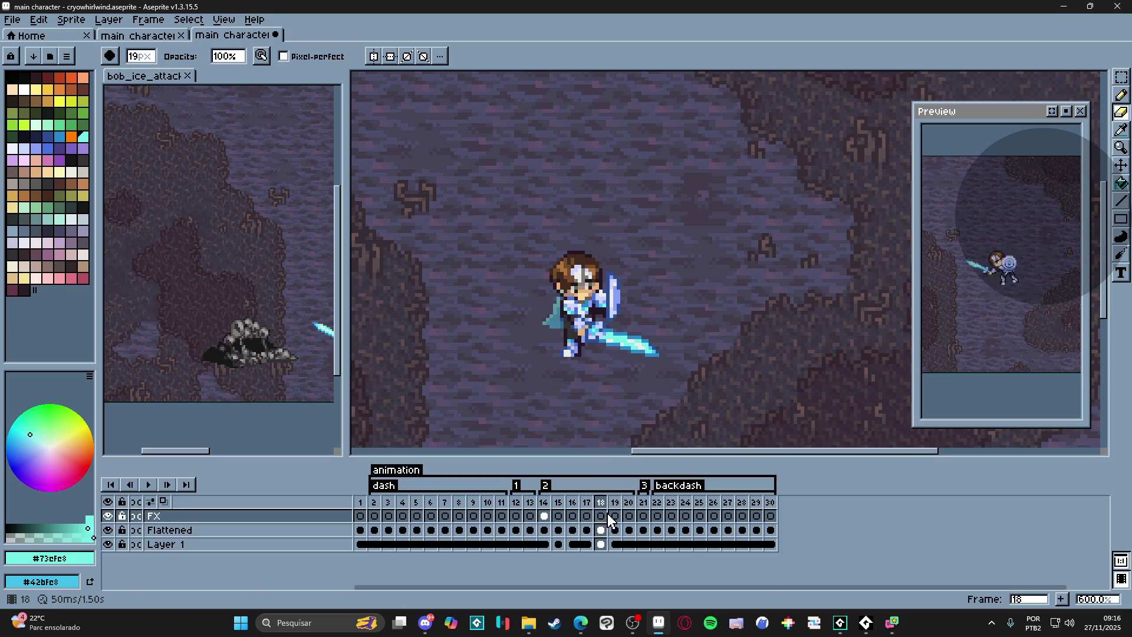
# - Erase the cyan slash effect on frame 14 so only the sword remains, then move to frame 16
pyautogui.click(529, 501)
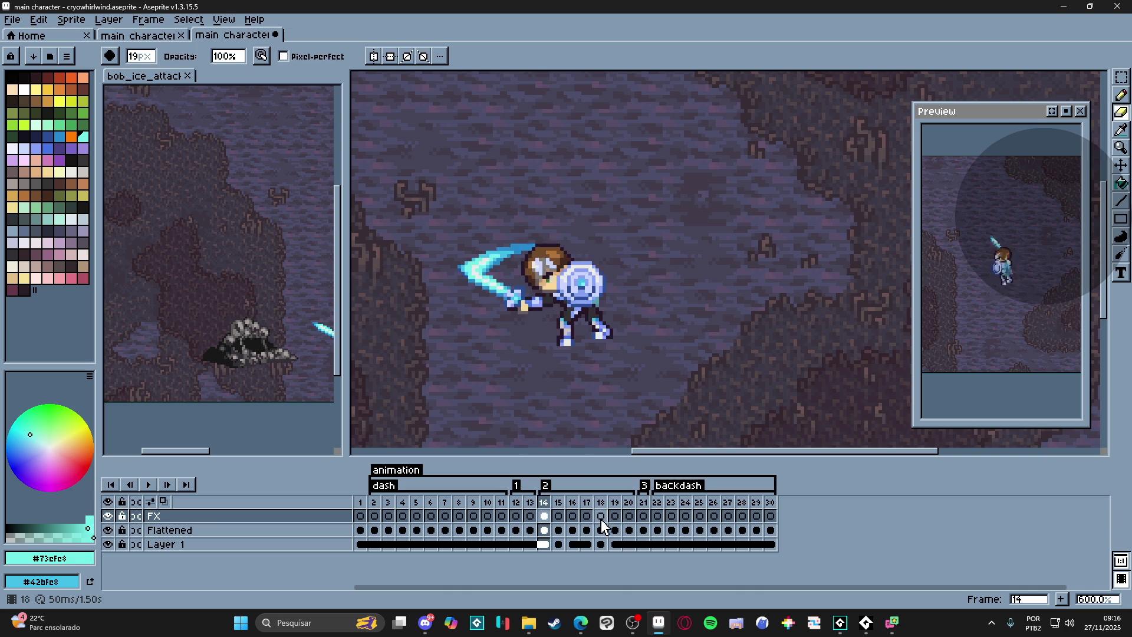
pyautogui.moveTo(505, 203)
pyautogui.mouseDown()
pyautogui.moveTo(454, 248)
pyautogui.moveTo(569, 228)
pyautogui.mouseUp()
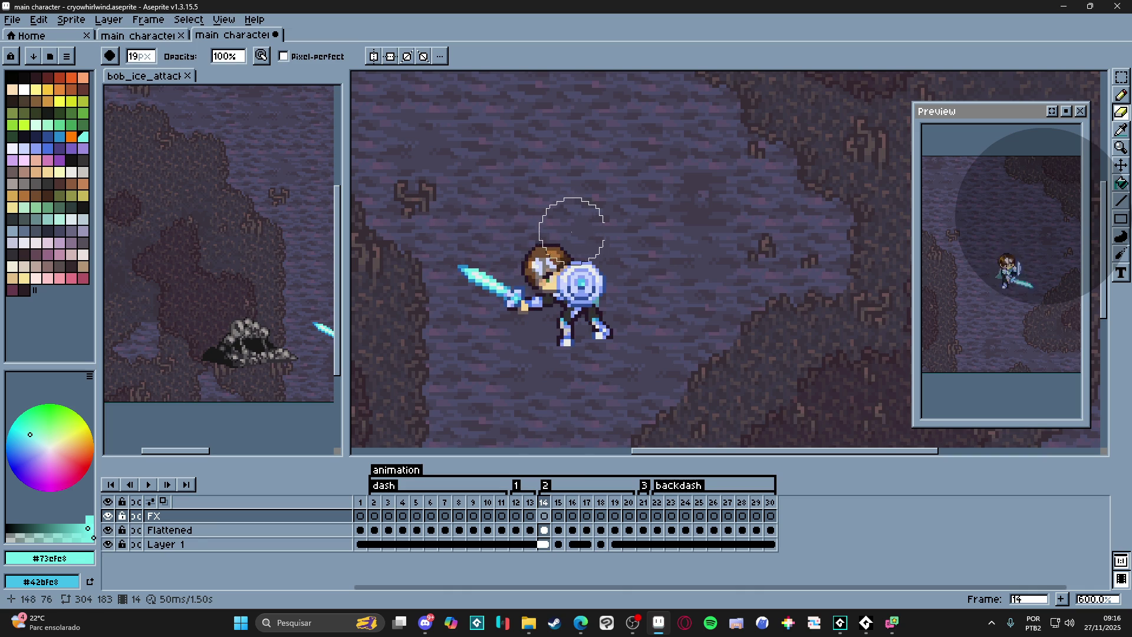
pyautogui.click(572, 502)
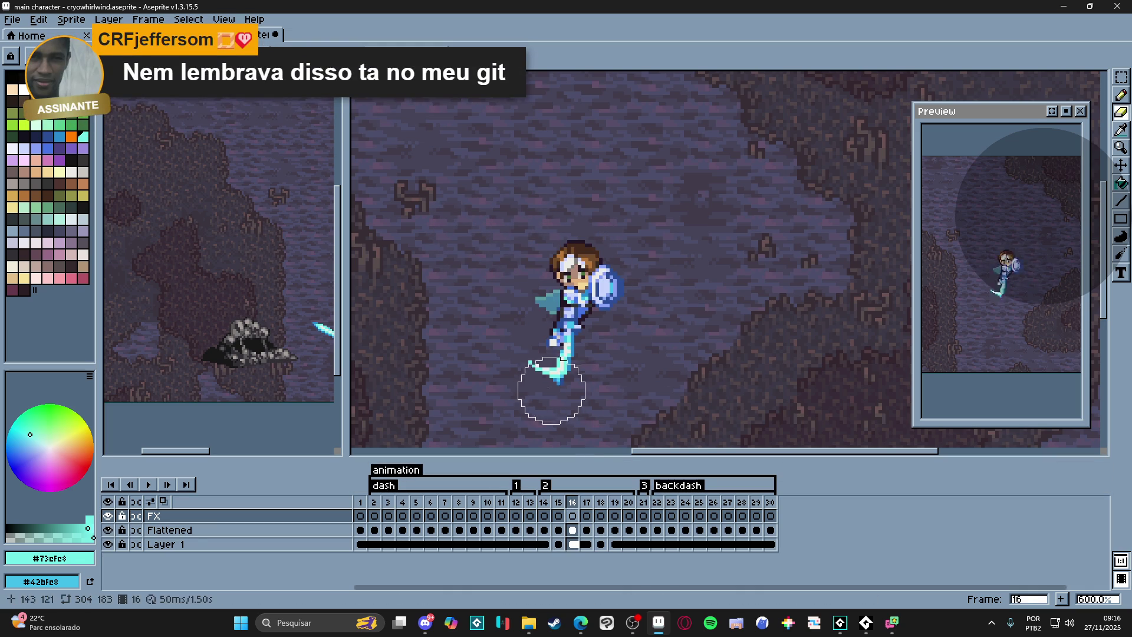
pyautogui.scroll(3, 544, 366)
# - Erase the curved cyan tip beside the sword on frame 16, leaving a straight blade, and advance to frame 19
pyautogui.hotkey('alt', 'Down')
pyautogui.press('-')
pyautogui.press('-')
pyautogui.press('-')
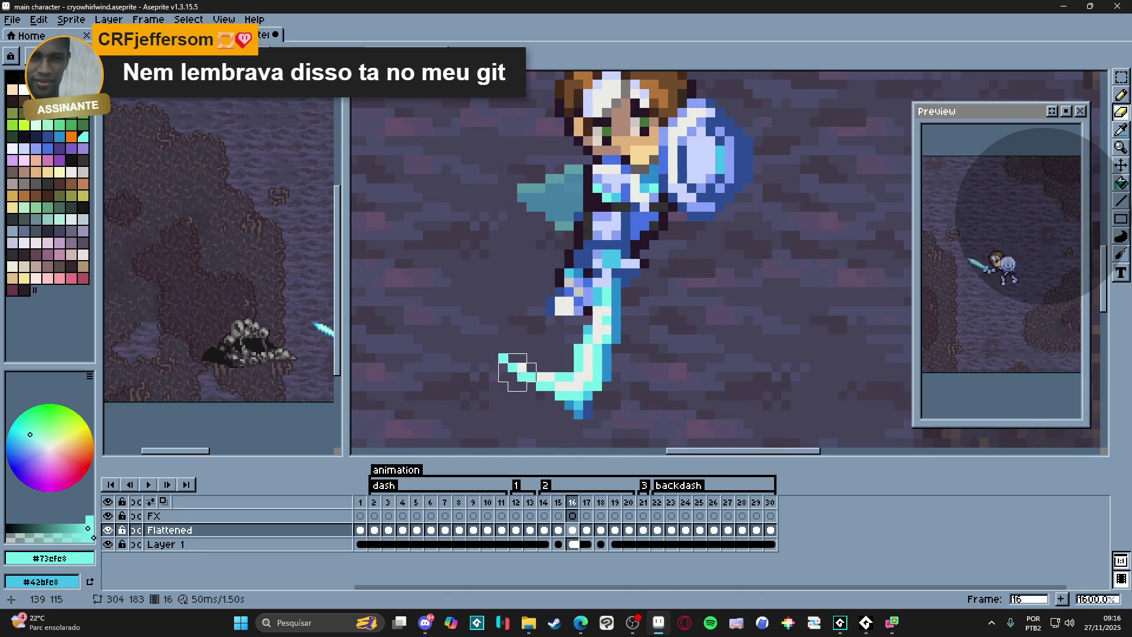
pyautogui.press('+')
pyautogui.press('+')
pyautogui.press('+')
pyautogui.moveTo(530, 382); pyautogui.dragTo(497, 334)
pyautogui.scroll(-3, 525, 355)
pyautogui.press('v')
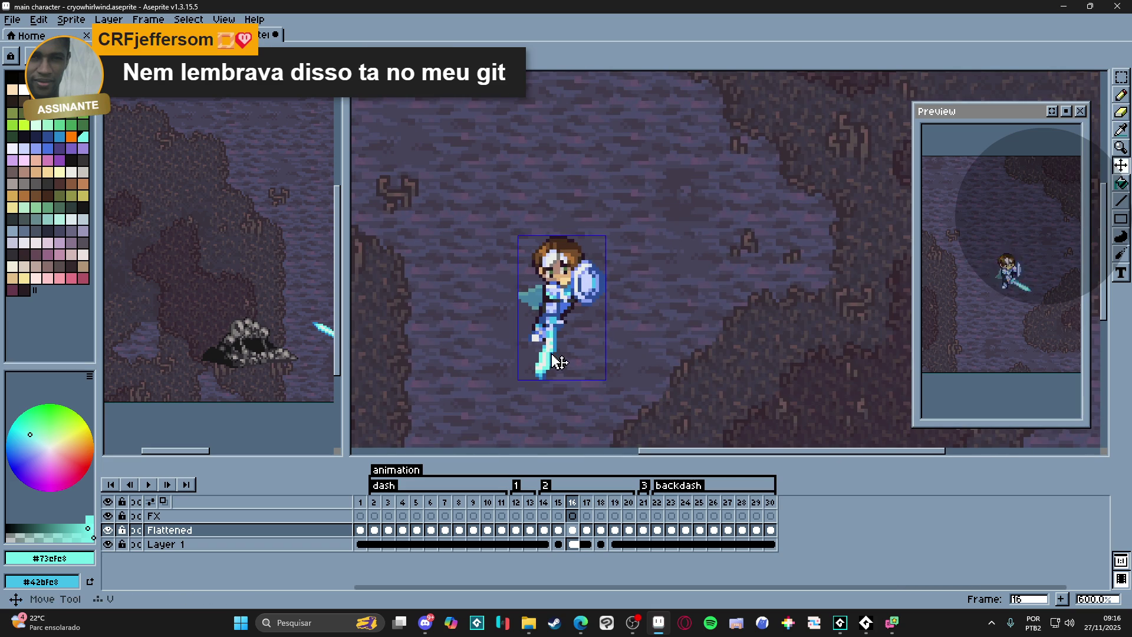
pyautogui.press('Right')
pyautogui.press('Right')
pyautogui.press('Right')
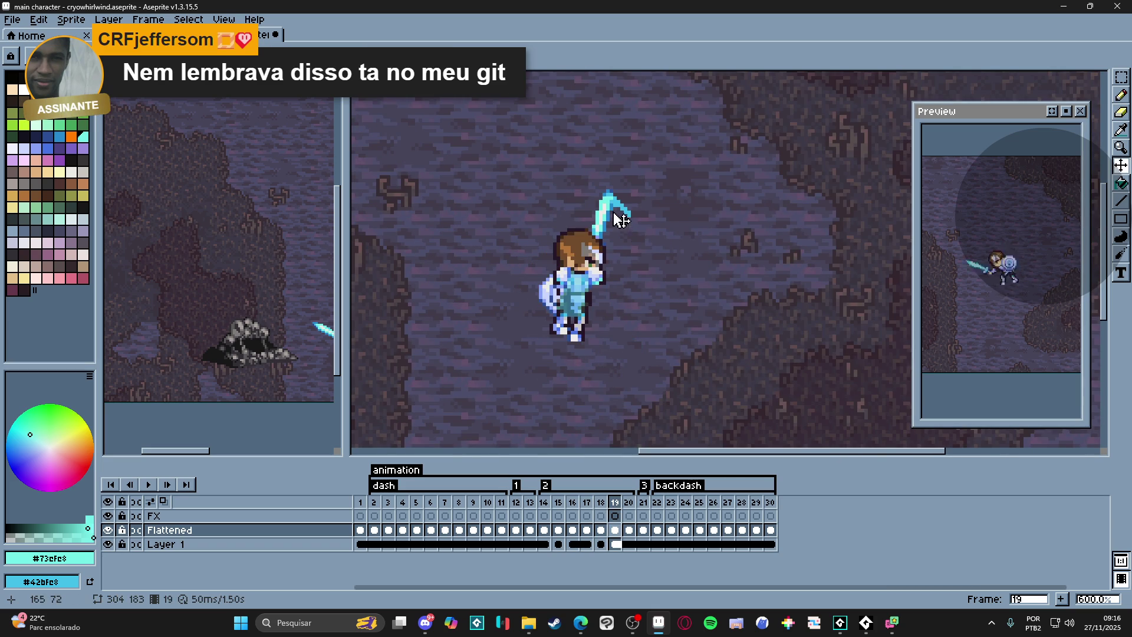
pyautogui.scroll(3, 619, 220)
pyautogui.press('e')
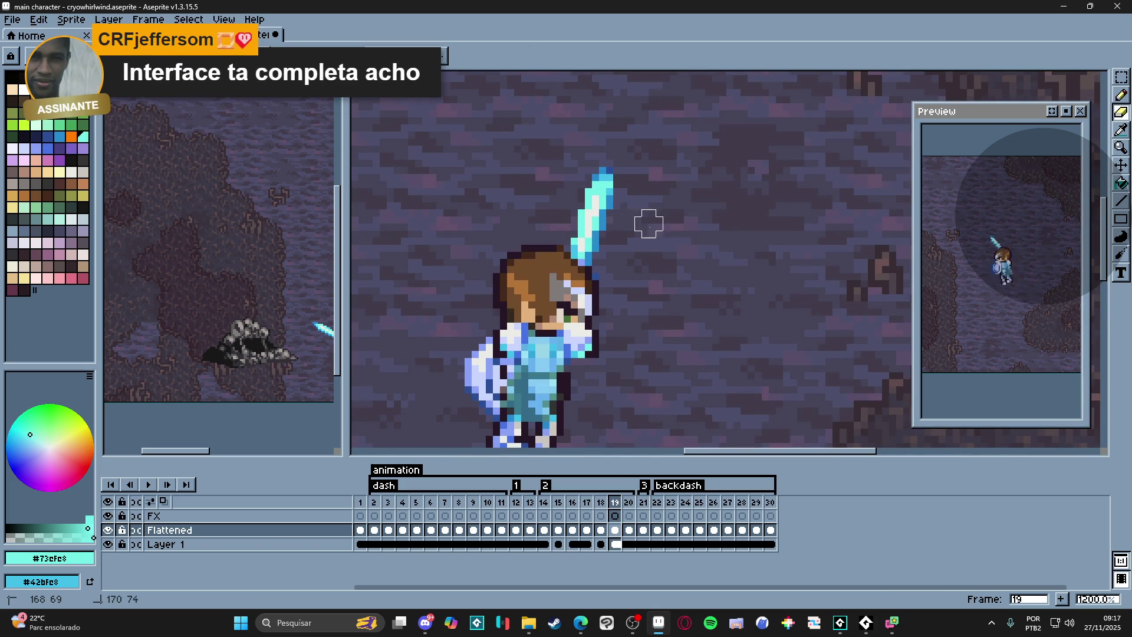
pyautogui.scroll(-2, 633, 224)
pyautogui.scroll(-3, 646, 217)
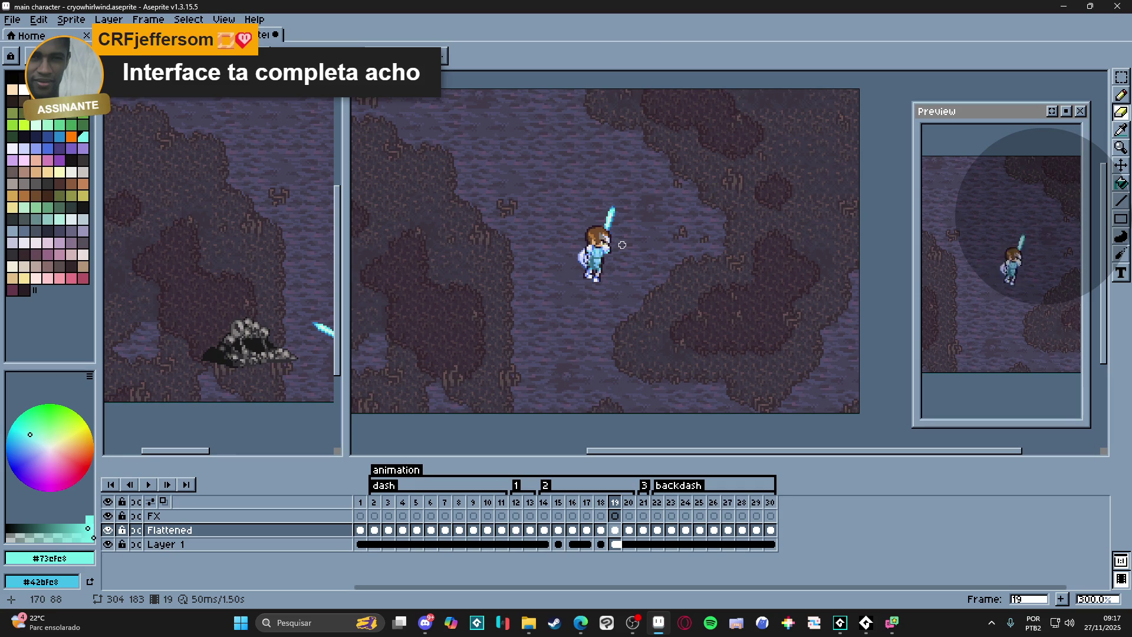
pyautogui.click(546, 505)
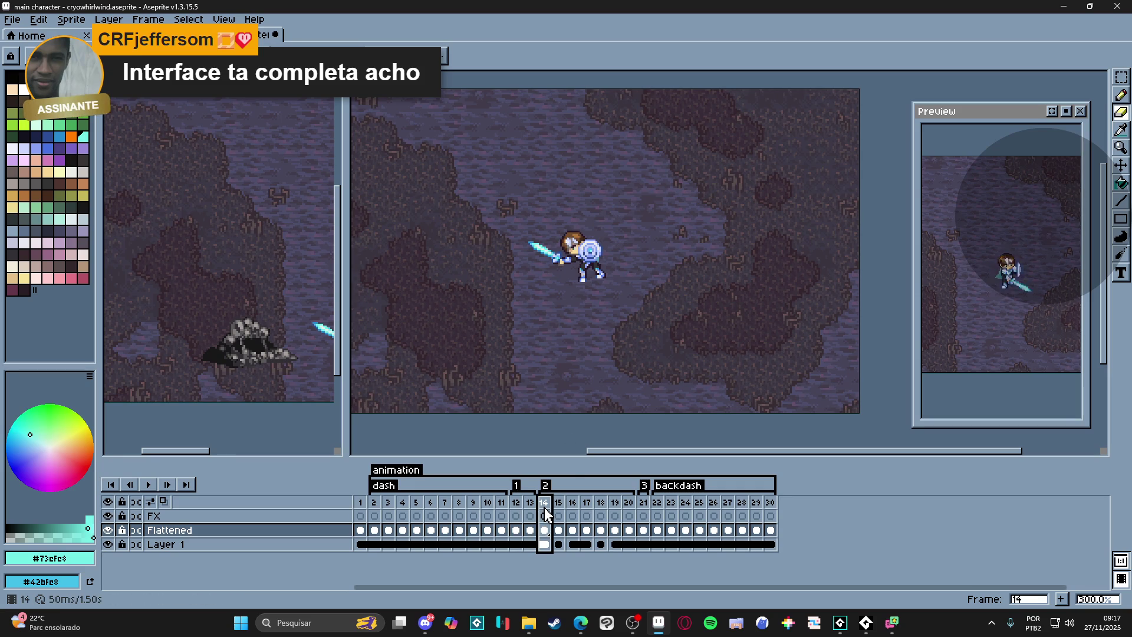
pyautogui.press('Right')
pyautogui.press('Right')
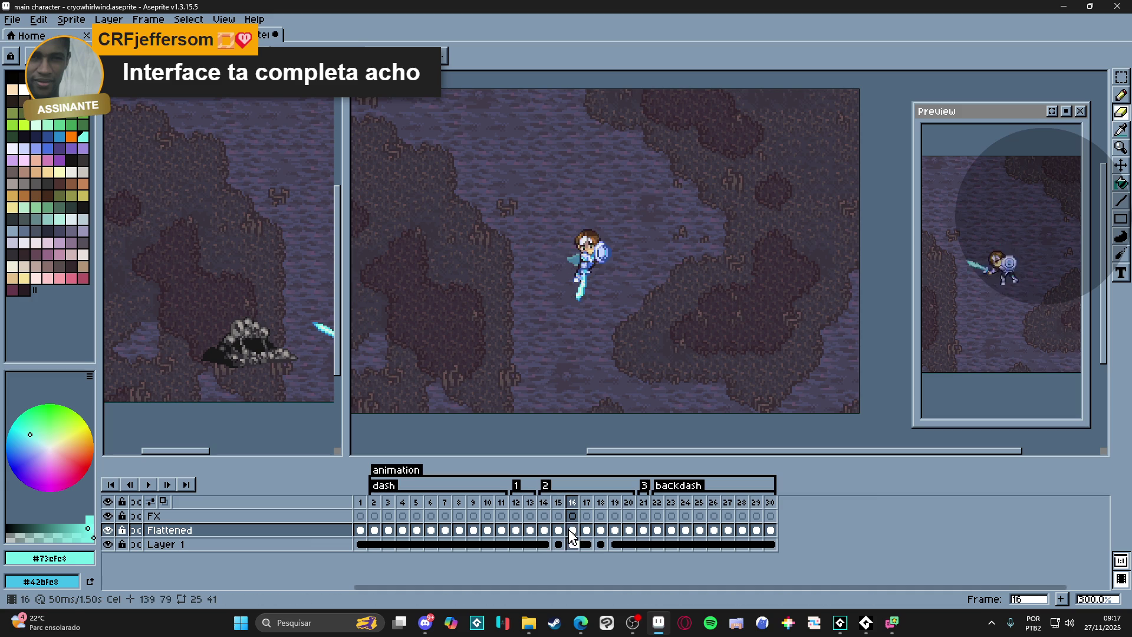
pyautogui.press('Right')
pyautogui.press('Right')
pyautogui.press('Right')
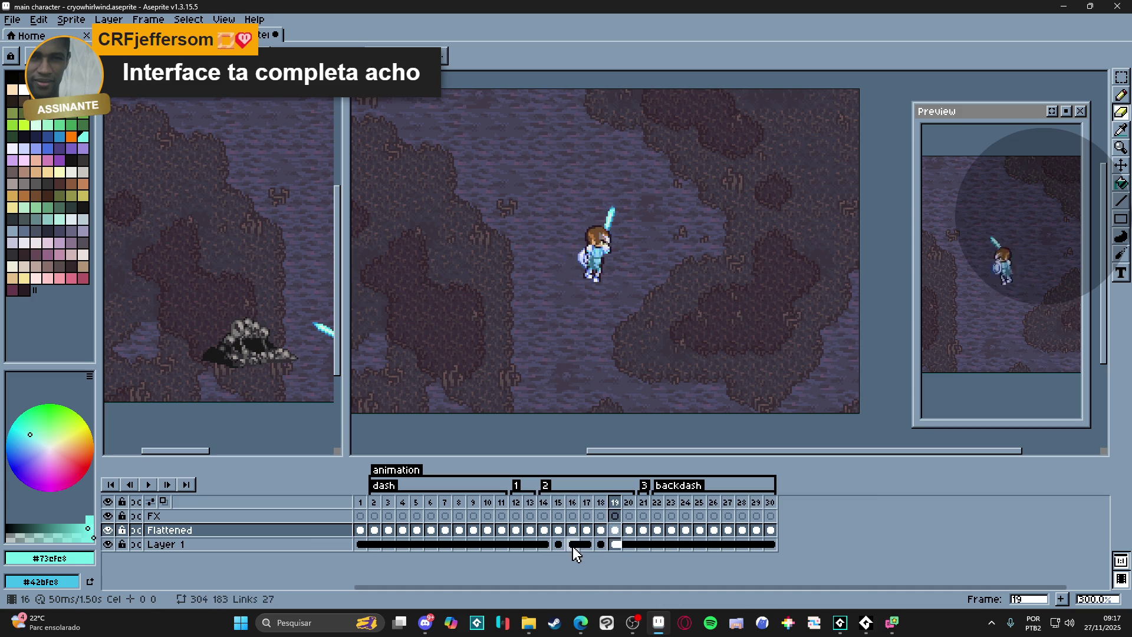
pyautogui.press('Right')
pyautogui.press('Left')
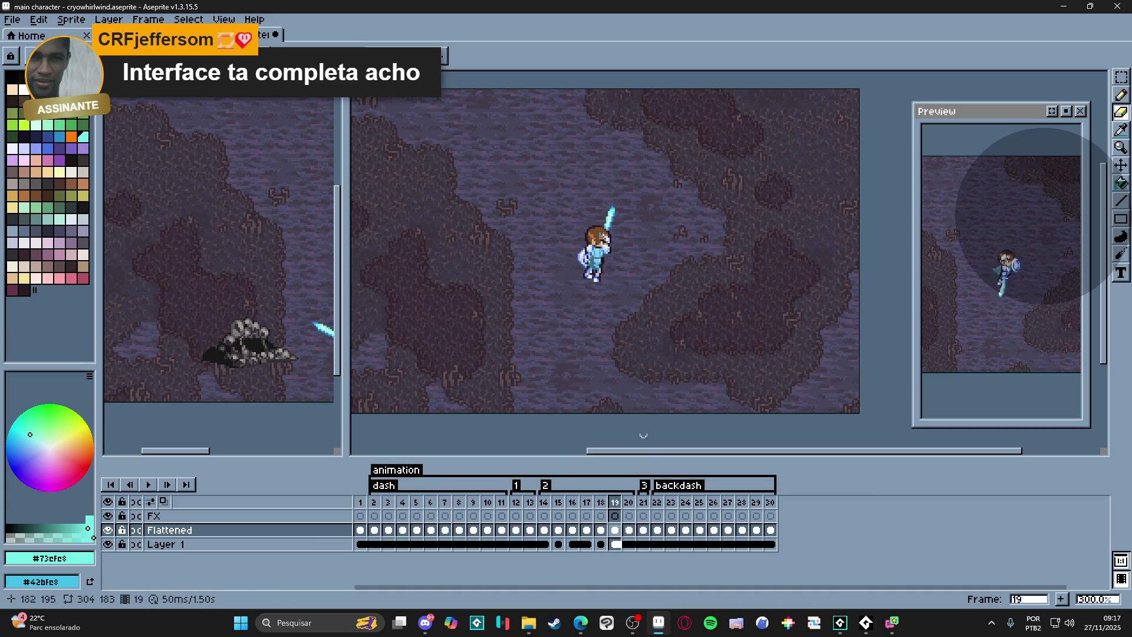
pyautogui.press('Right')
pyautogui.press('Right')
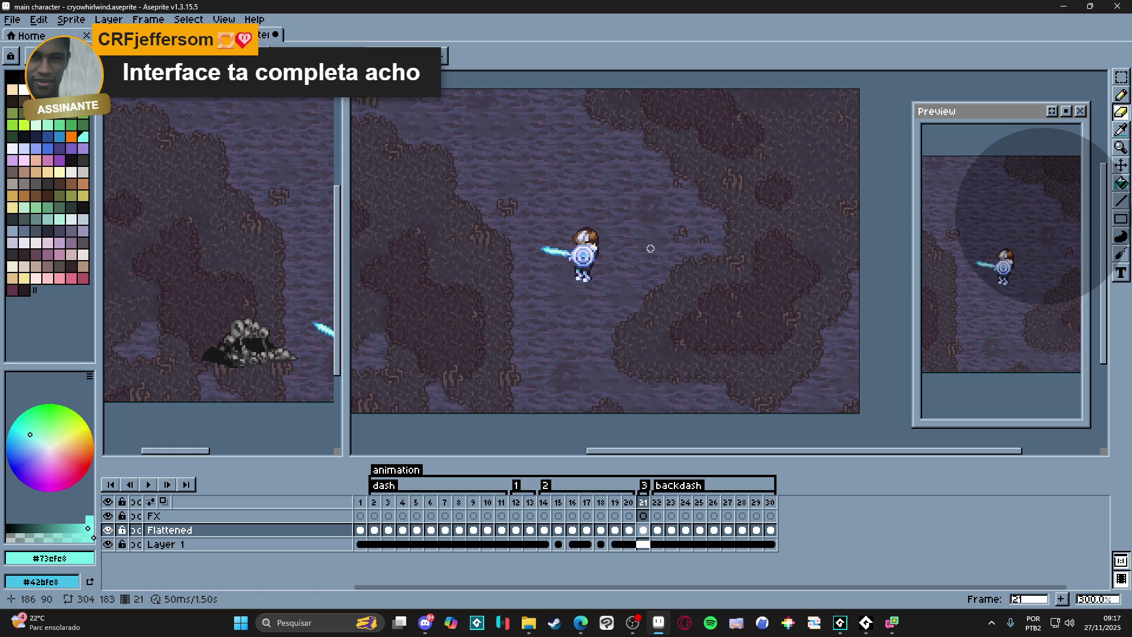
pyautogui.press('Left')
pyautogui.press('Right')
pyautogui.press('Right')
pyautogui.press('Right')
pyautogui.press('Right')
pyautogui.click(551, 513)
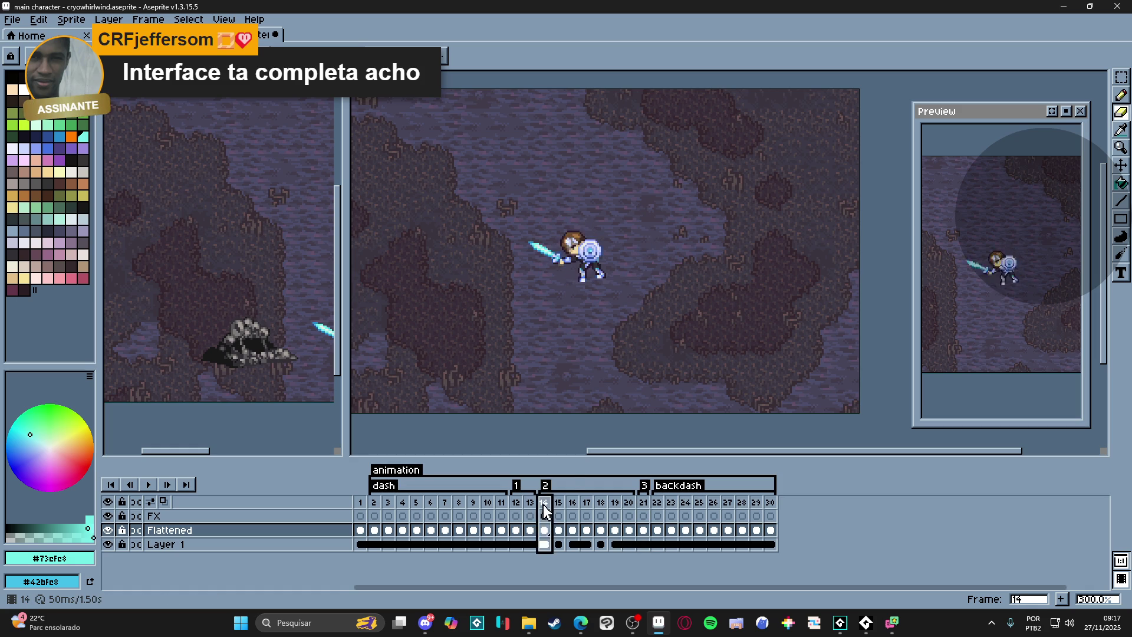
pyautogui.press('Right')
pyautogui.press('Right')
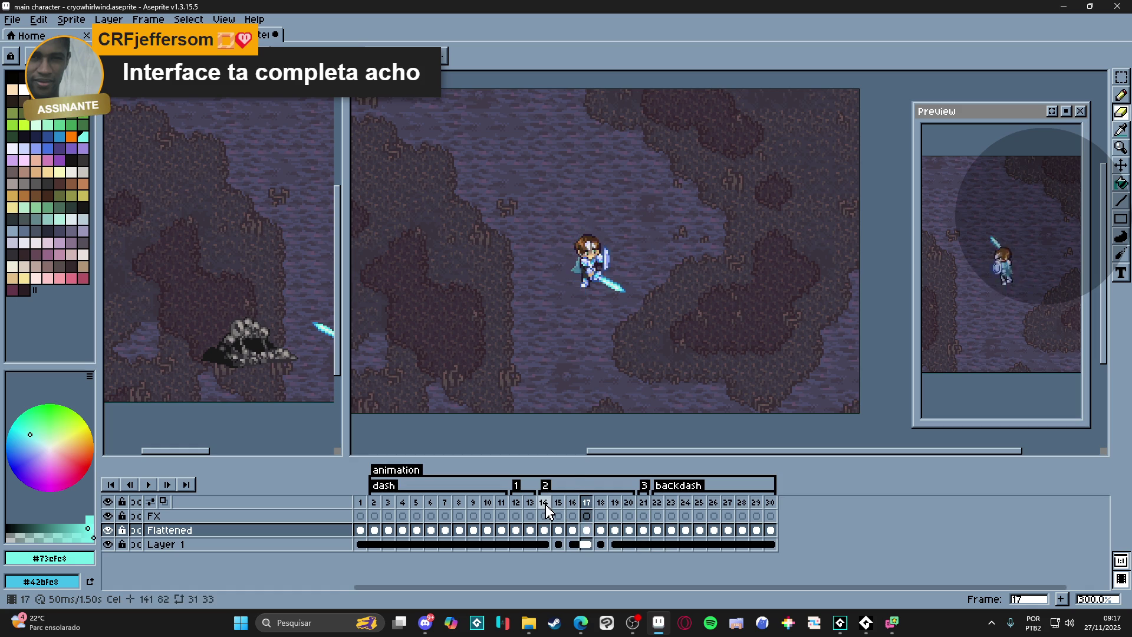
pyautogui.press('Right')
pyautogui.press('Right')
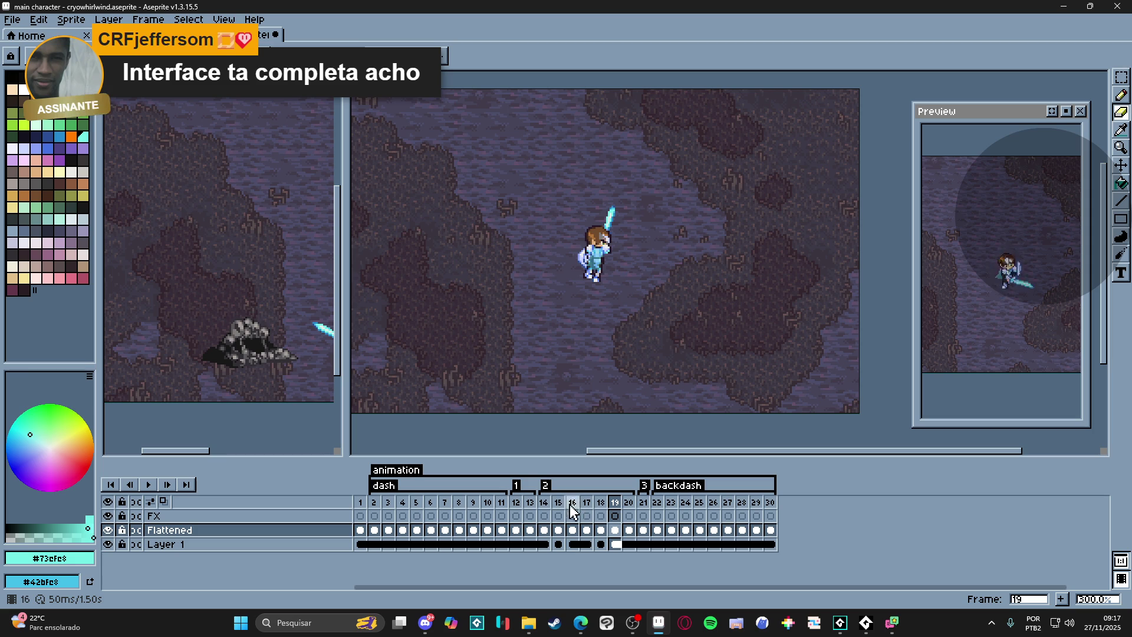
pyautogui.click(544, 504)
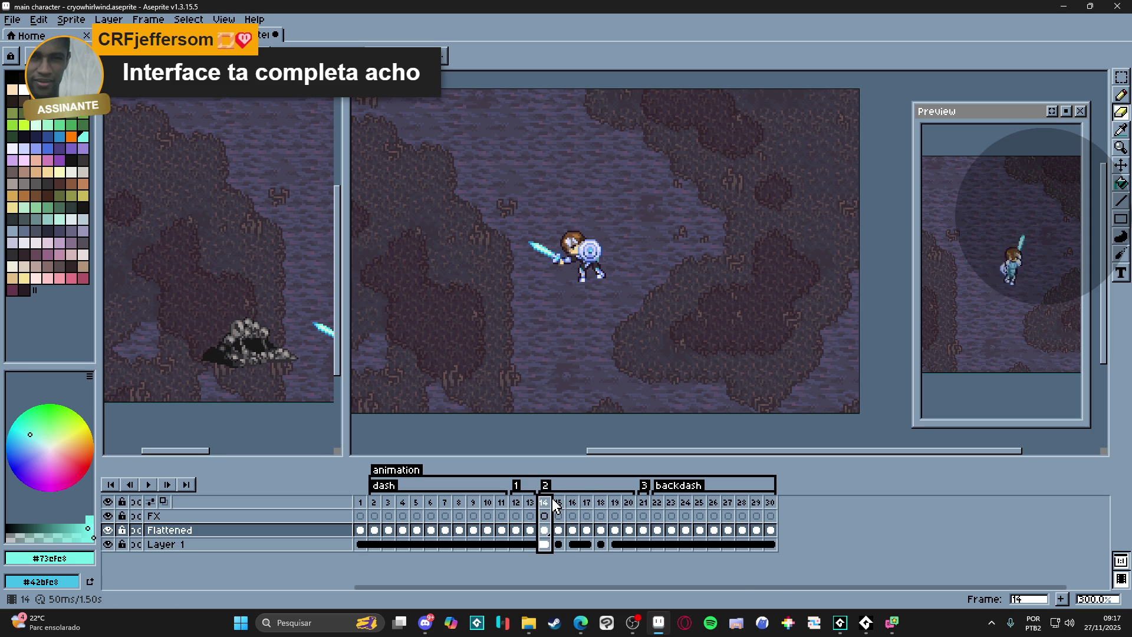
pyautogui.click(581, 519)
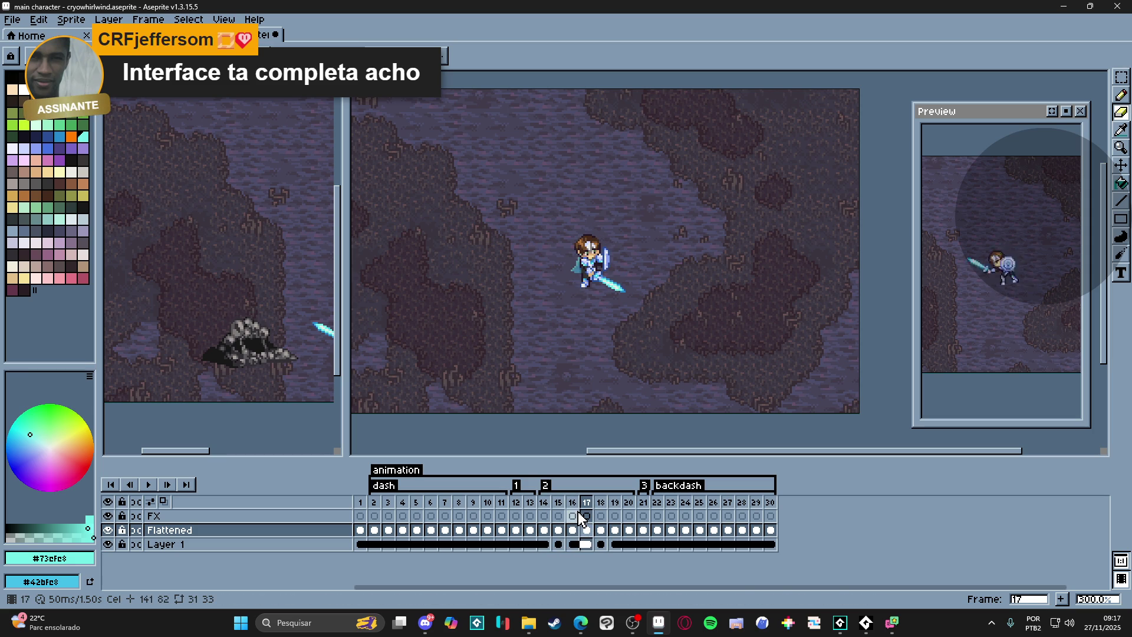
pyautogui.press('Right')
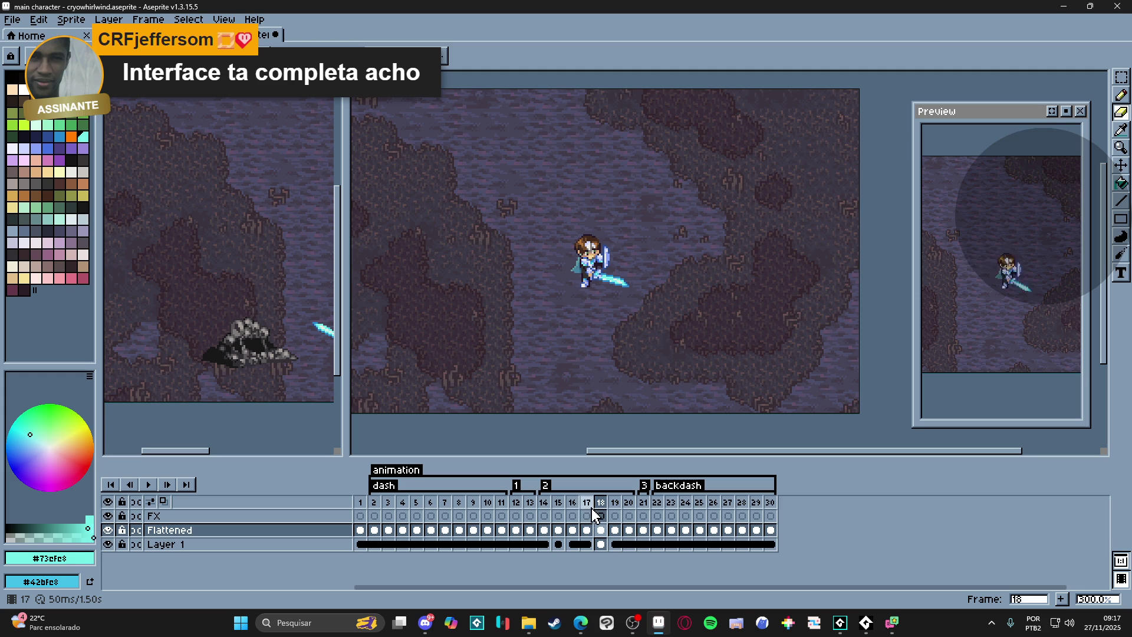
pyautogui.press('Left')
pyautogui.press('Left')
pyautogui.press('Left')
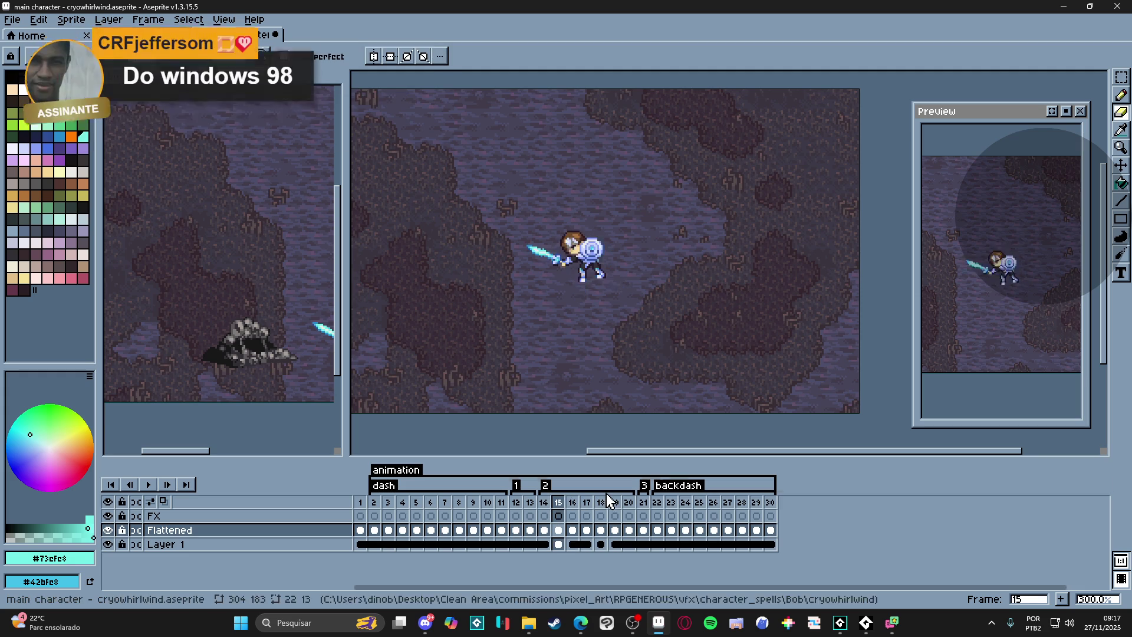
pyautogui.press('Left')
pyautogui.press('Right')
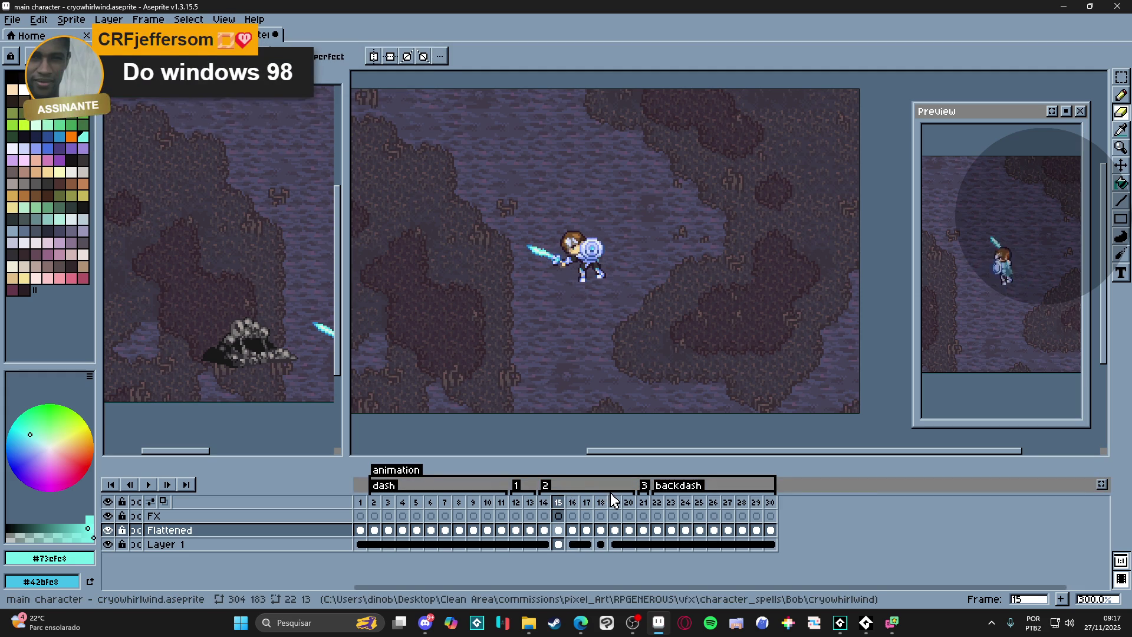
pyautogui.press('Right')
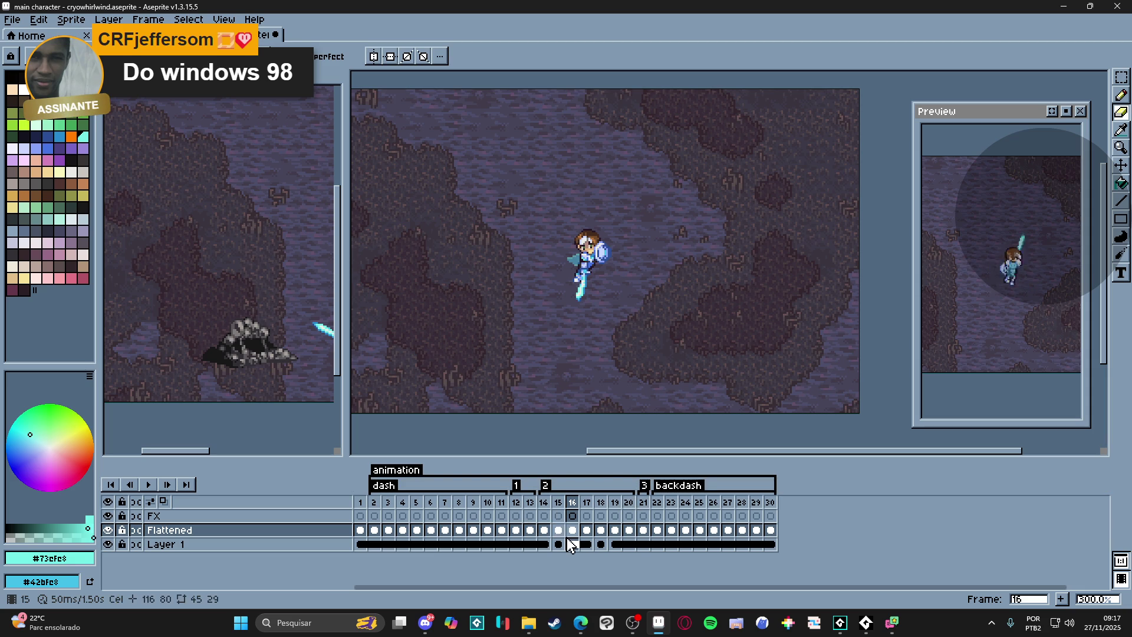
pyautogui.hscroll(2, 548, 337)
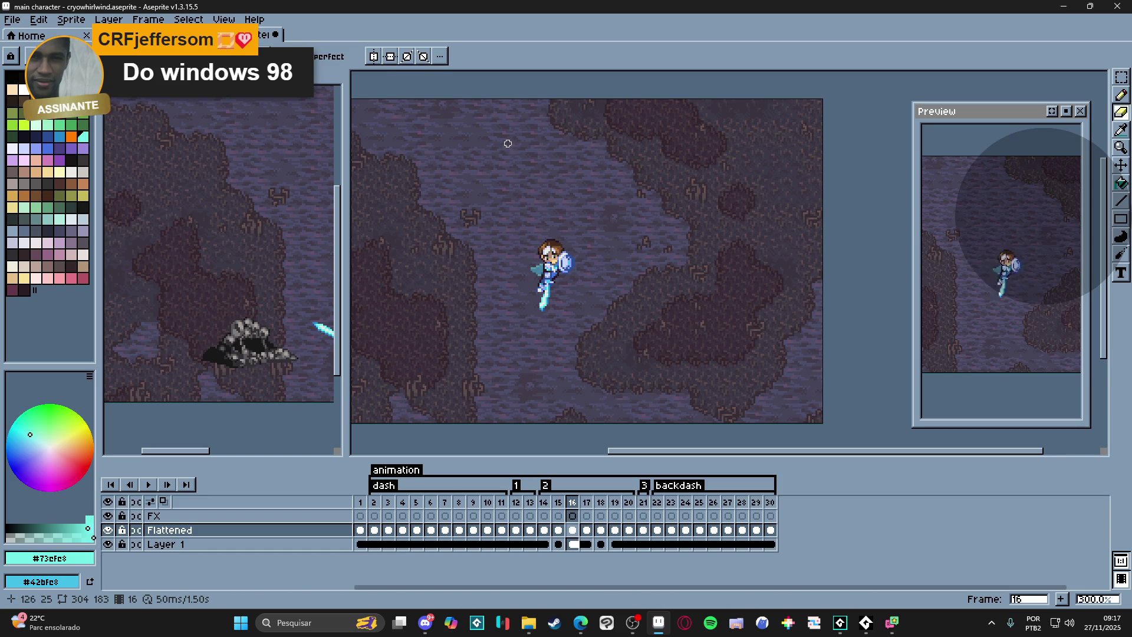
# - Cancel closing the cryowhirlwind sprite and keep it open
pyautogui.click(267, 38)
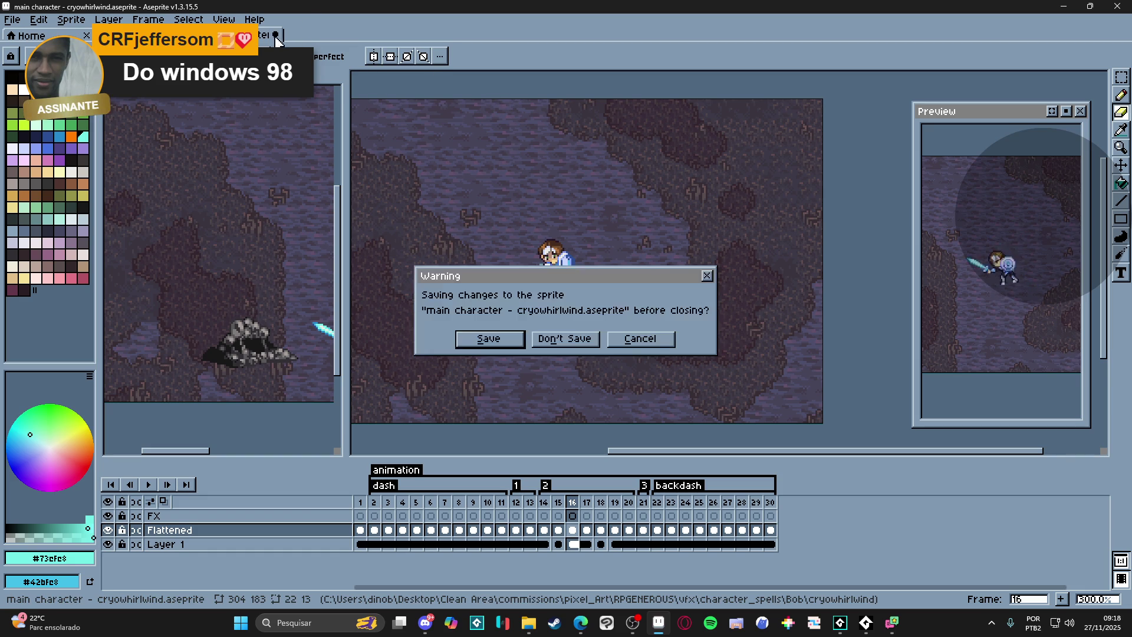
pyautogui.click(650, 346)
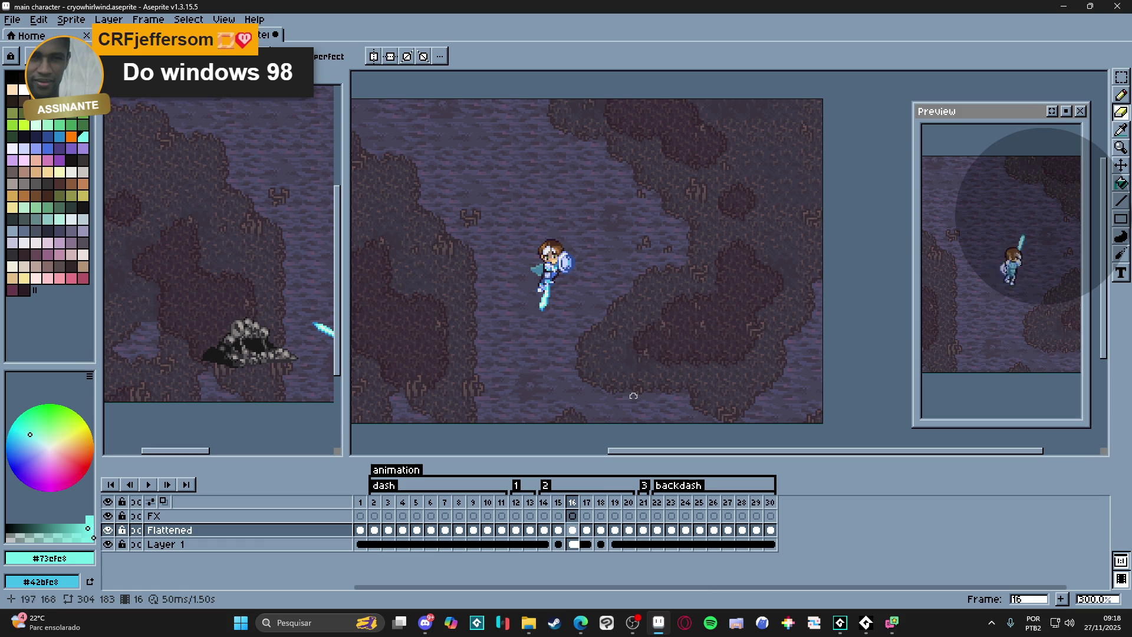
pyautogui.click(529, 624)
pyautogui.click(732, 24)
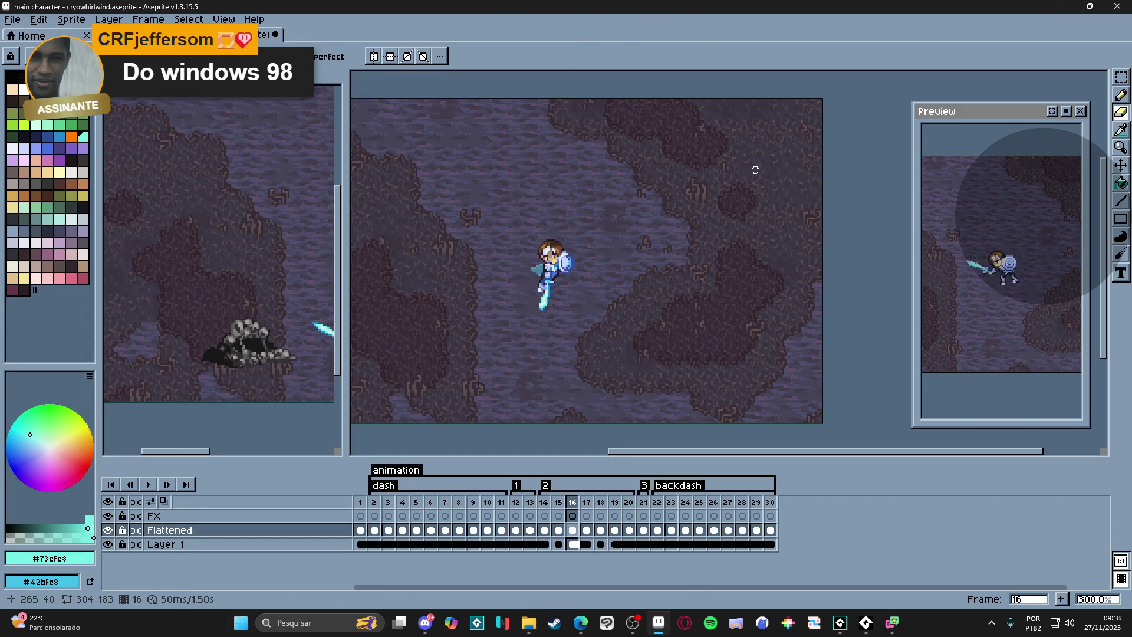
# - Undo the recent eraser and pencil edits, redo the new layer, and show frame 14
pyautogui.hotkey('ctrl', 'z')
pyautogui.hotkey('ctrl', 'z')
pyautogui.hotkey('ctrl', 'z')
pyautogui.hotkey('ctrl', 'z')
pyautogui.hotkey('ctrl', 'z')
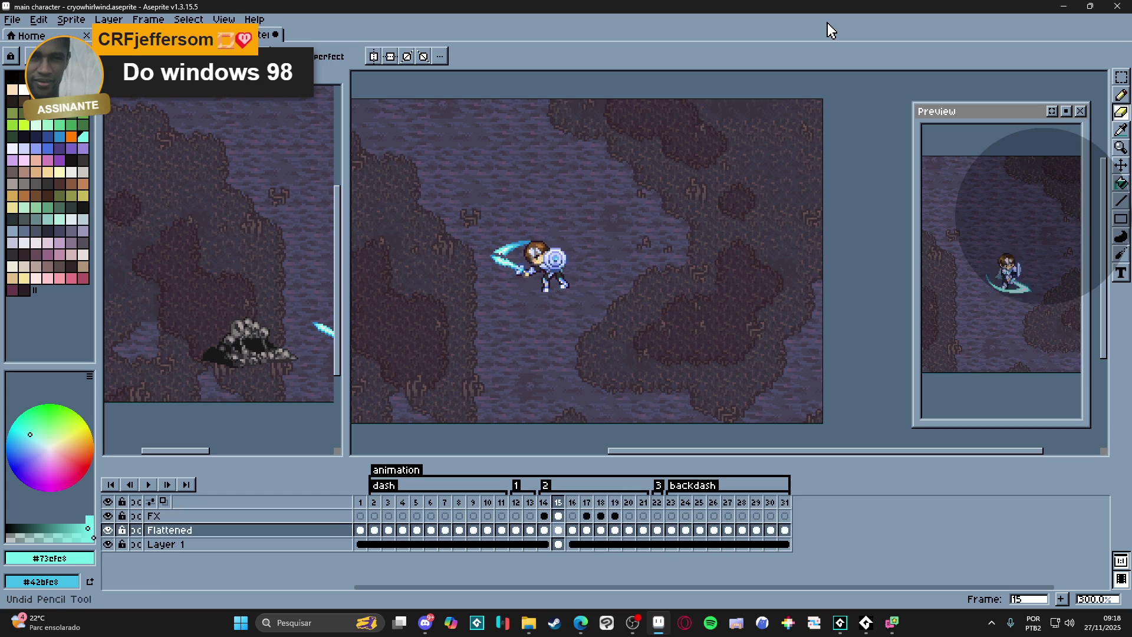
pyautogui.hotkey('ctrl', 'z')
pyautogui.hotkey('ctrl', 'z')
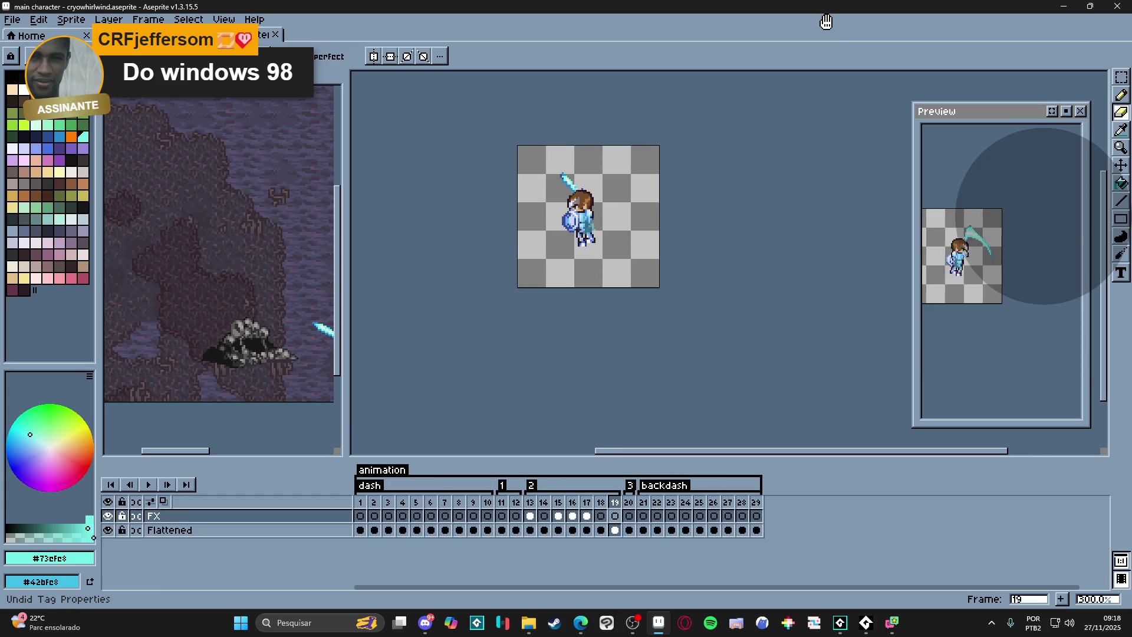
pyautogui.hotkey('ctrl', 'y')
pyautogui.hotkey('ctrl', 'y')
pyautogui.hotkey('ctrl', 'y')
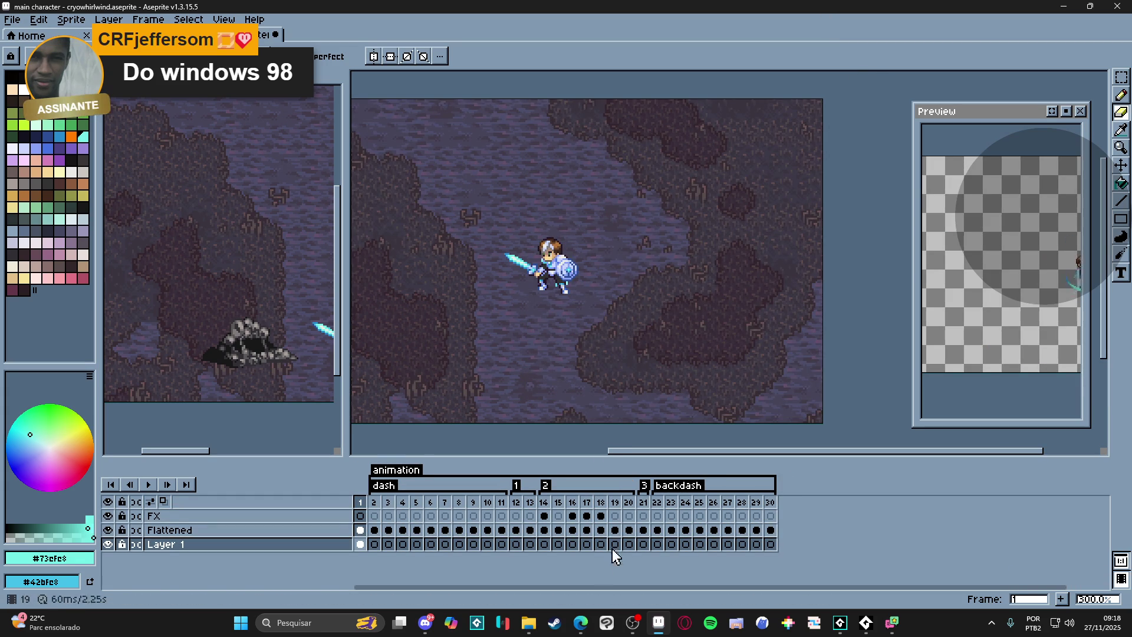
pyautogui.click(544, 503)
pyautogui.scroll(-2, 917, 315)
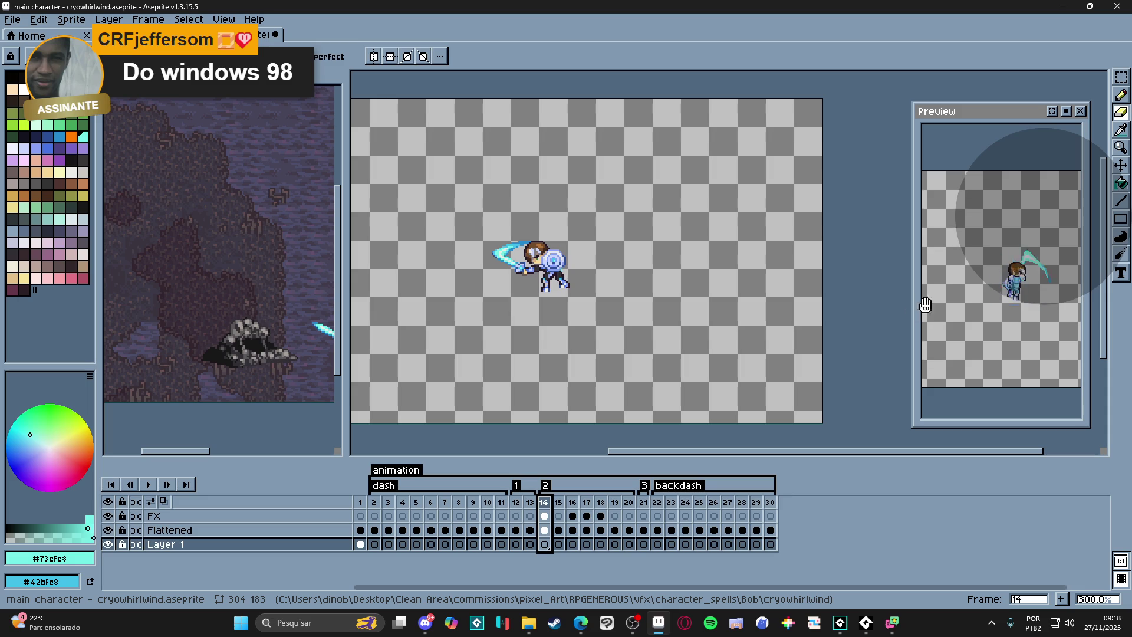
pyautogui.scroll(3, 1046, 306)
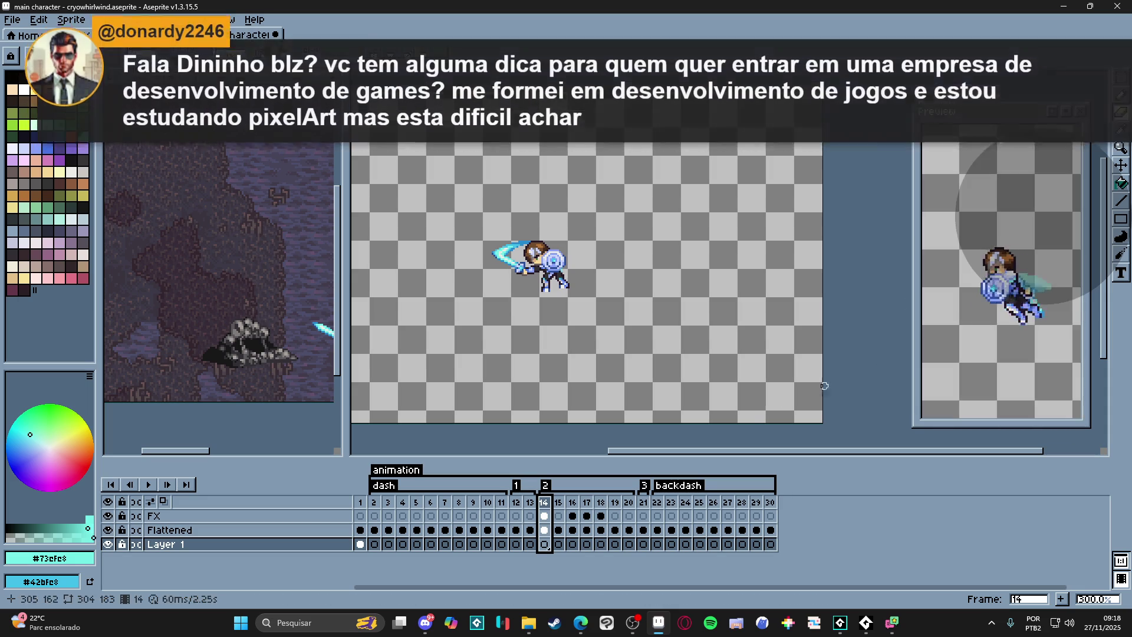
# - Edit tag 2's properties to turn off repeating
pyautogui.doubleClick(545, 485)
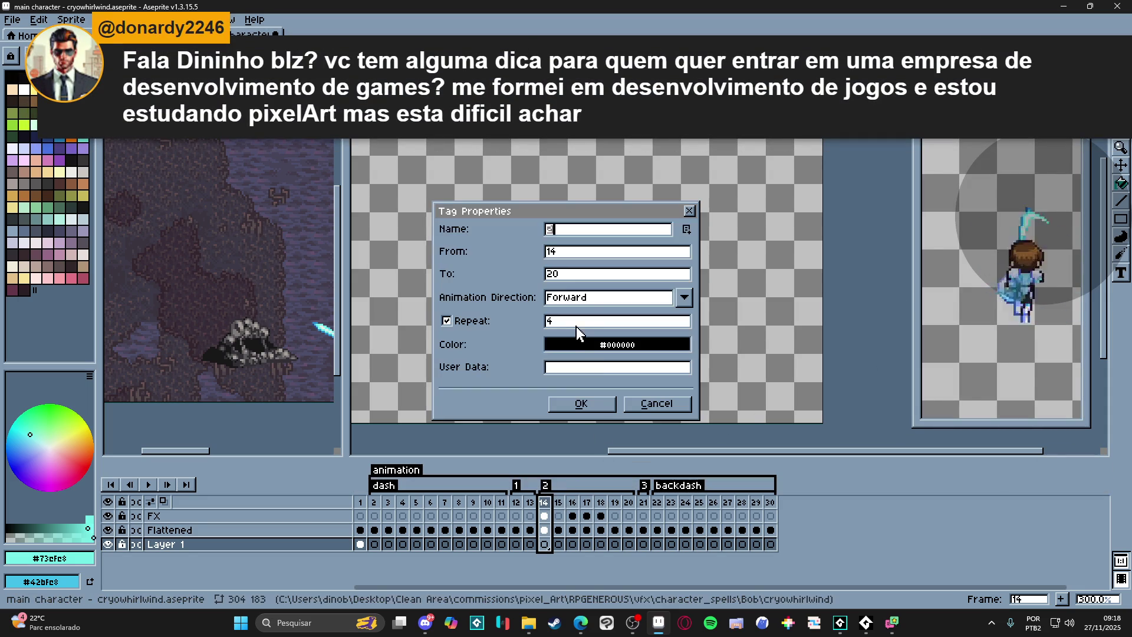
pyautogui.click(584, 299)
pyautogui.click(446, 320)
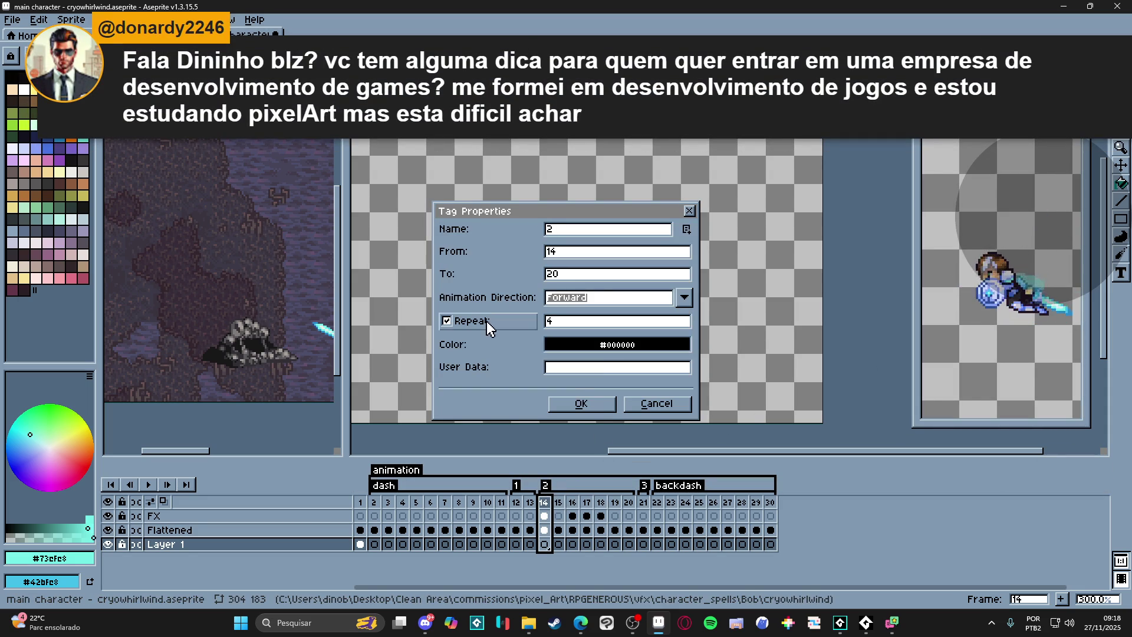
pyautogui.click(581, 404)
pyautogui.scroll(-2, 880, 346)
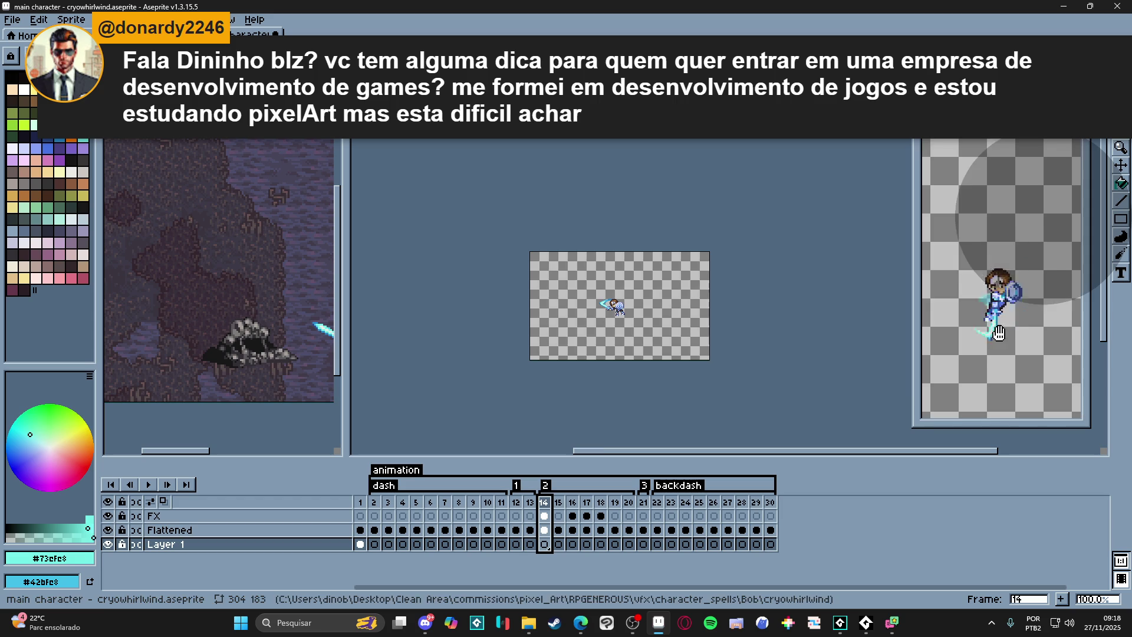
pyautogui.scroll(1, 619, 305)
# - Link Layer 1's cave background cels across all 30 frames and return to frame 14
pyautogui.moveTo(569, 341); pyautogui.dragTo(607, 363)
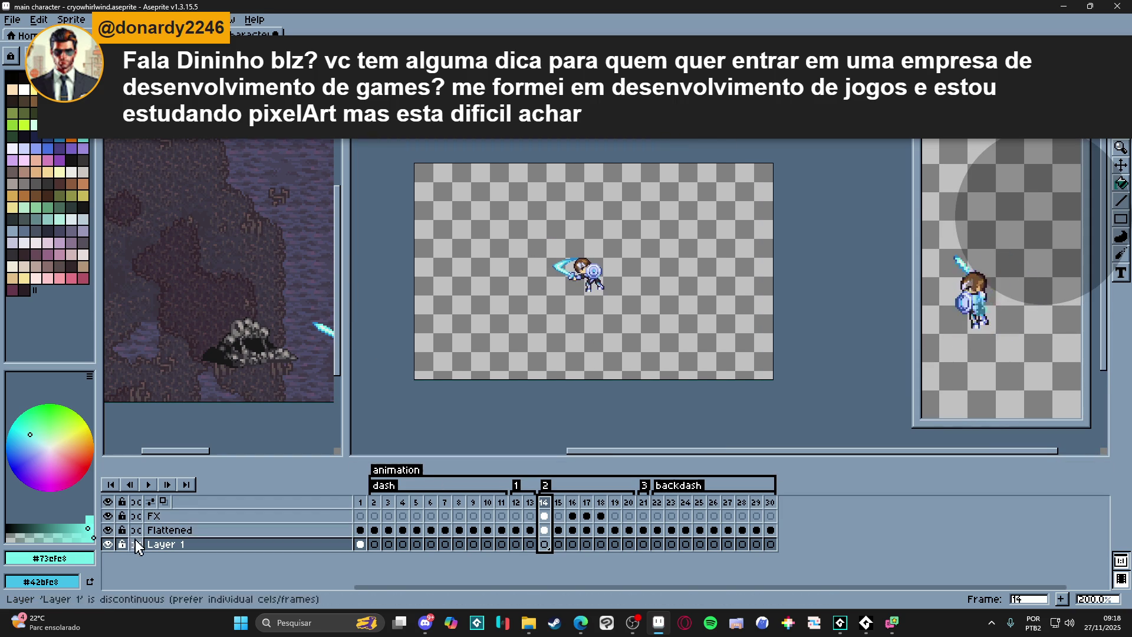
pyautogui.moveTo(360, 544); pyautogui.dragTo(816, 546)
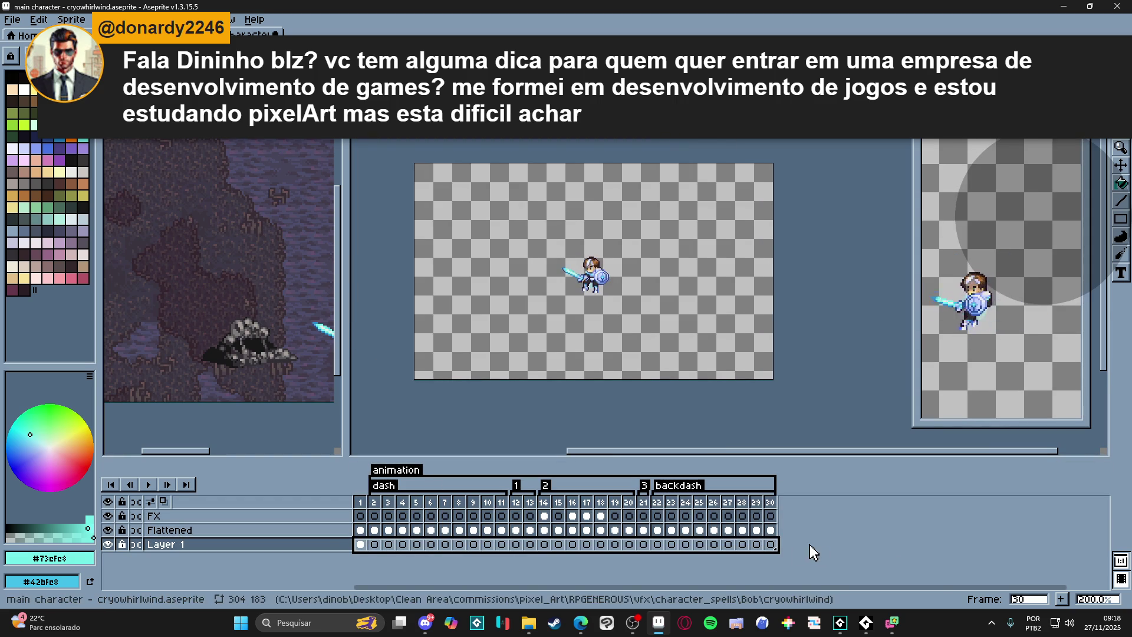
pyautogui.rightClick(774, 550)
pyautogui.click(822, 567)
pyautogui.click(543, 512)
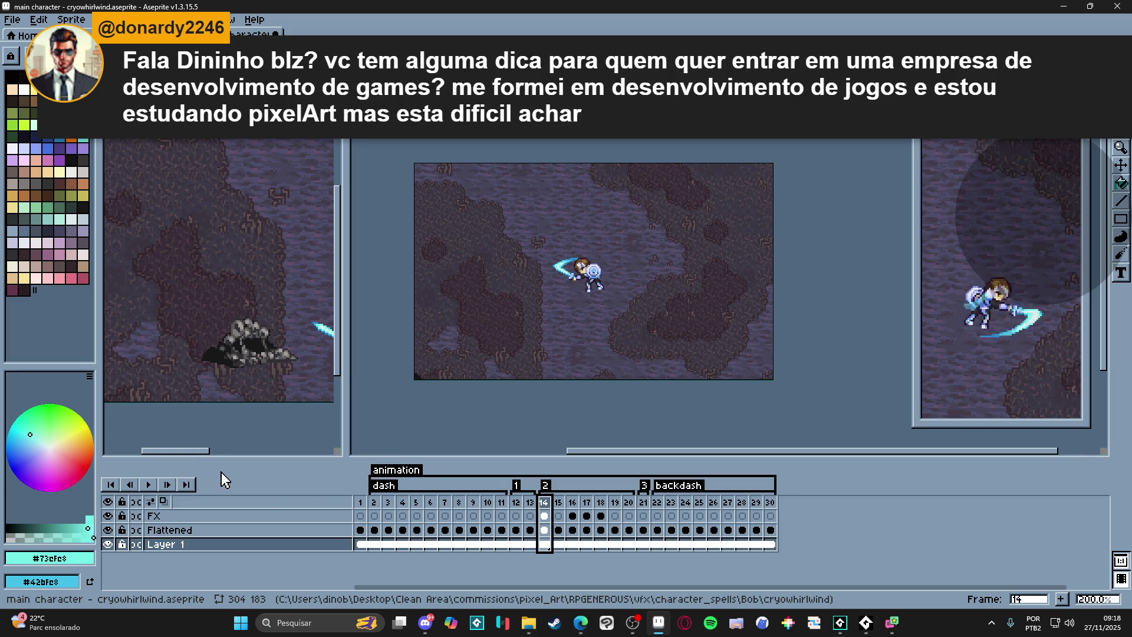
pyautogui.click(155, 19)
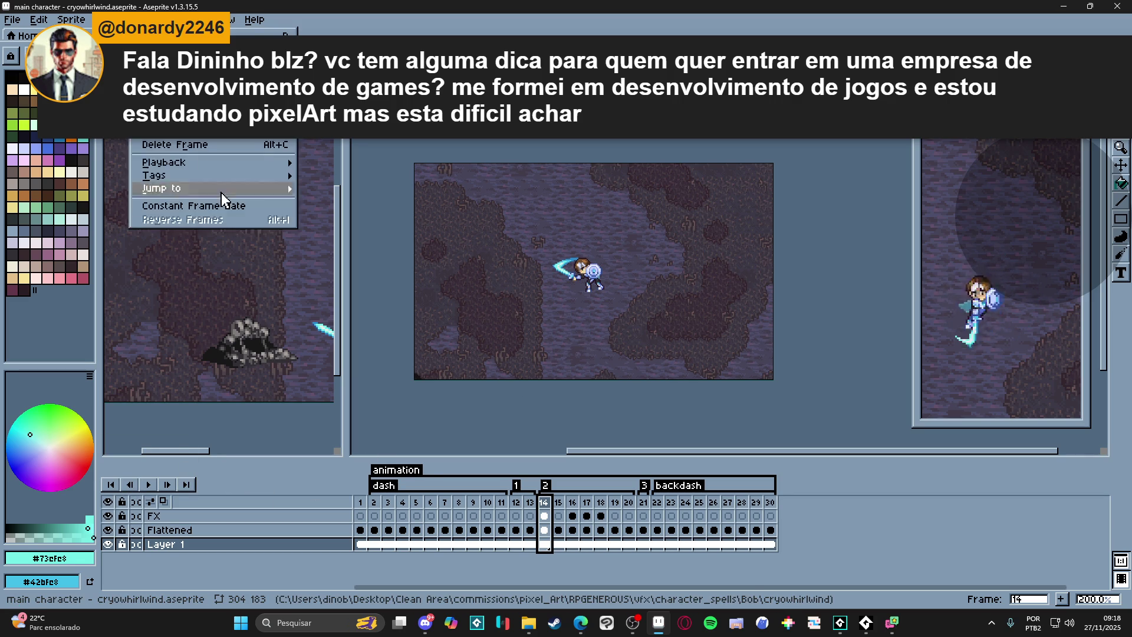
# - Apply a constant 50 ms frame duration to every frame
pyautogui.click(240, 207)
pyautogui.press('Return')
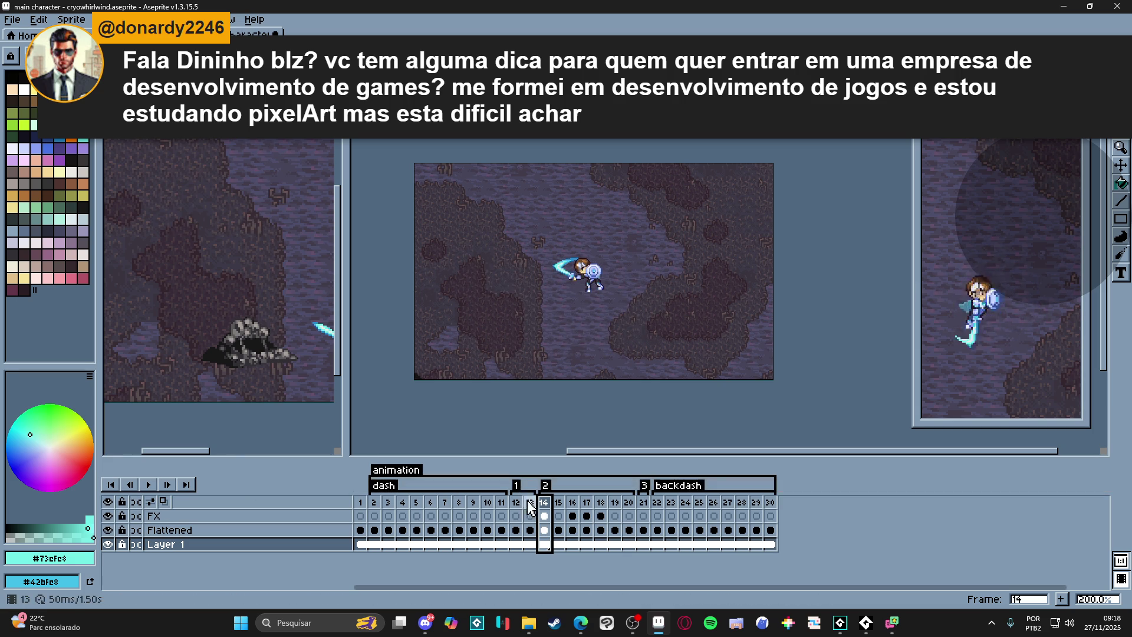
pyautogui.click(552, 502)
pyautogui.press('3')
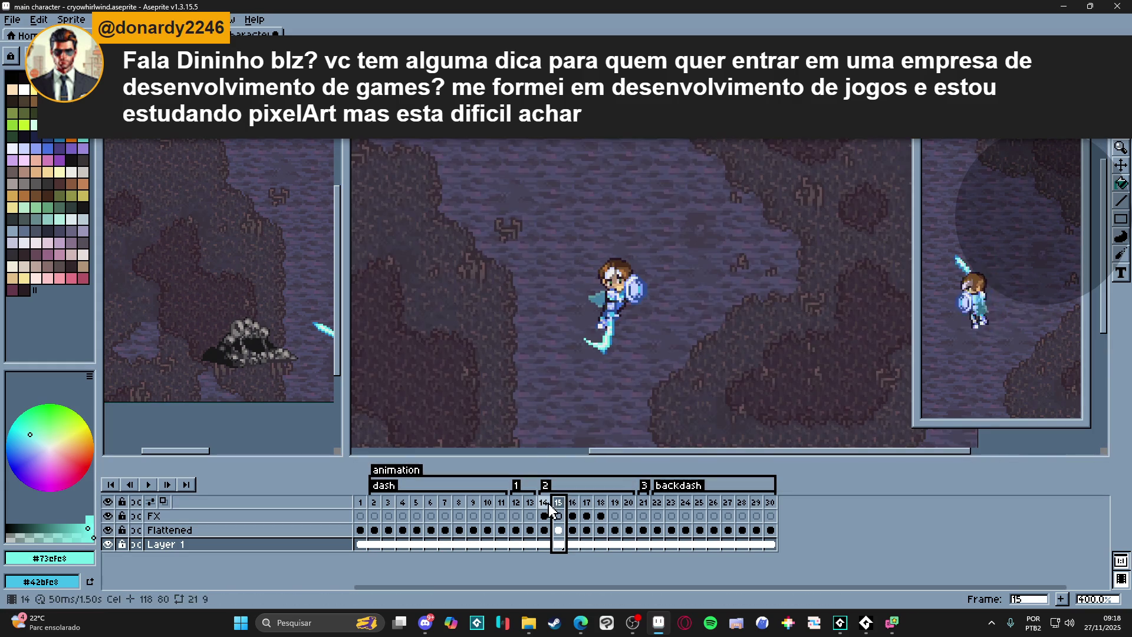
# - Erase frame 14's curved sword arc and review the FX and Flattened cels on frames 15 to 17
pyautogui.click(544, 516)
pyautogui.press('e')
pyautogui.scroll(4, 585, 248)
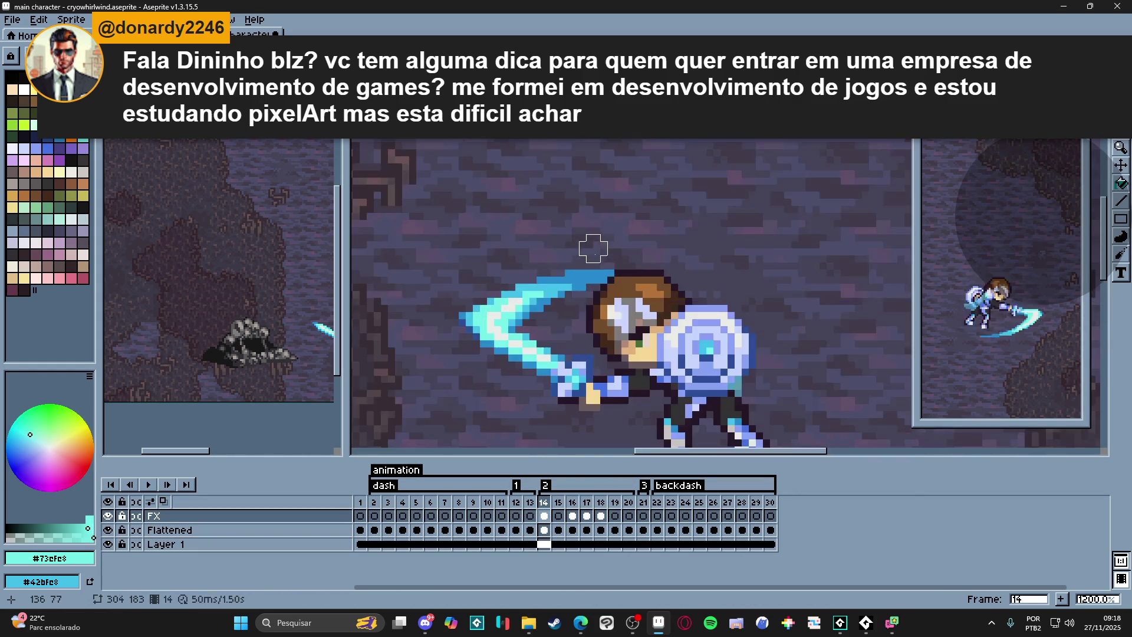
pyautogui.moveTo(608, 261); pyautogui.dragTo(521, 292)
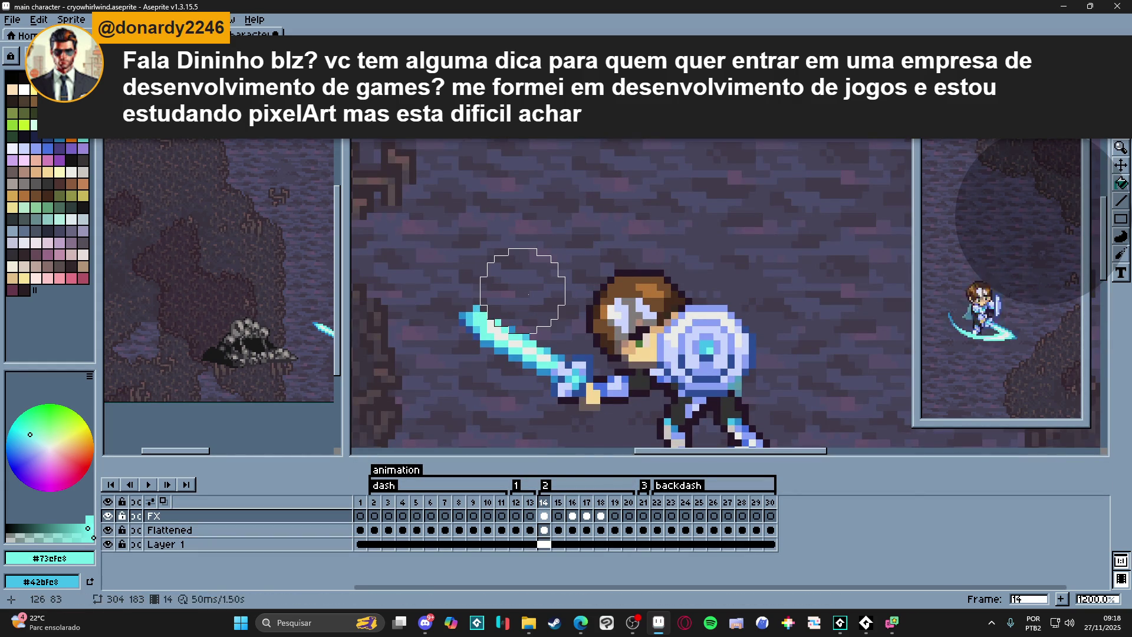
pyautogui.click(558, 503)
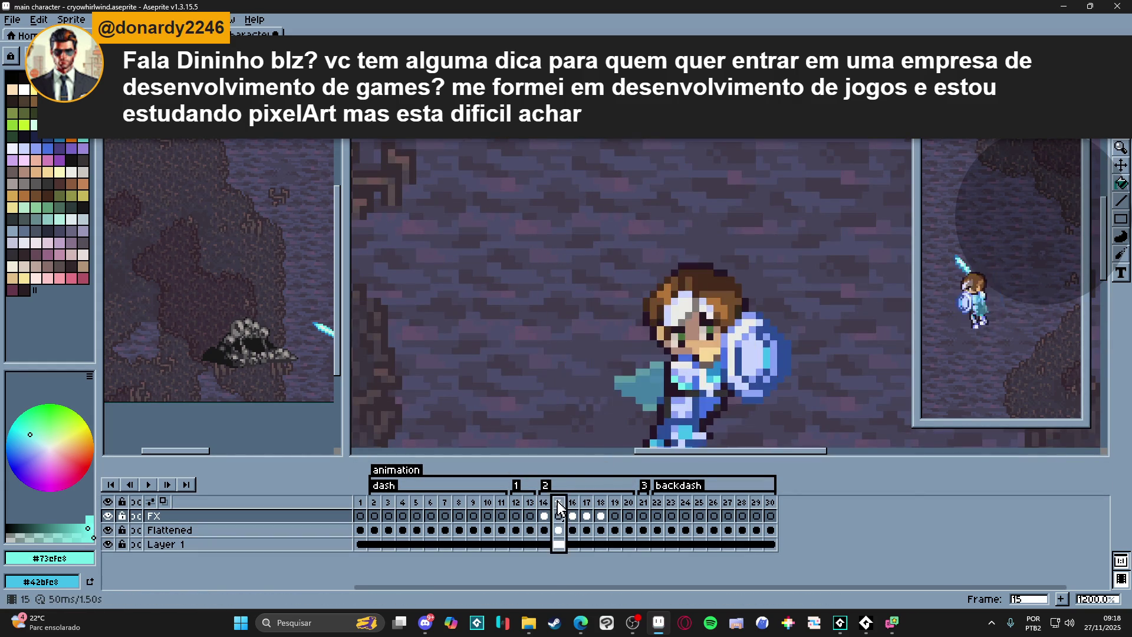
pyautogui.scroll(-5, 548, 354)
pyautogui.scroll(6, 544, 346)
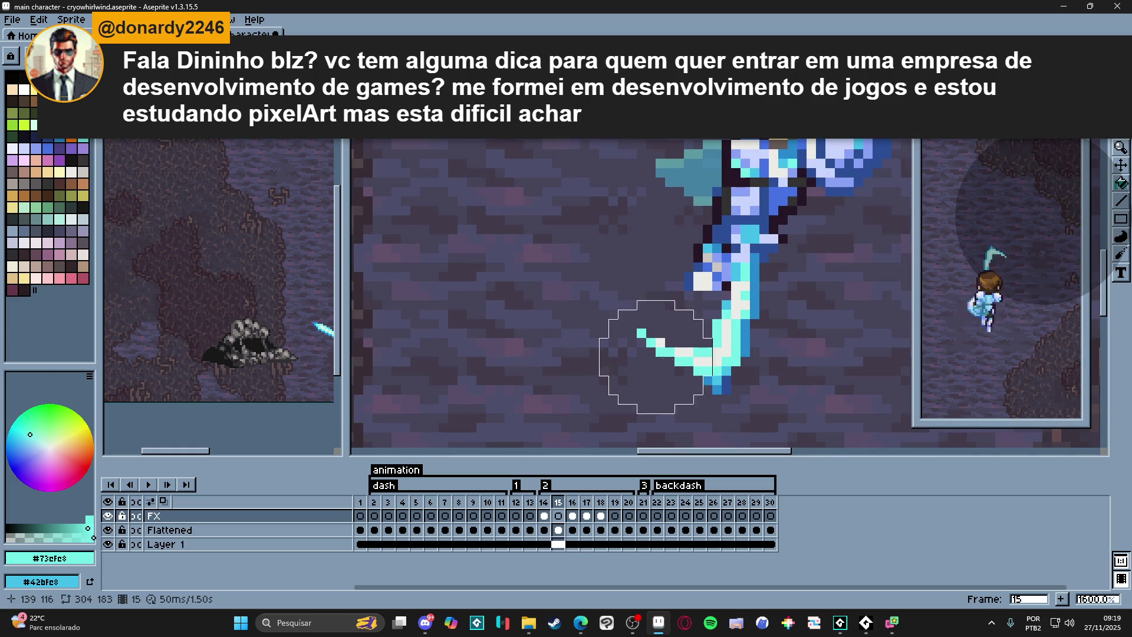
pyautogui.press('Down')
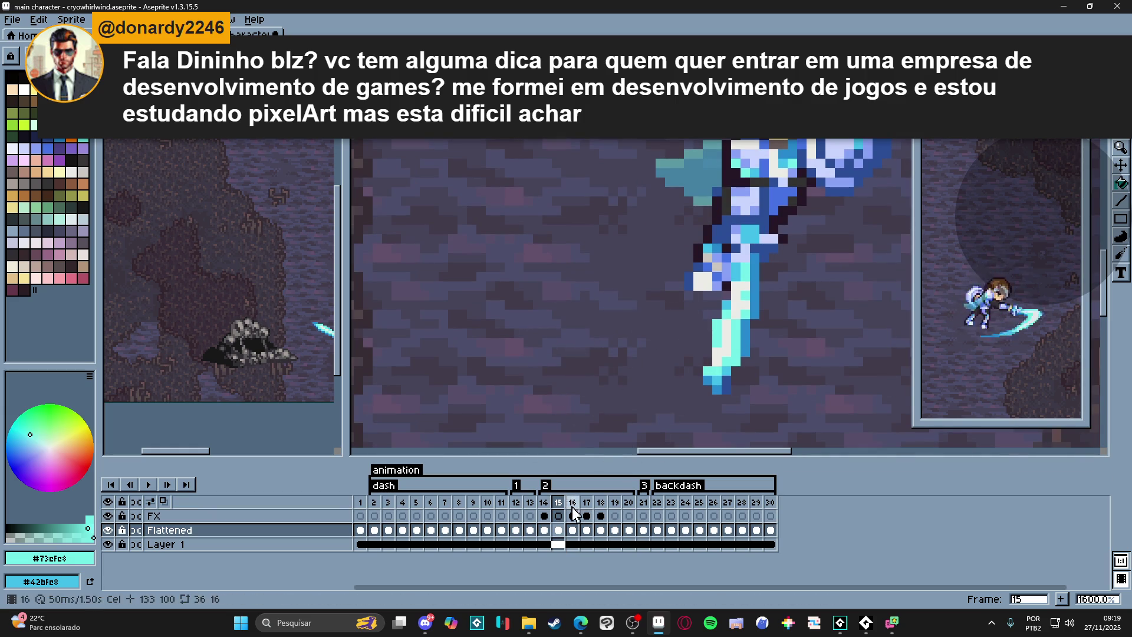
pyautogui.click(572, 504)
pyautogui.scroll(-1, 756, 352)
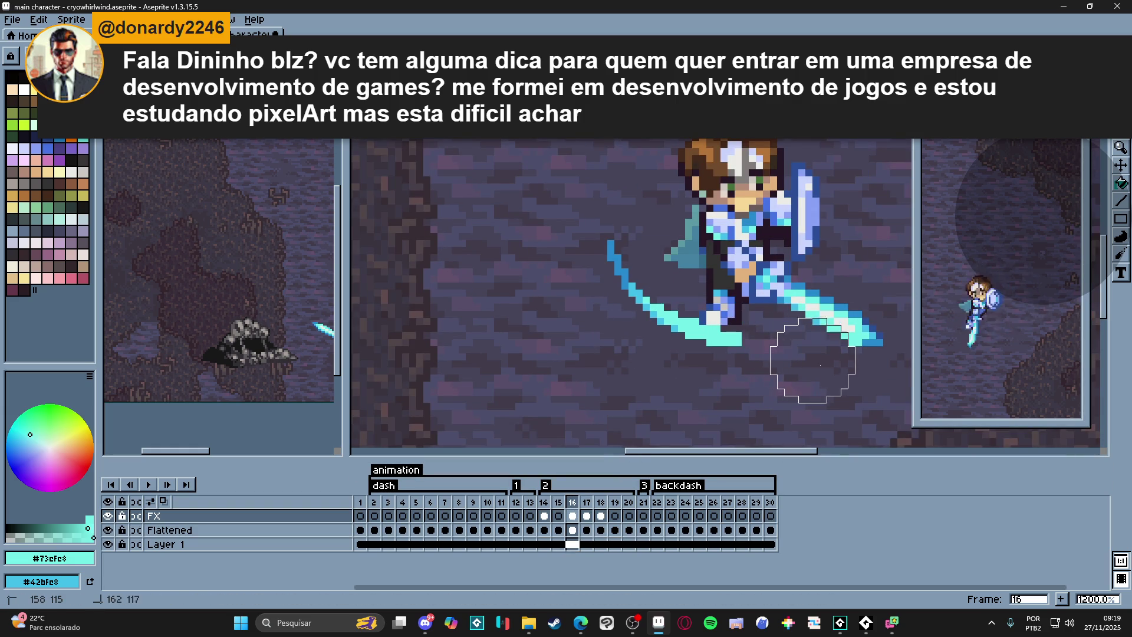
pyautogui.scroll(-2, 619, 244)
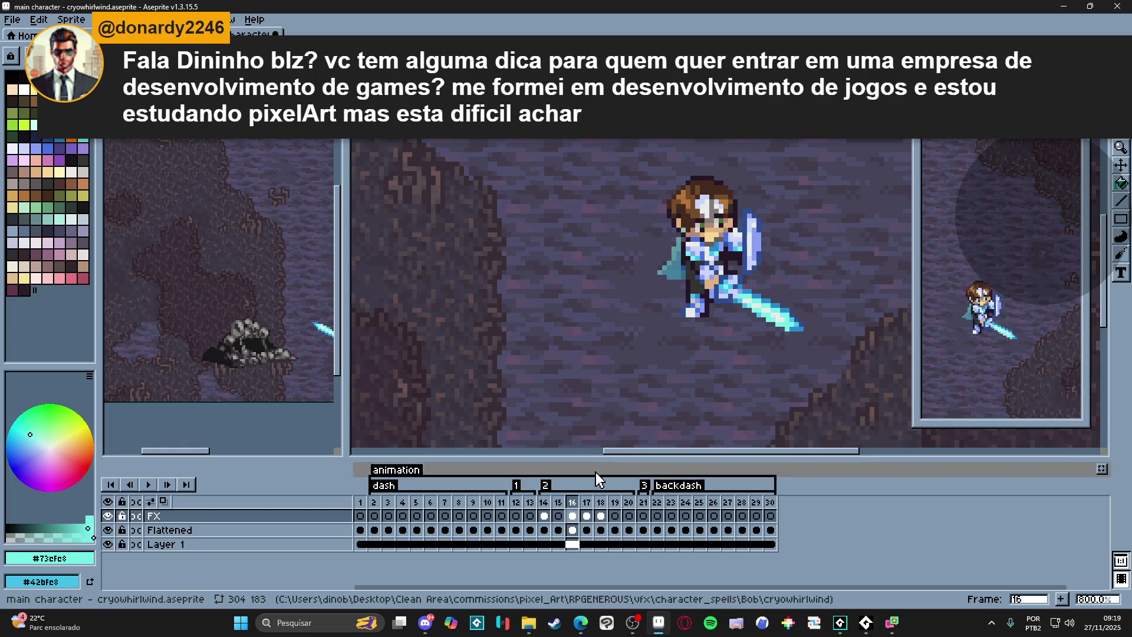
pyautogui.click(586, 503)
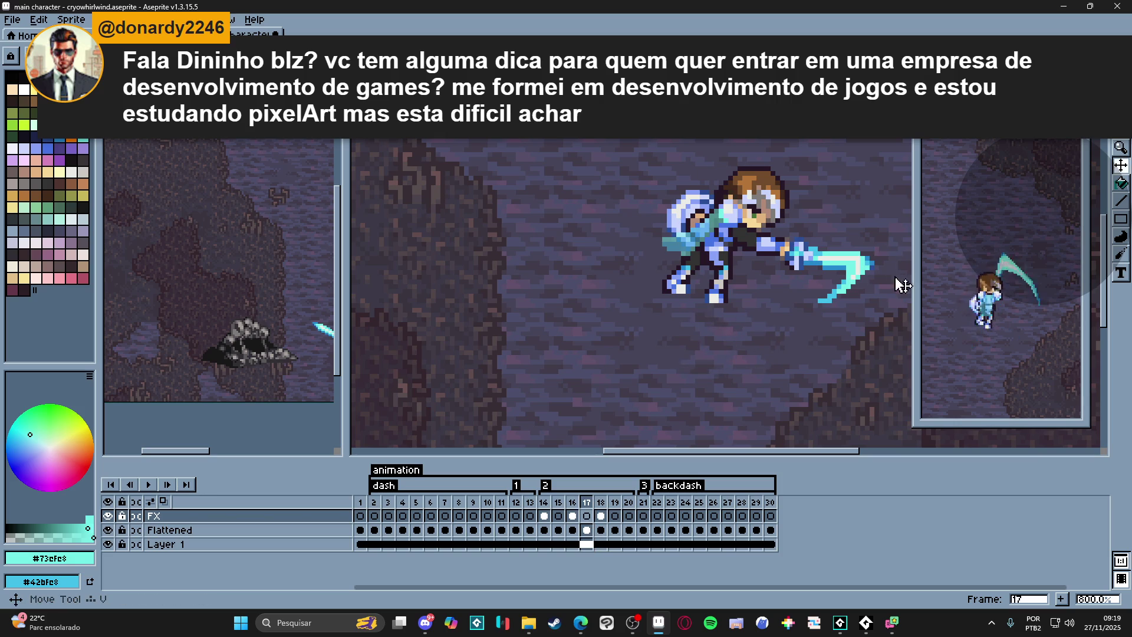
pyautogui.press('Down')
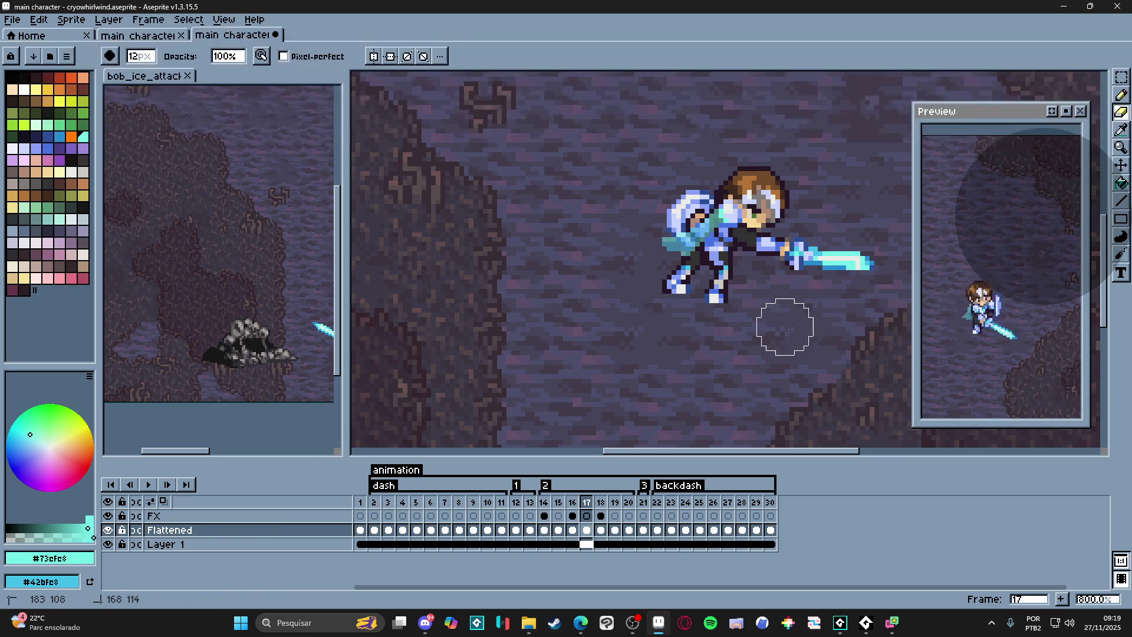
# - Erase the right-hand ice slash from the FX layer on frame 18
pyautogui.click(600, 502)
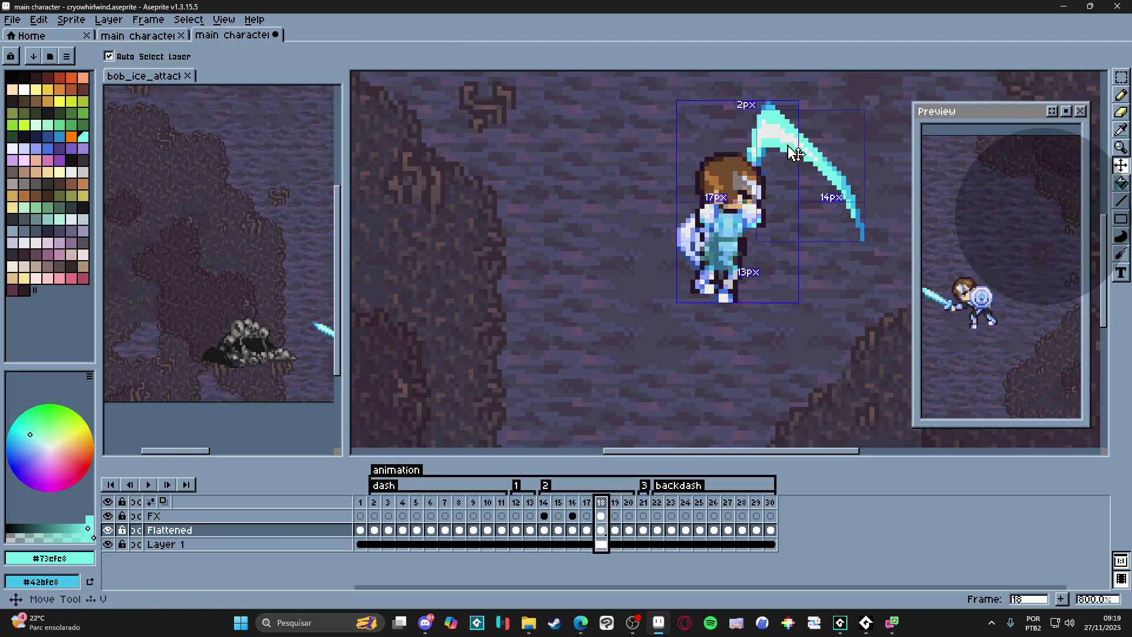
pyautogui.keyDown('ctrl'); pyautogui.click(819, 133); pyautogui.keyUp('ctrl')
pyautogui.moveTo(803, 121); pyautogui.dragTo(872, 261)
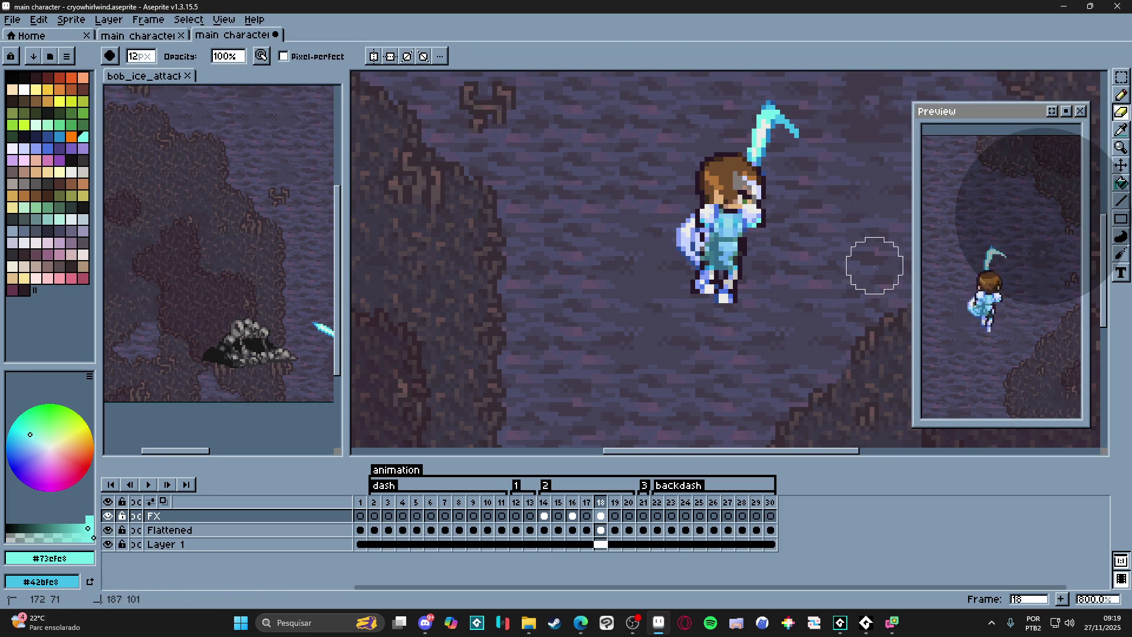
pyautogui.keyDown('ctrl'); pyautogui.click(800, 142); pyautogui.keyUp('ctrl')
# - Erase the curved ice tip of the sword on frame 19, then check frames 20 and 14
pyautogui.click(614, 503)
pyautogui.press('v')
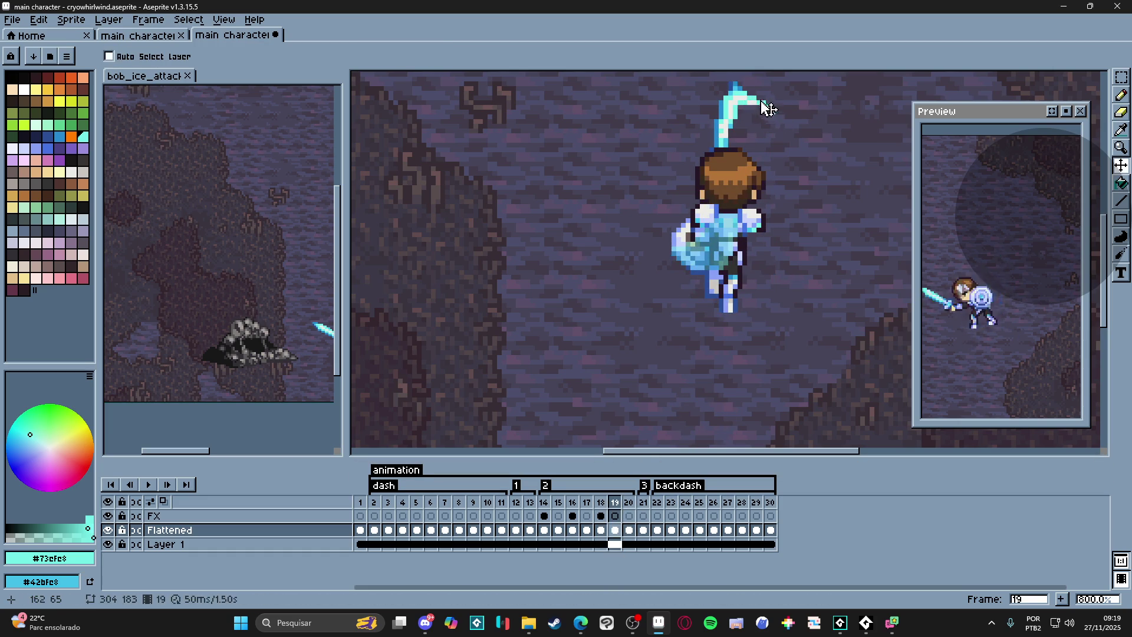
pyautogui.press('e')
pyautogui.moveTo(758, 96); pyautogui.dragTo(796, 126)
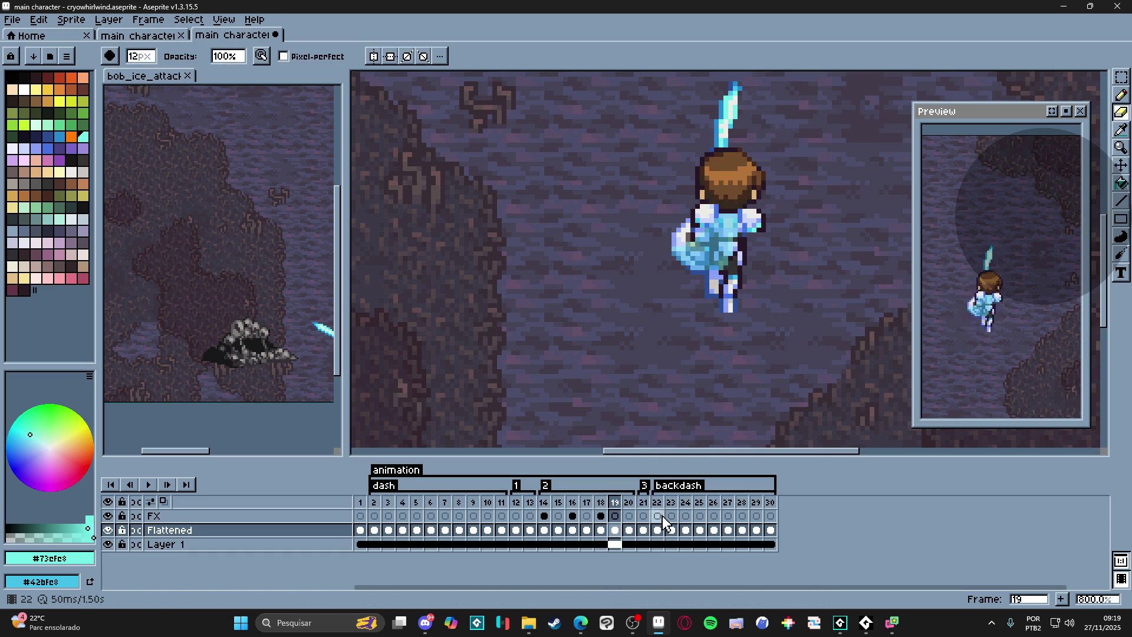
pyautogui.click(629, 530)
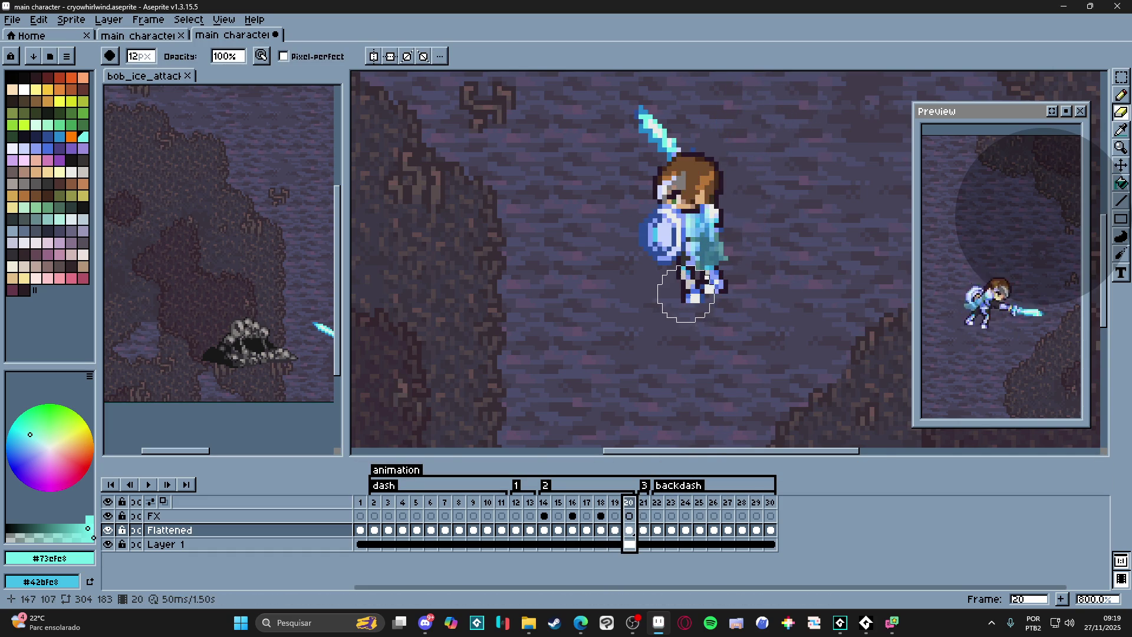
pyautogui.scroll(-1, 686, 300)
pyautogui.click(545, 503)
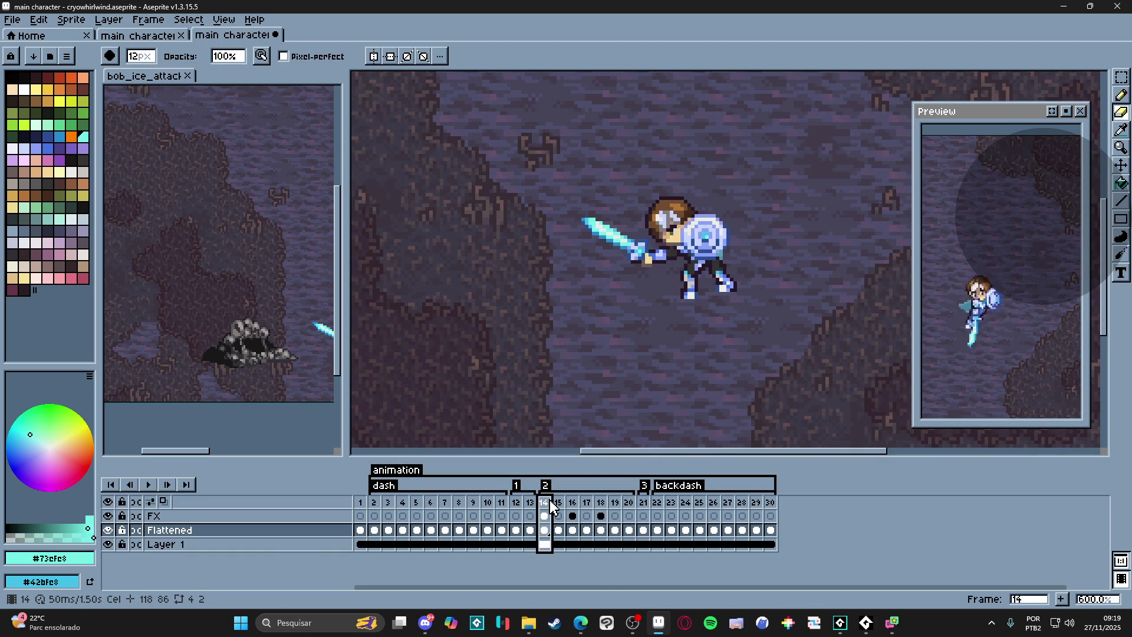
pyautogui.click(560, 503)
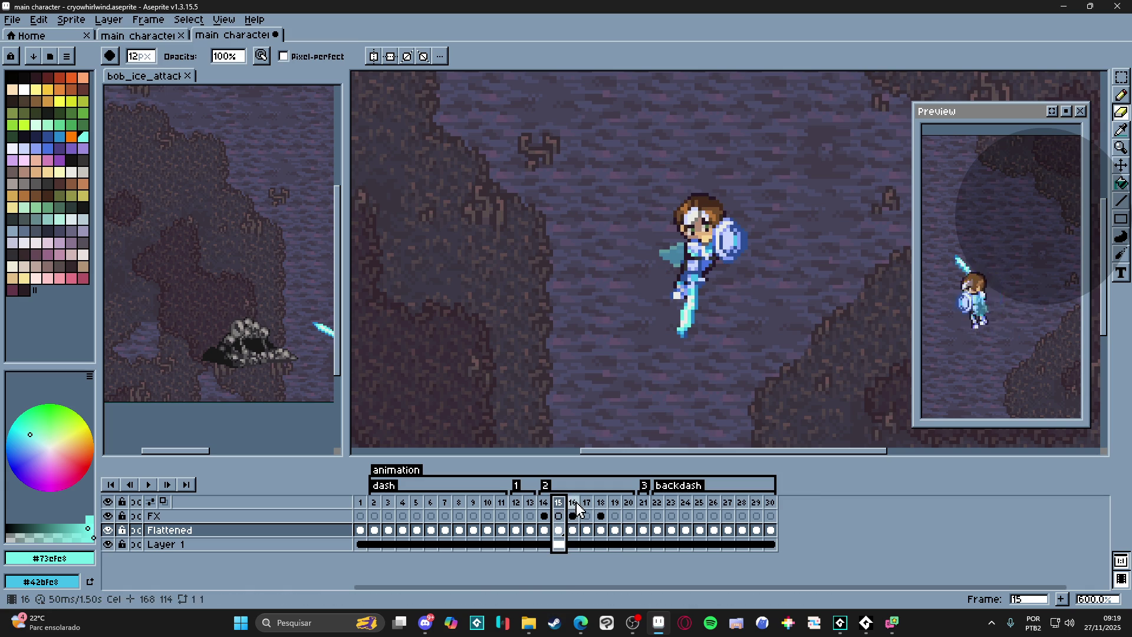
pyautogui.click(545, 502)
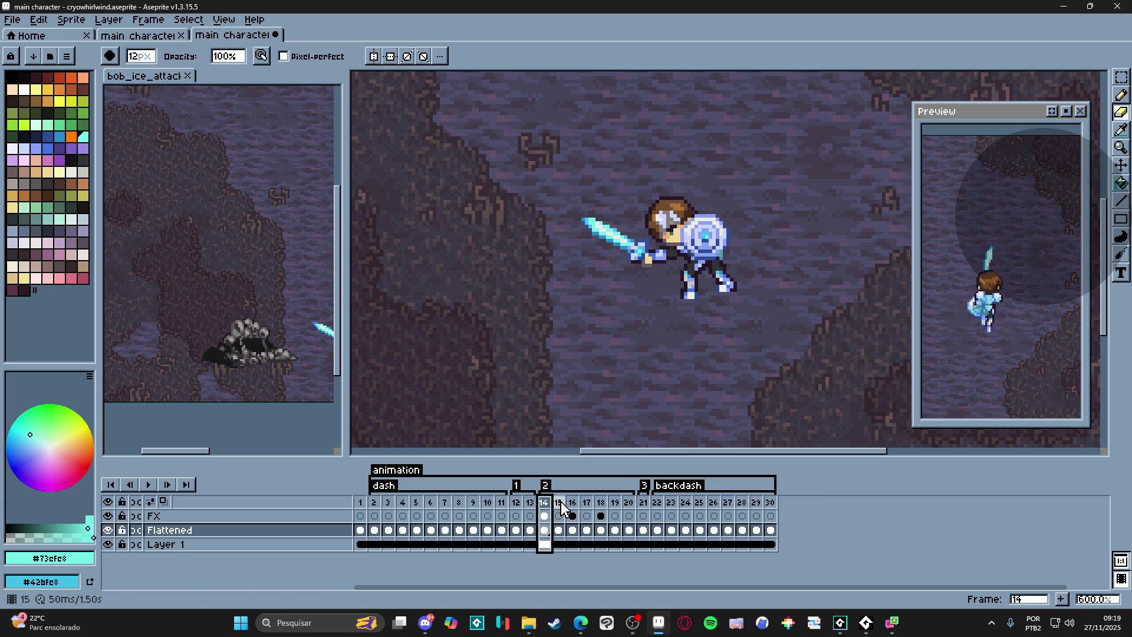
pyautogui.click(614, 503)
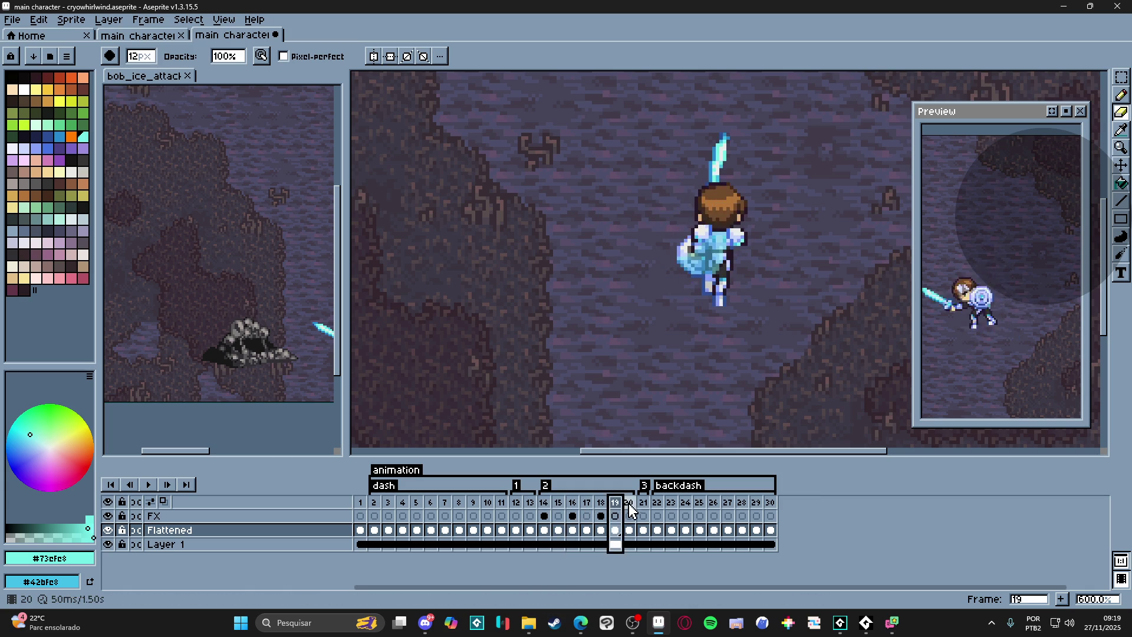
pyautogui.click(544, 511)
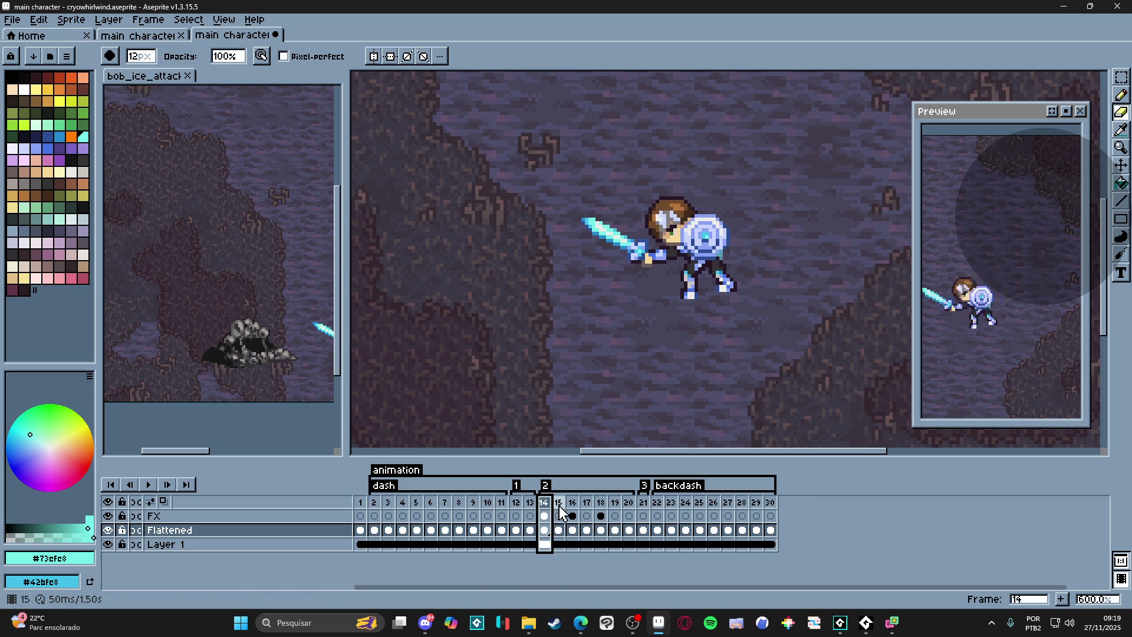
pyautogui.click(559, 512)
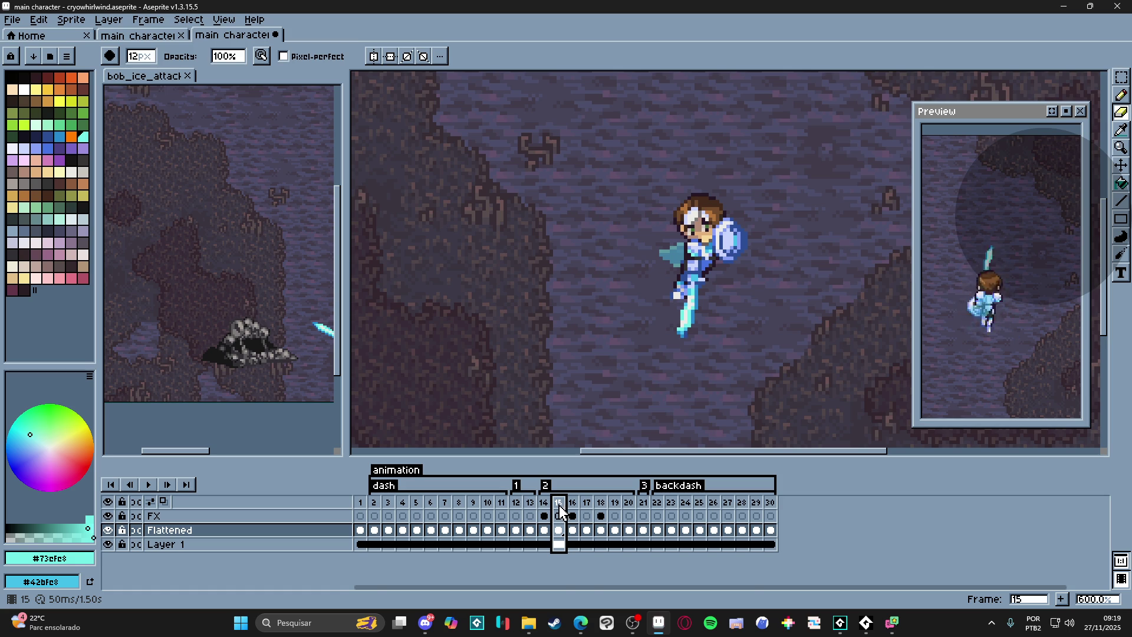
pyautogui.click(547, 510)
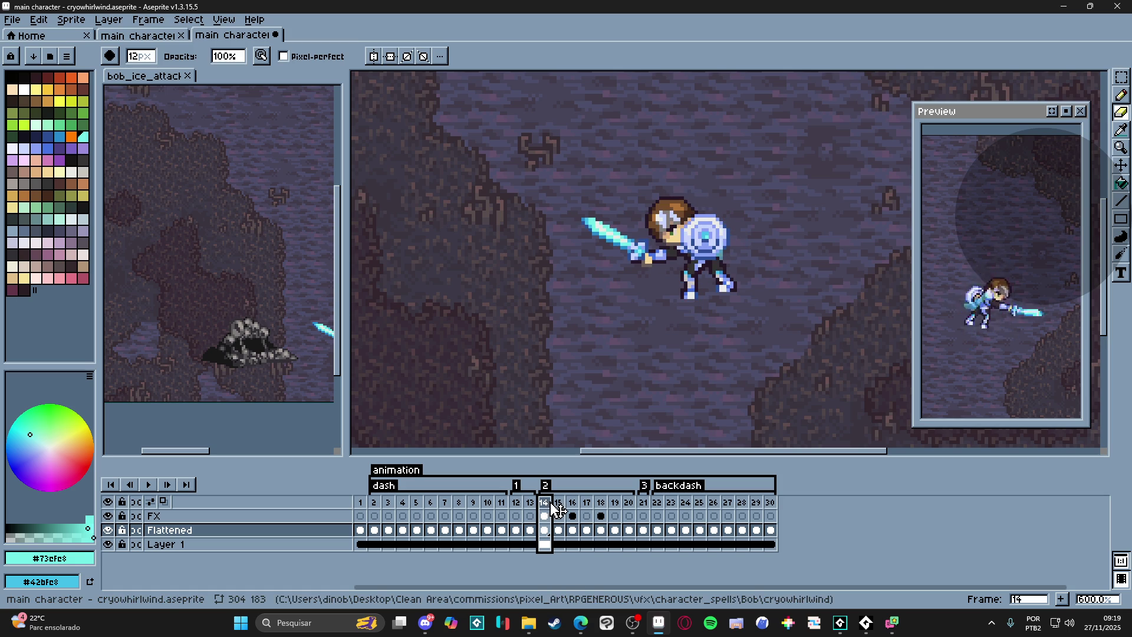
pyautogui.press('Delete')
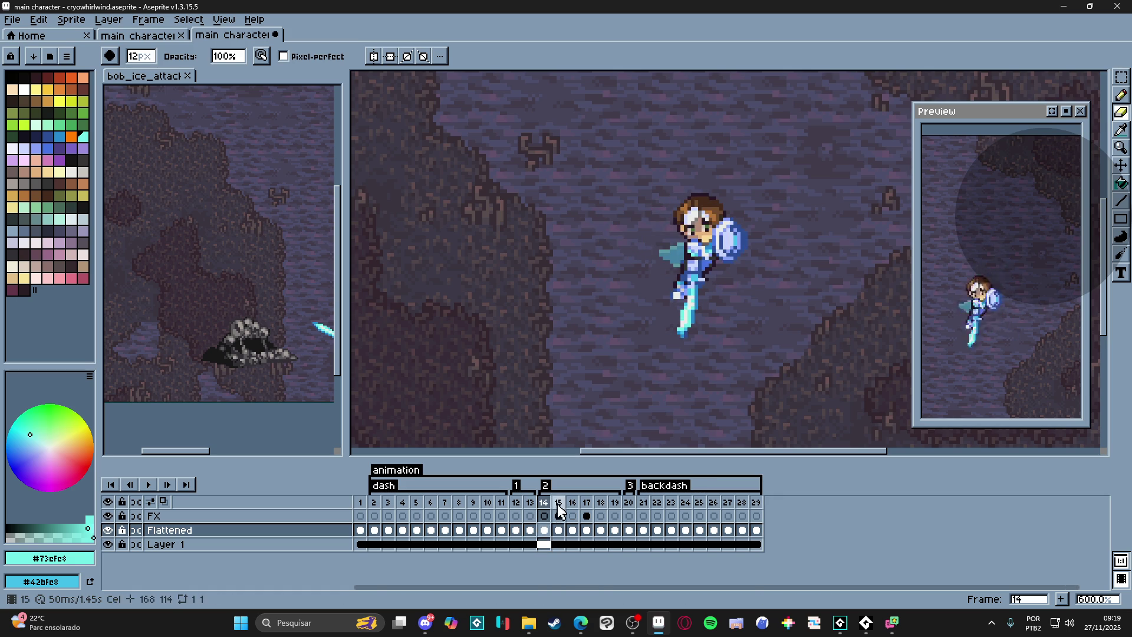
pyautogui.press('Right')
pyautogui.press('Right')
pyautogui.press('Right')
pyautogui.press('Right')
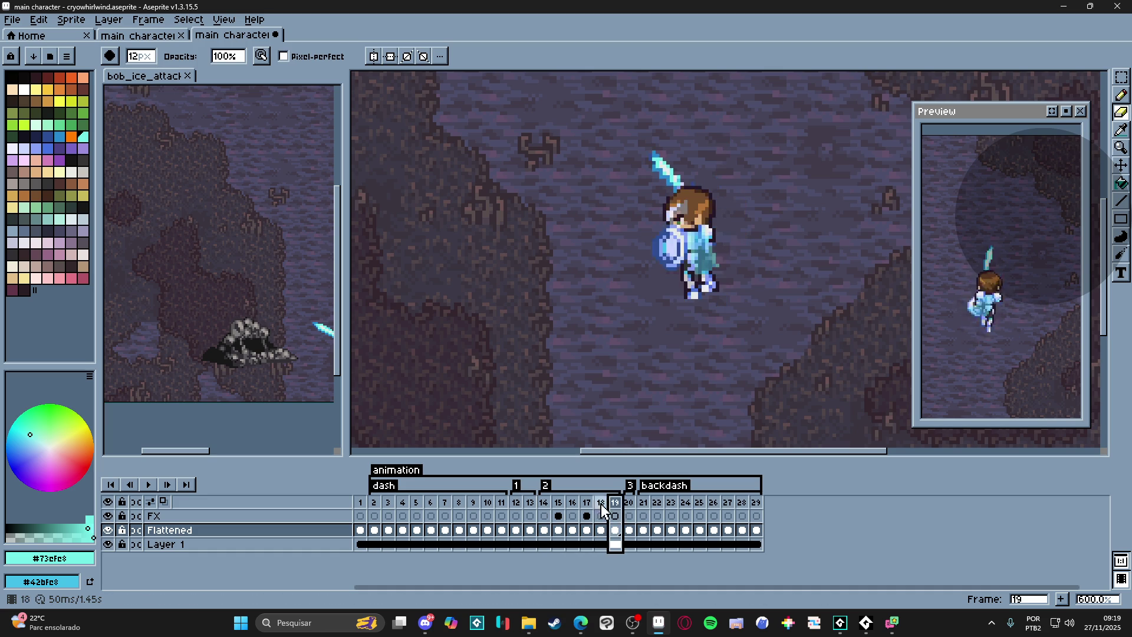
pyautogui.click(549, 502)
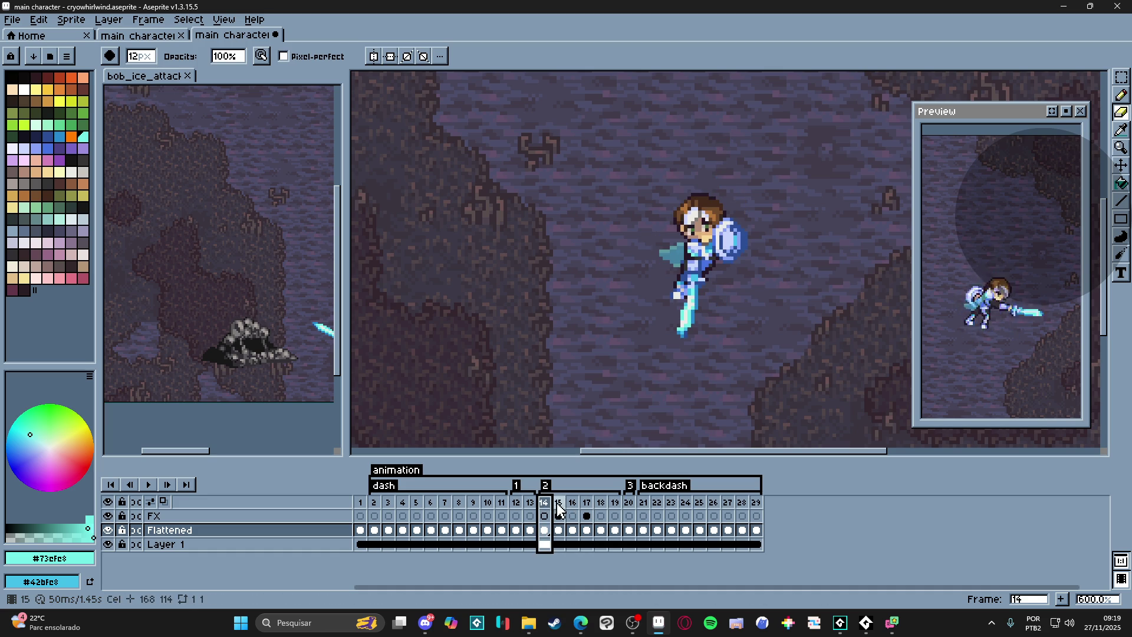
pyautogui.click(560, 503)
pyautogui.click(571, 504)
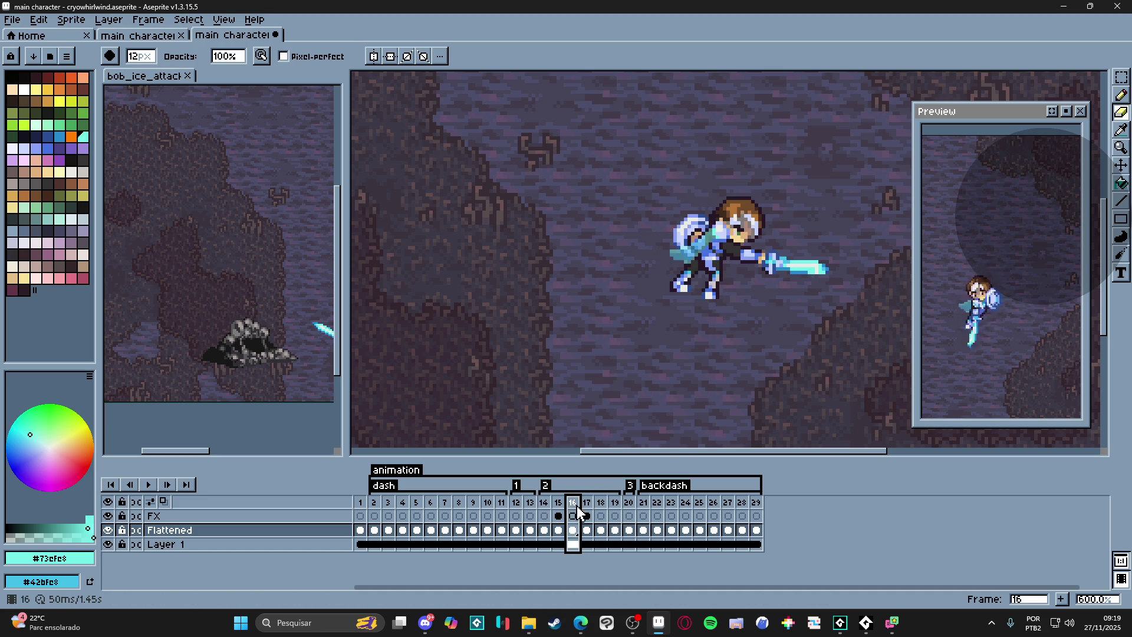
pyautogui.press('Right')
pyautogui.press('Left')
pyautogui.hotkey('alt', 'BackSpace')
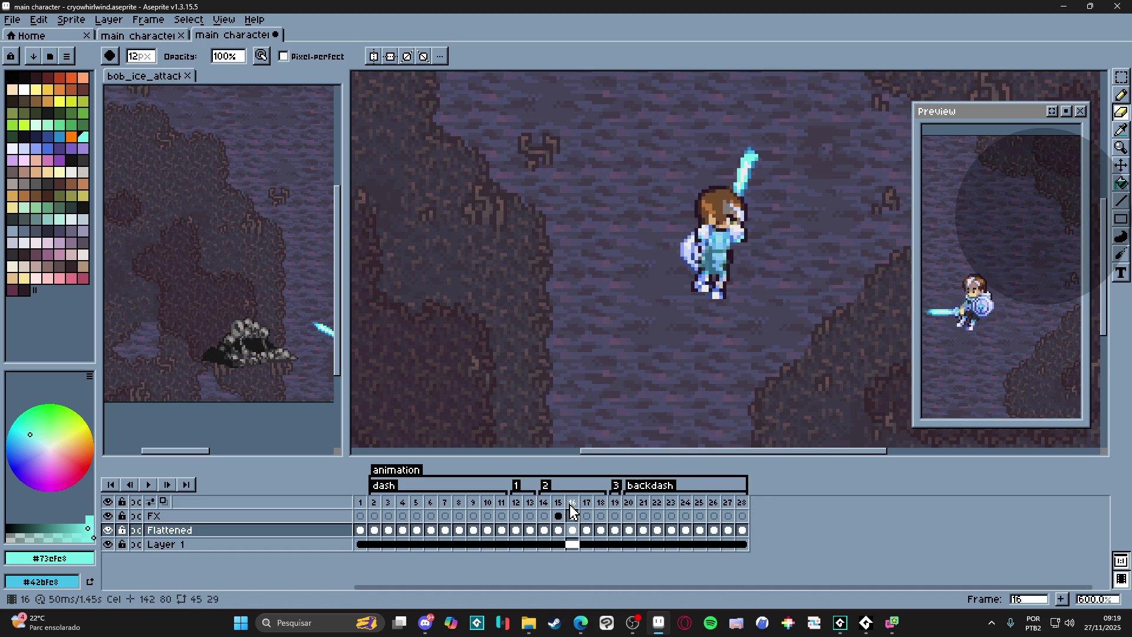
pyautogui.click(561, 513)
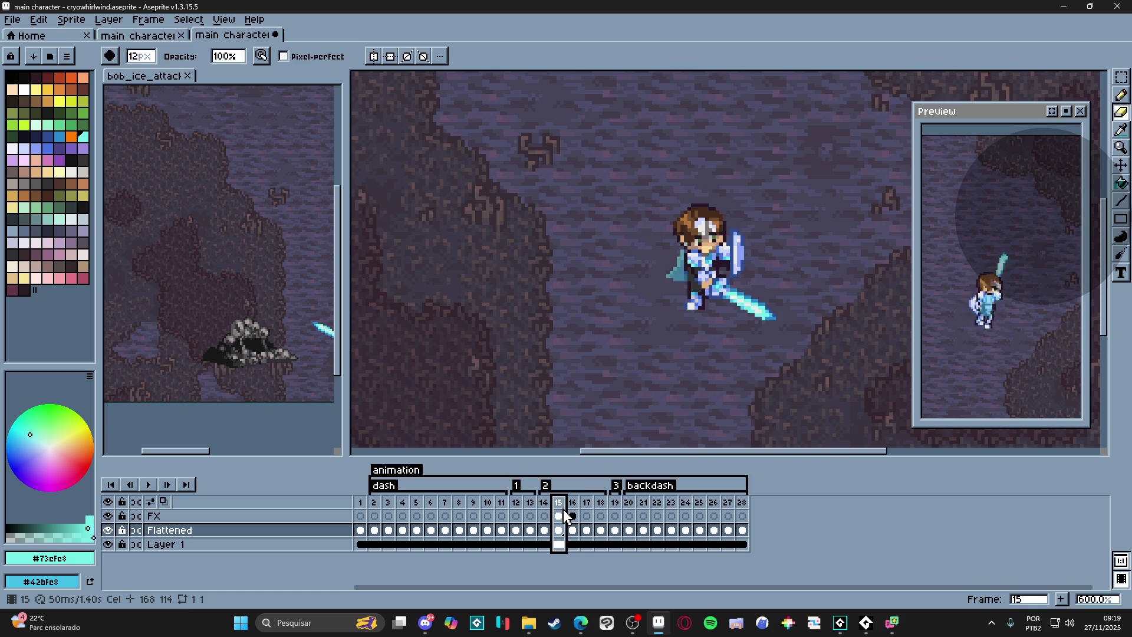
pyautogui.scroll(-1, 1010, 375)
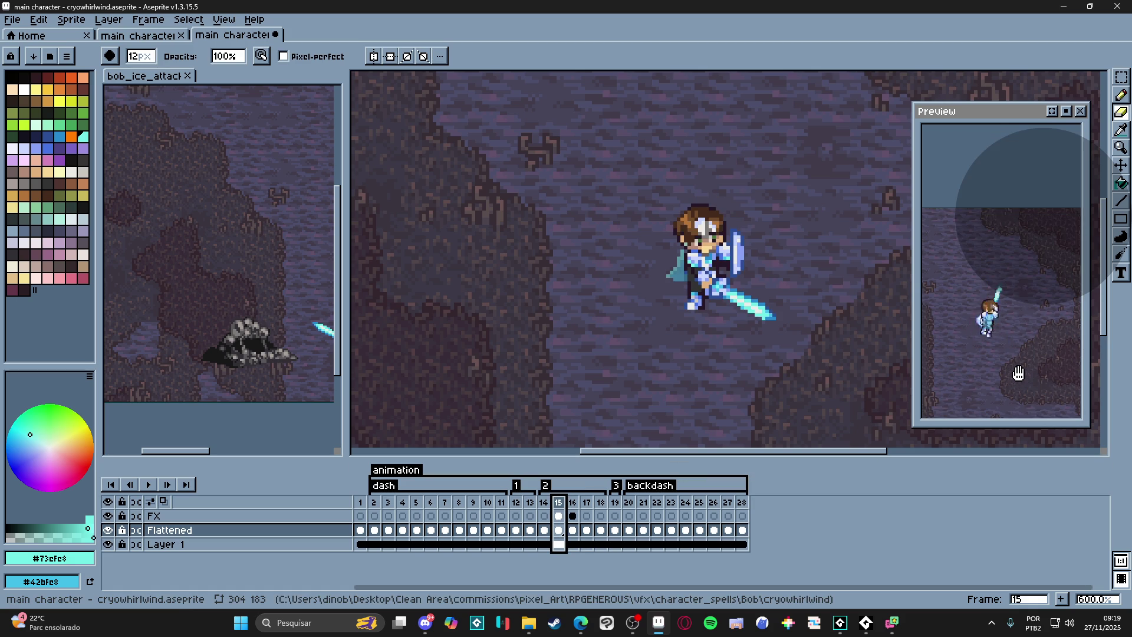
pyautogui.hotkey('ctrl', 'z')
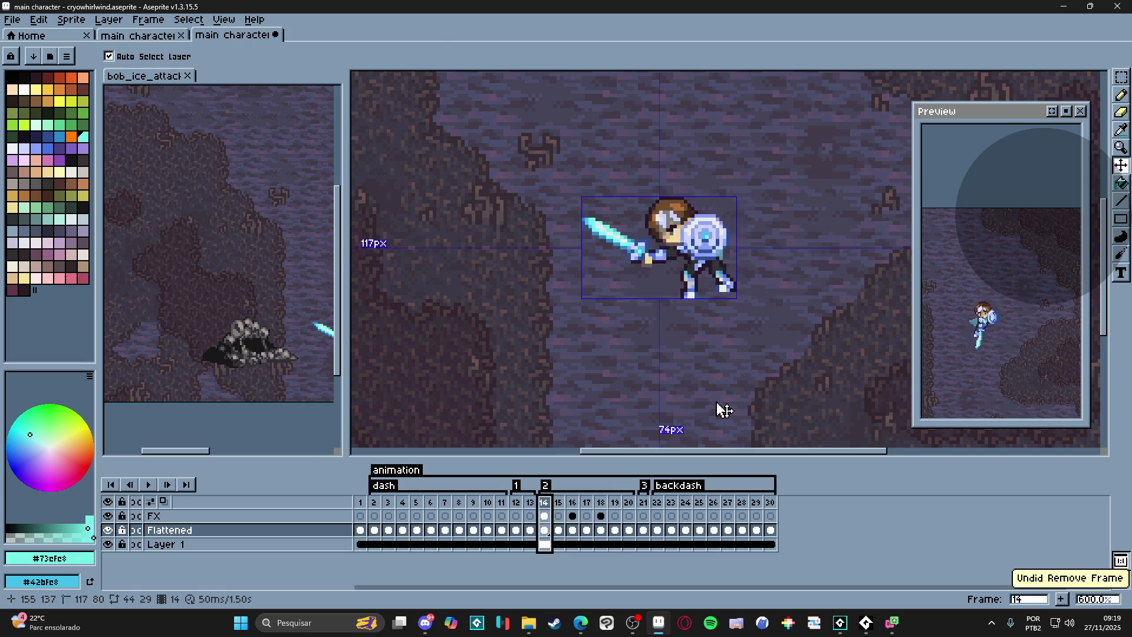
# - Trial-erase part of frame 19's raised blade and undo it, leaving the blade unchanged
pyautogui.hotkey('ctrl', 'z')
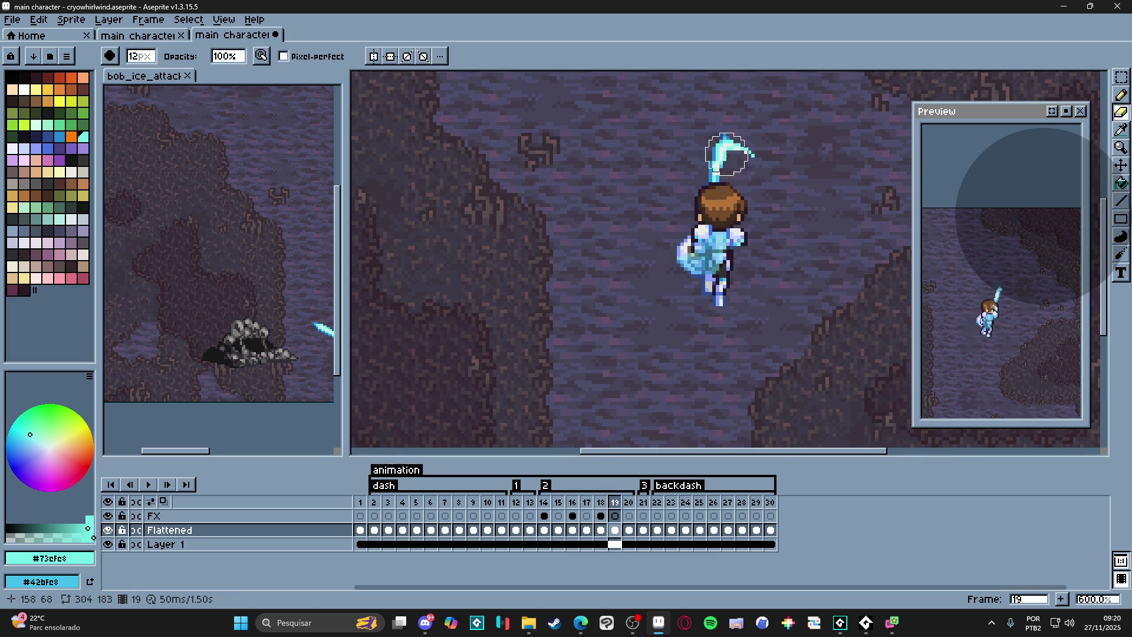
pyautogui.scroll(1, 725, 161)
pyautogui.moveTo(758, 151)
pyautogui.mouseDown()
pyautogui.moveTo(765, 169)
pyautogui.moveTo(761, 156)
pyautogui.mouseUp()
pyautogui.hotkey('ctrl', 'z')
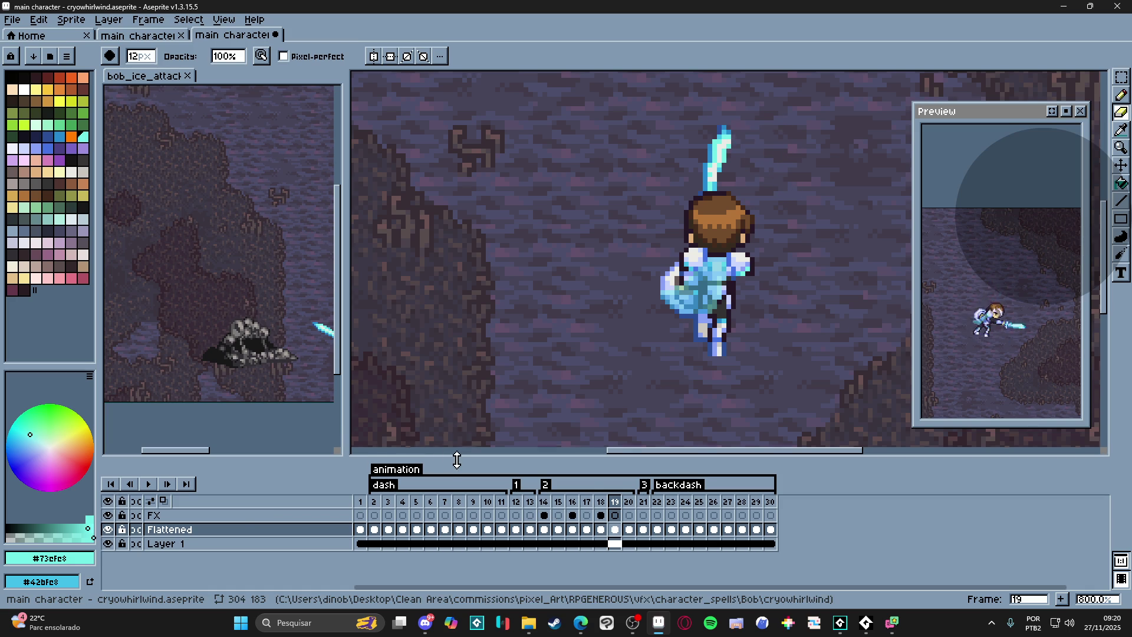
# - Enlarge the timeline and compare frames 14, 19 and 20
pyautogui.moveTo(456, 460); pyautogui.dragTo(456, 385)
pyautogui.click(544, 434)
pyautogui.click(632, 433)
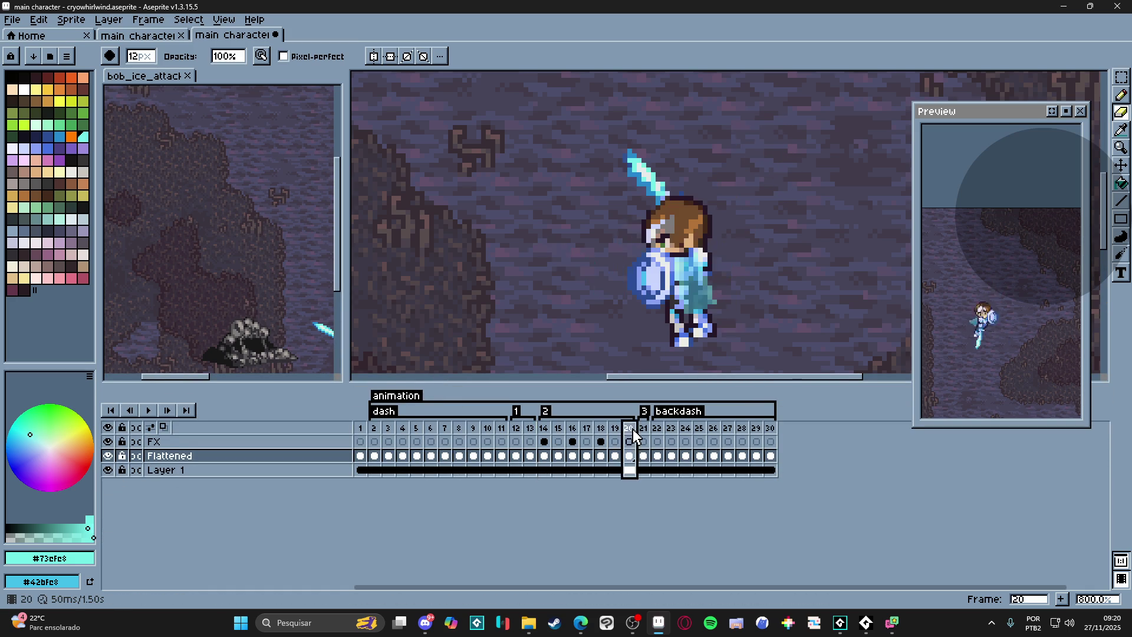
pyautogui.click(616, 435)
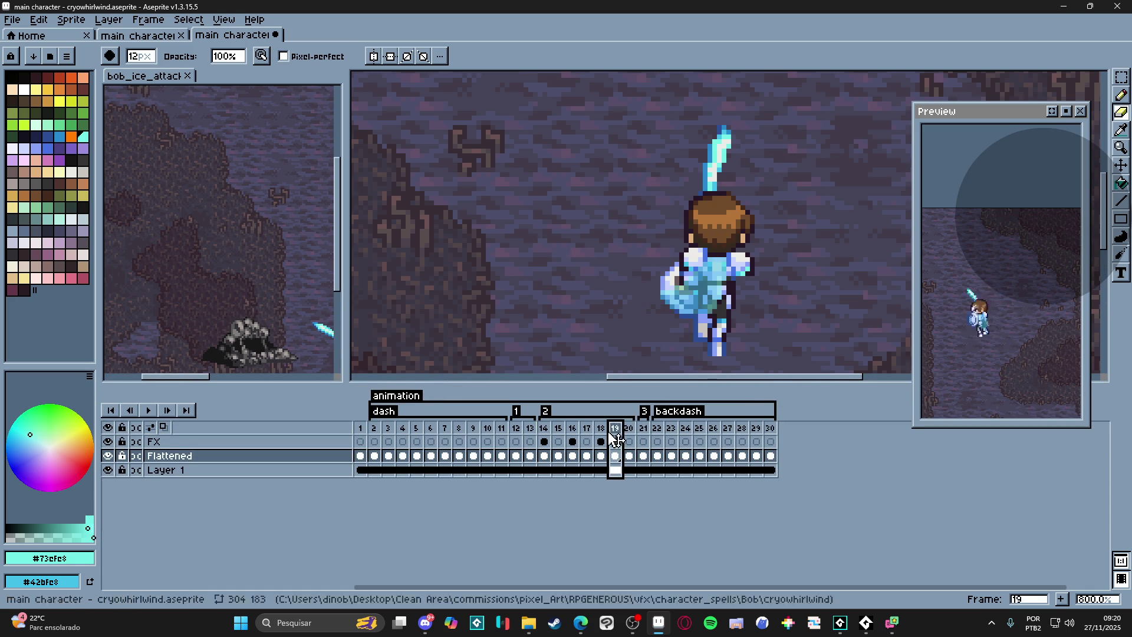
pyautogui.click(629, 434)
pyautogui.click(545, 434)
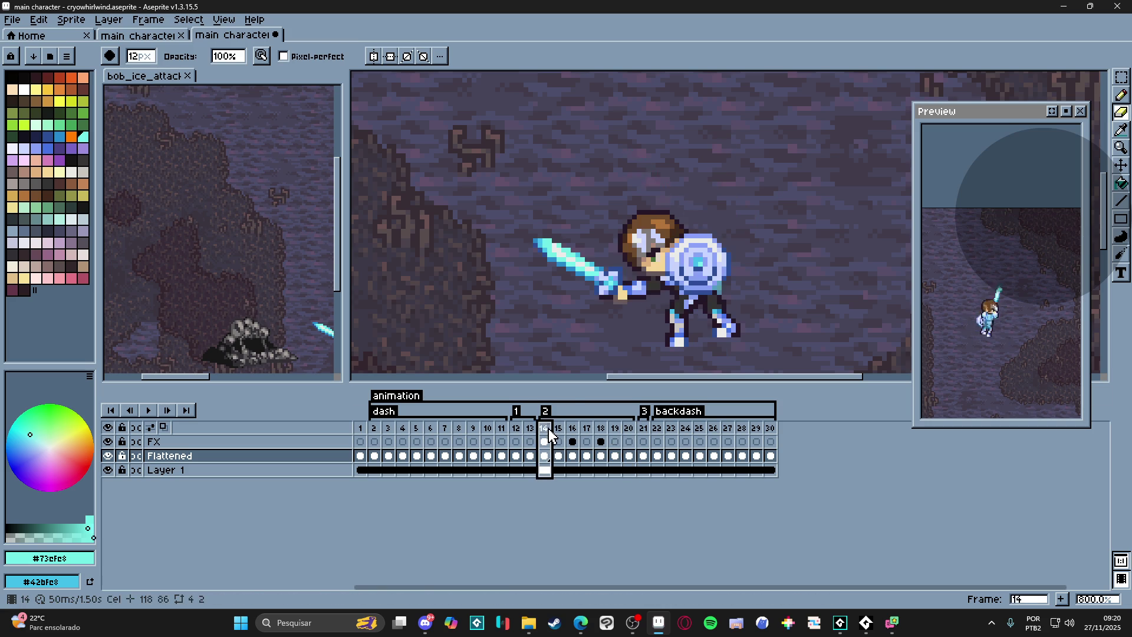
pyautogui.scroll(2, 588, 309)
pyautogui.scroll(-1, 588, 309)
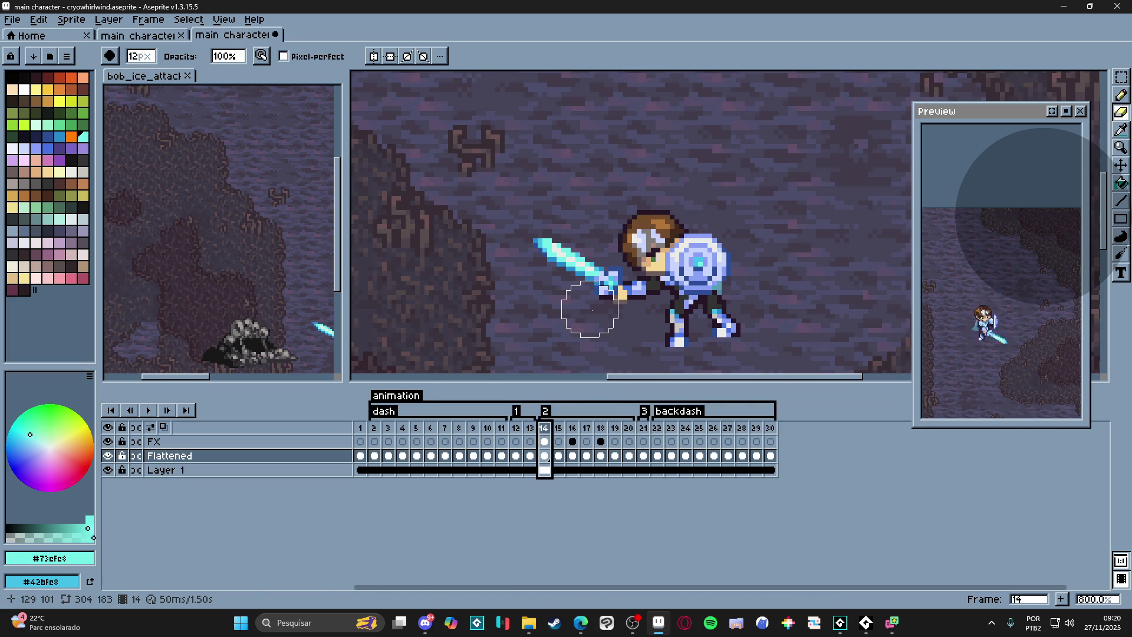
# - Hide the Layer 1 cave scenery so frame 14's knight sits on transparency
pyautogui.press('v')
pyautogui.scroll(-1, 571, 304)
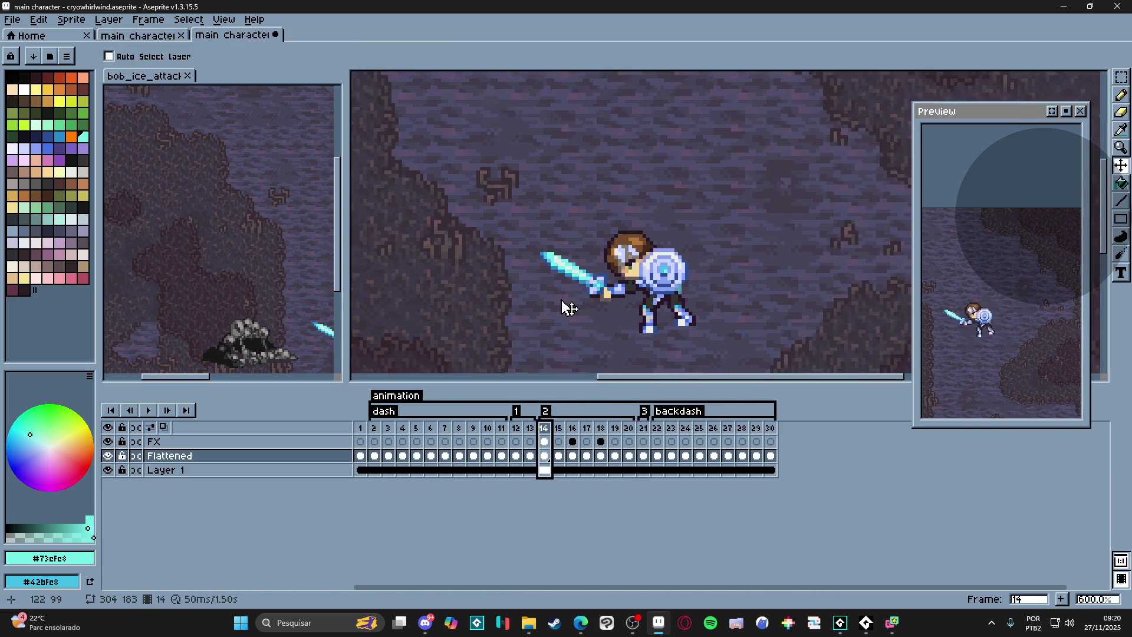
pyautogui.scroll(-1, 561, 308)
pyautogui.press('b')
pyautogui.click(558, 434)
pyautogui.click(108, 470)
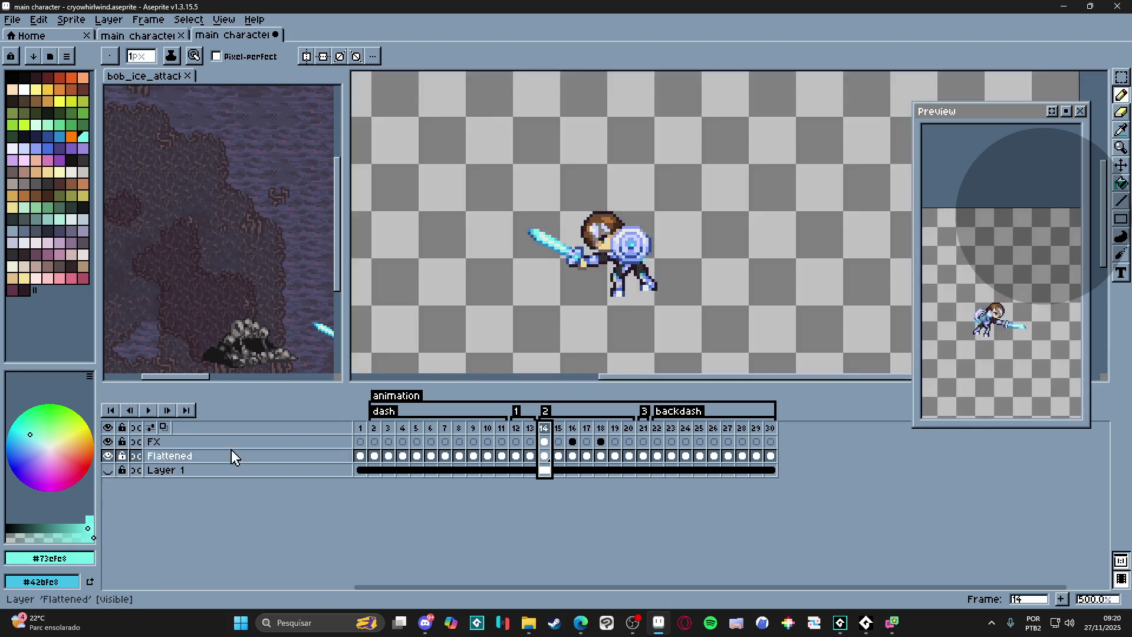
# - Turn on onion skin around frame 14 and pick palette colour index 42 for drawing
pyautogui.click(163, 428)
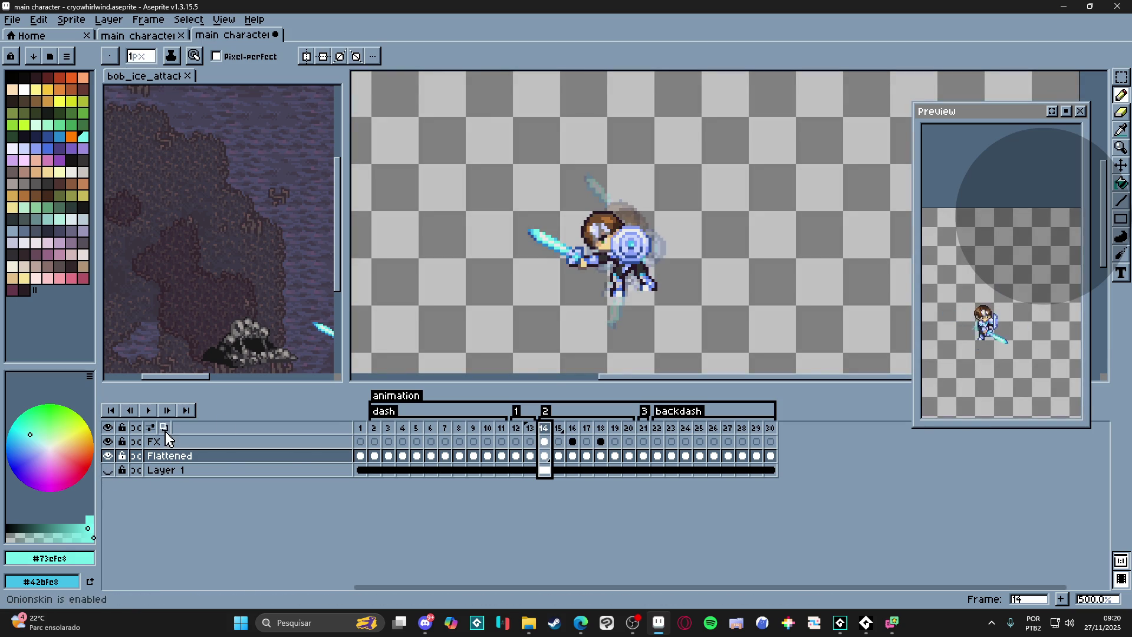
pyautogui.keyDown('alt'); pyautogui.click(406, 216); pyautogui.keyUp('alt')
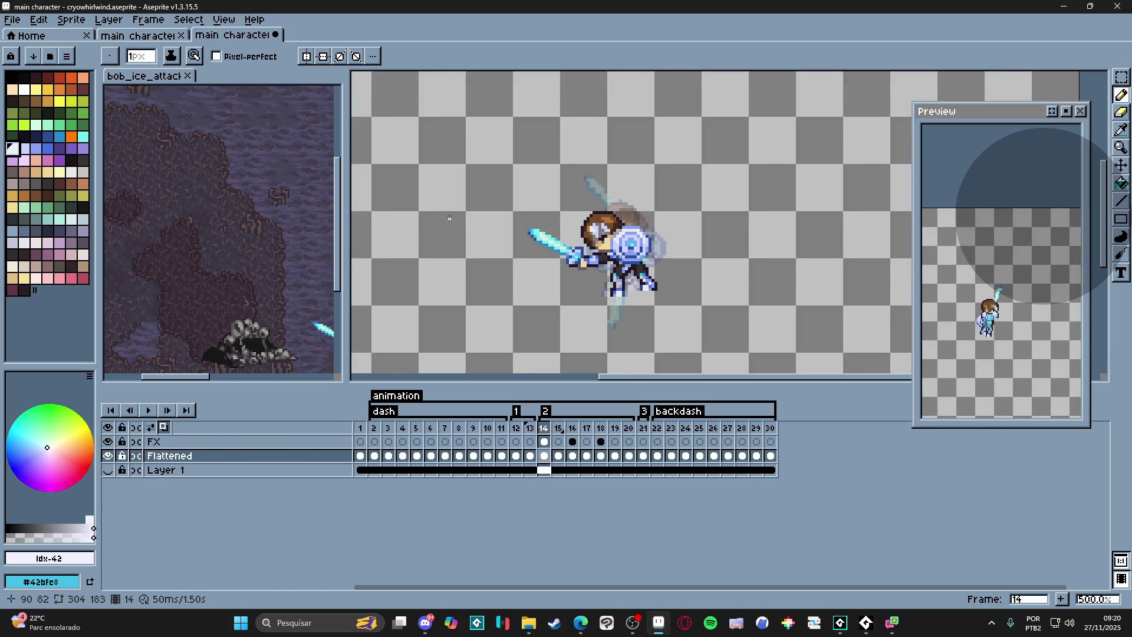
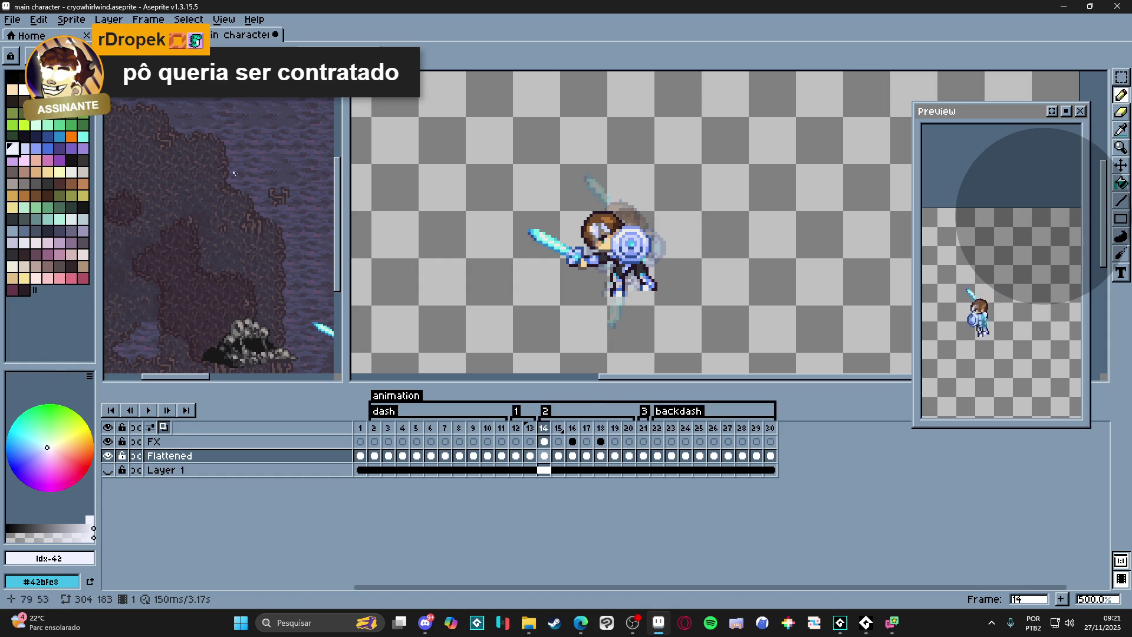
# - Check frame 19 of the bob_ice_attack reference and sample its off-white effect colour from the rastro layer
pyautogui.click(178, 205)
pyautogui.moveTo(177, 205); pyautogui.dragTo(128, 197)
pyautogui.click(166, 554)
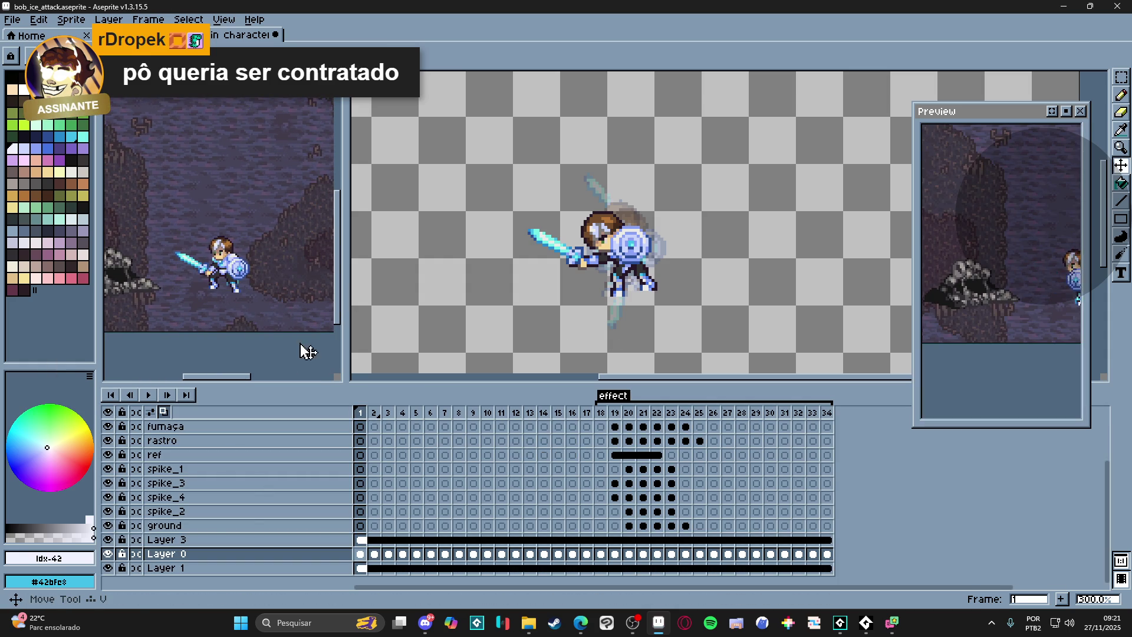
pyautogui.click(600, 413)
pyautogui.press('Right')
pyautogui.press('Up')
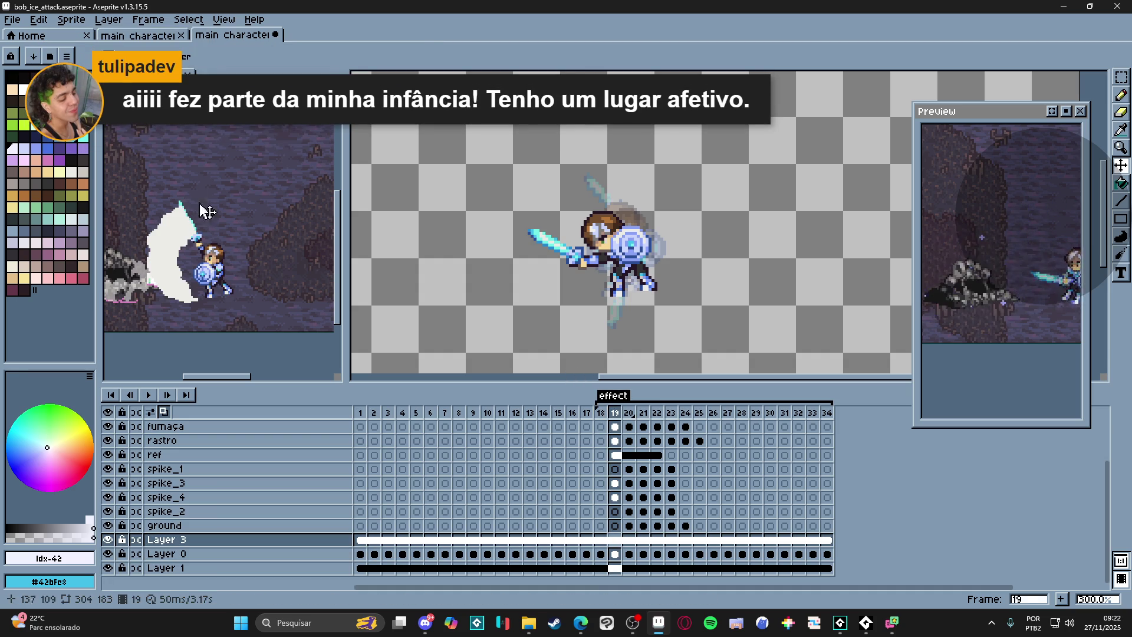
pyautogui.keyDown('ctrl'); pyautogui.click(162, 250); pyautogui.keyUp('ctrl')
pyautogui.press('b')
pyautogui.keyDown('alt'); pyautogui.click(194, 220); pyautogui.keyUp('alt')
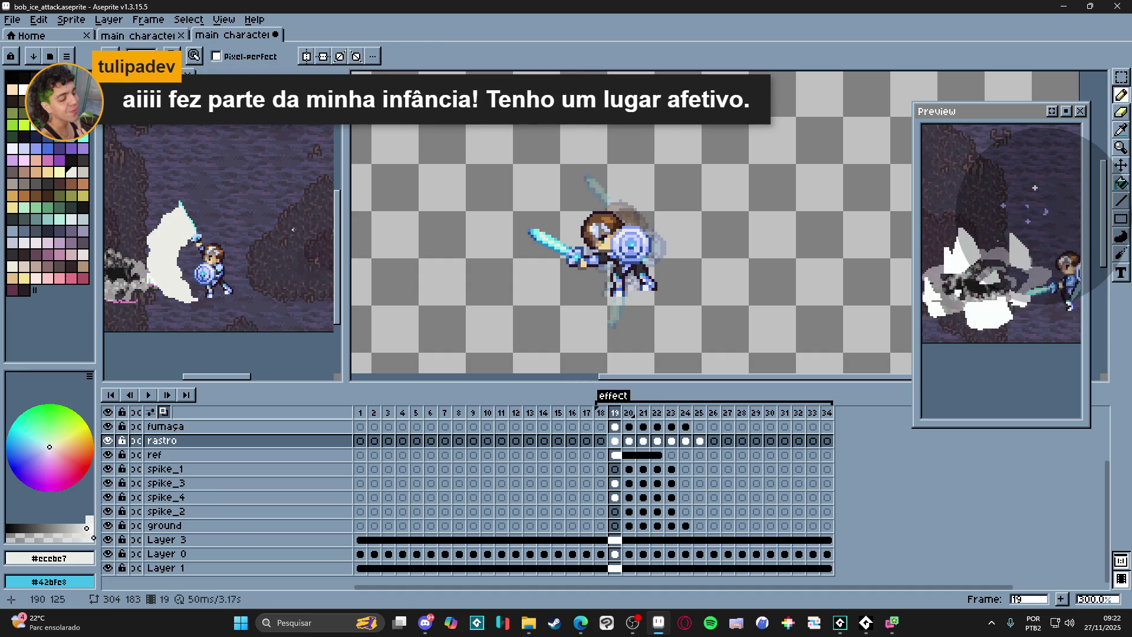
# - Back in cryowhirlwind, compare layer visibility and merge the FX layer down into Flattened
pyautogui.click(608, 257)
pyautogui.press('v')
pyautogui.click(107, 456)
pyautogui.click(107, 455)
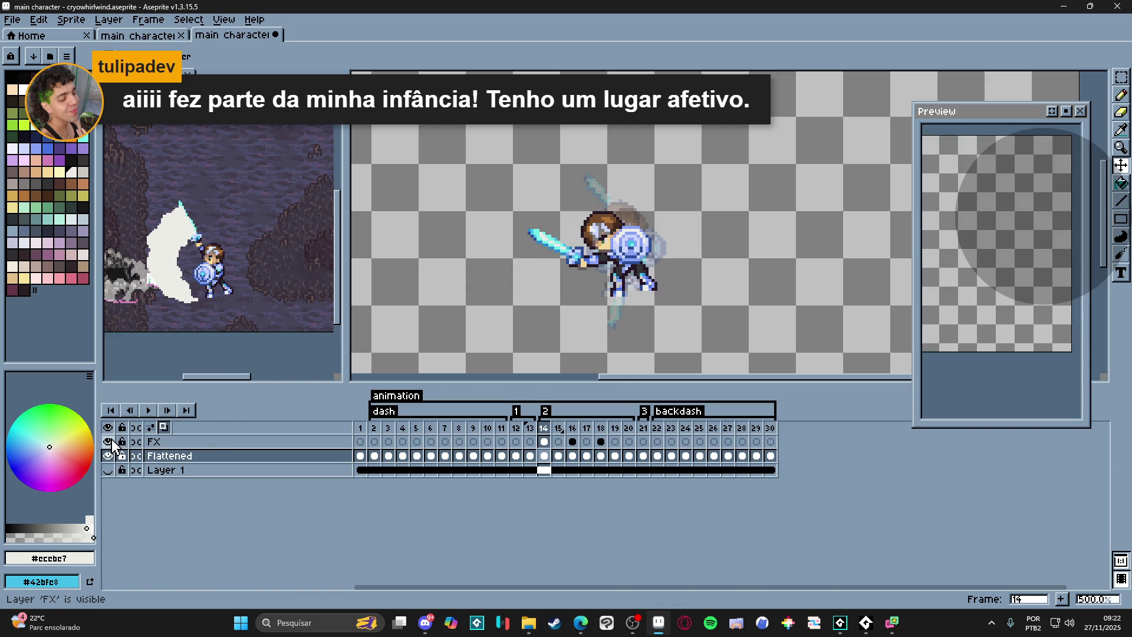
pyautogui.rightClick(314, 442)
pyautogui.click(367, 524)
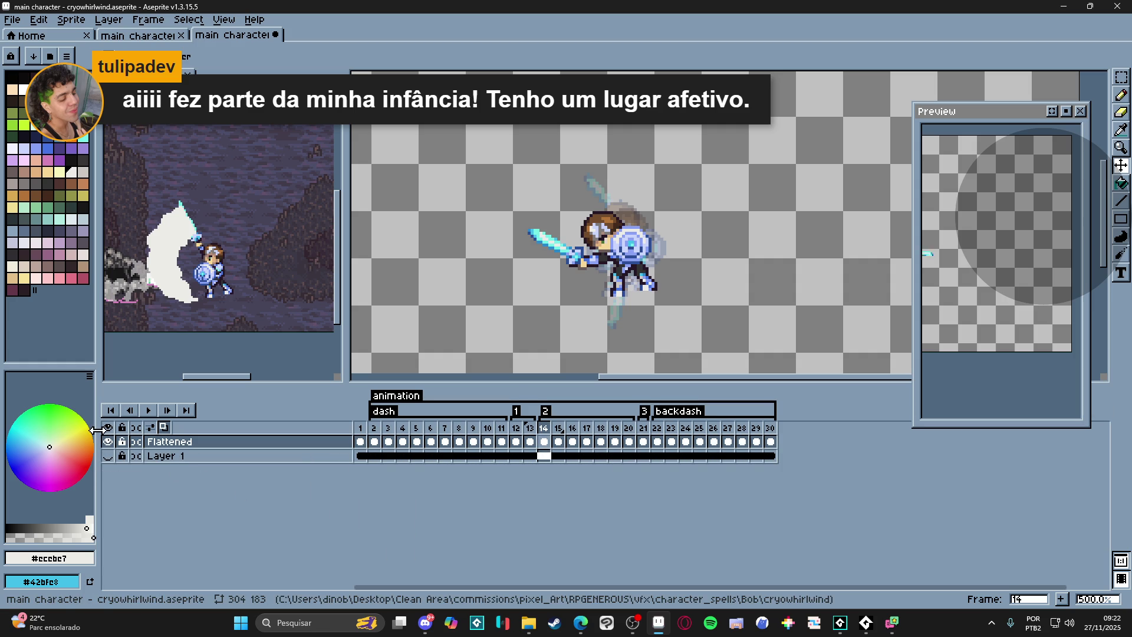
# - Create new Layer 2 above Flattened and move to its frame 14–15 cels with the pencil ready
pyautogui.hotkey('shift', 'n')
pyautogui.press('b')
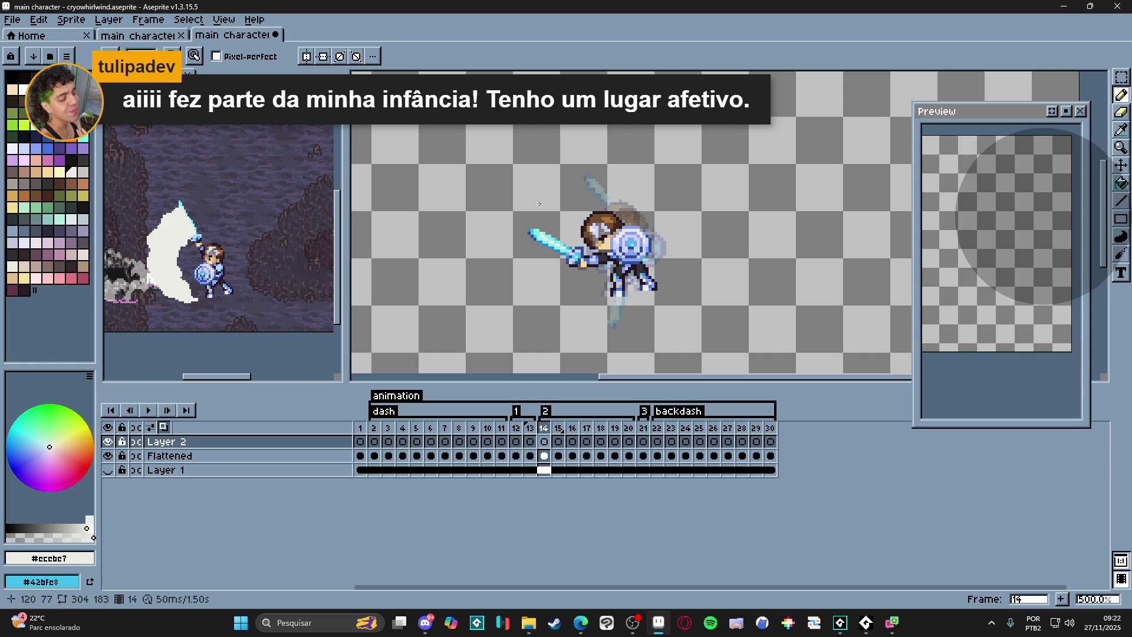
pyautogui.scroll(2, 556, 217)
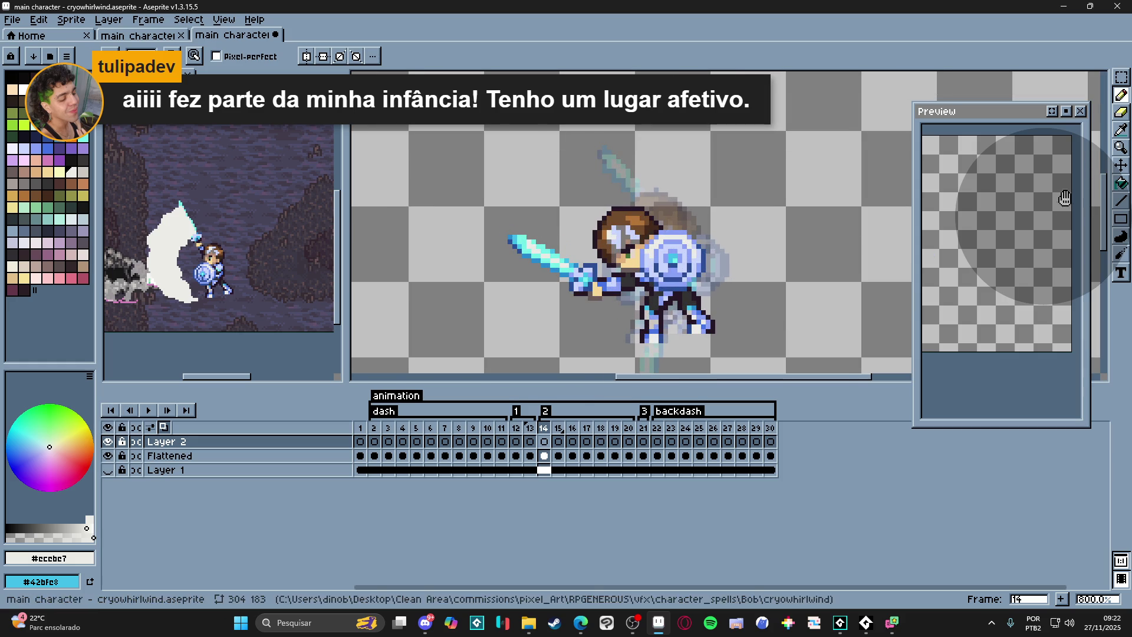
pyautogui.scroll(-1, 611, 263)
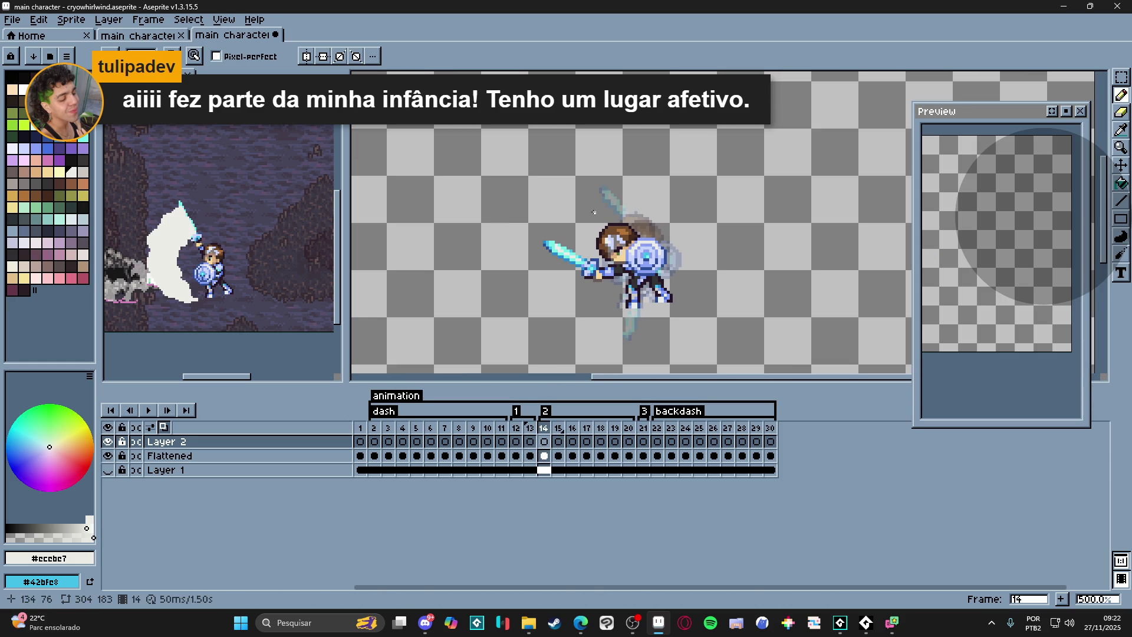
pyautogui.scroll(1, 533, 242)
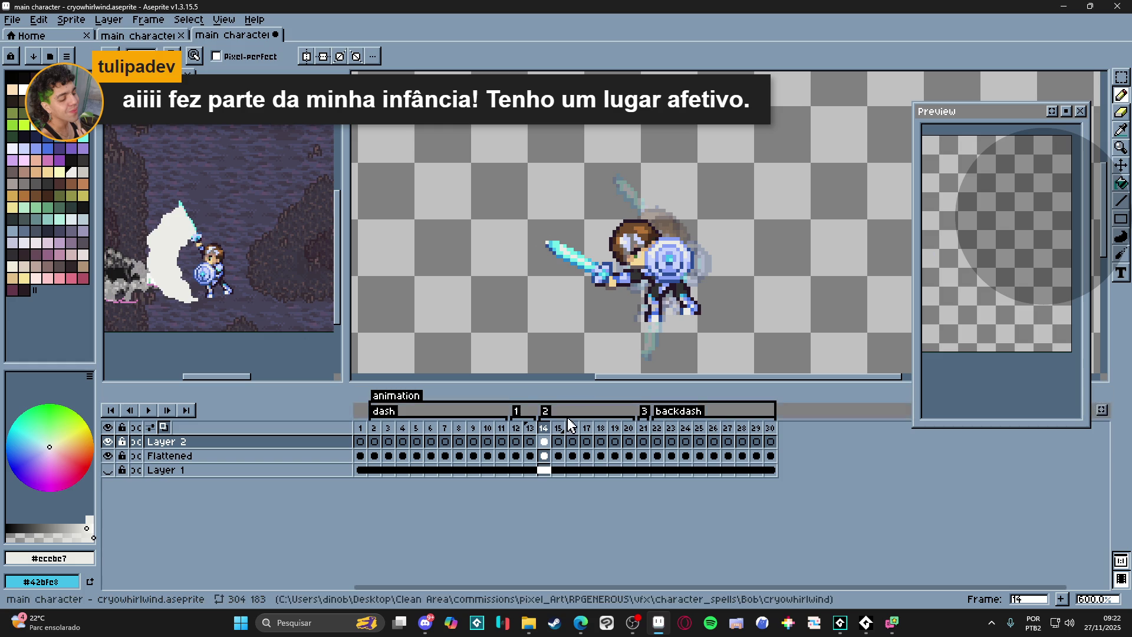
pyautogui.press('Right')
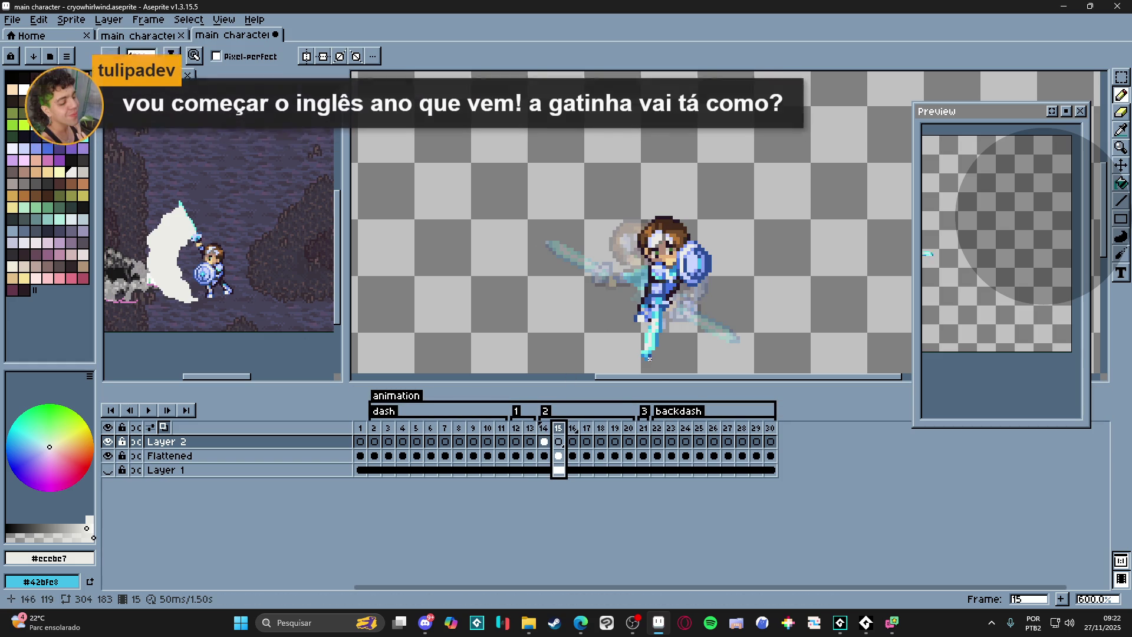
pyautogui.moveTo(601, 348); pyautogui.dragTo(598, 345)
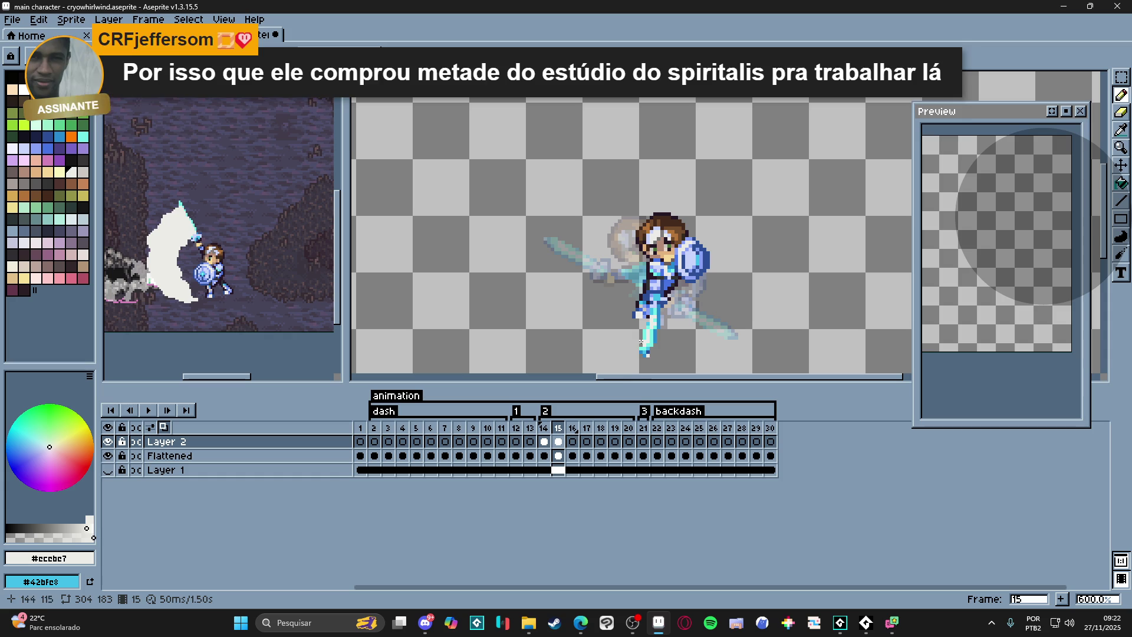
pyautogui.click(544, 442)
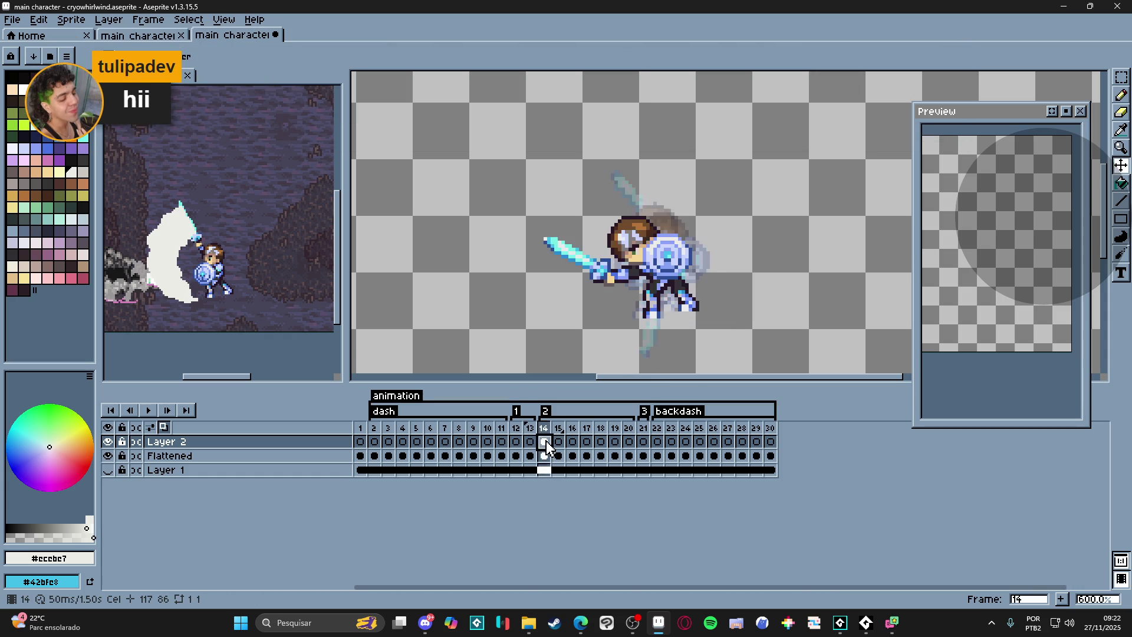
# - Select Layer 2 cels 14–20 and link them into one shared cel
pyautogui.keyDown('shift'); pyautogui.click(560, 445); pyautogui.keyUp('shift')
pyautogui.moveTo(560, 444); pyautogui.dragTo(629, 442)
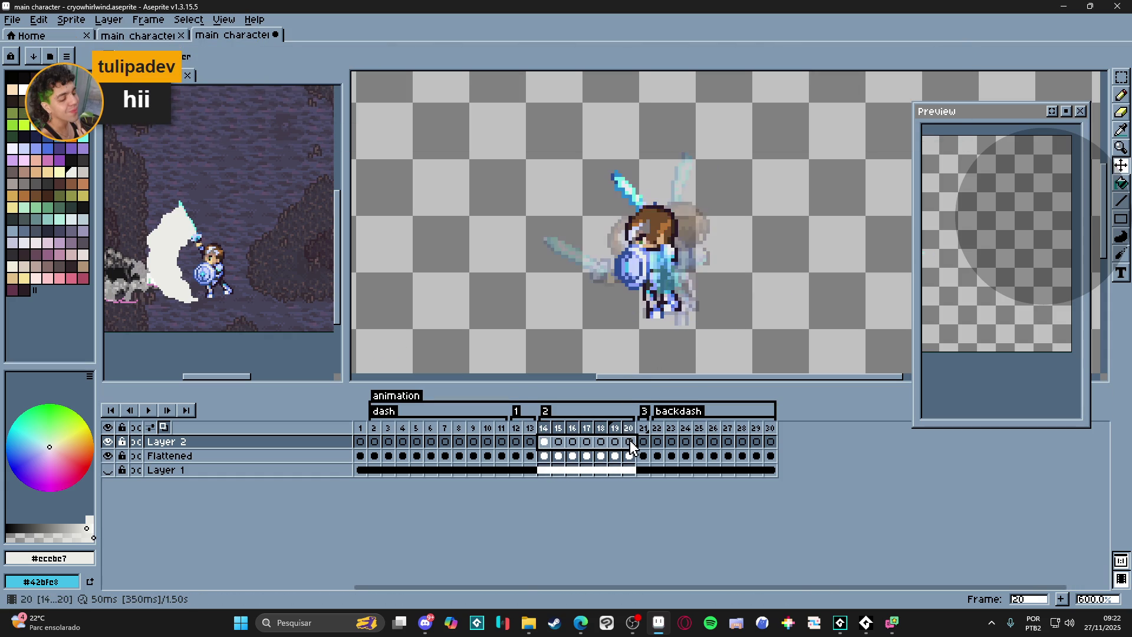
pyautogui.rightClick(629, 441)
pyautogui.click(661, 499)
pyautogui.click(544, 441)
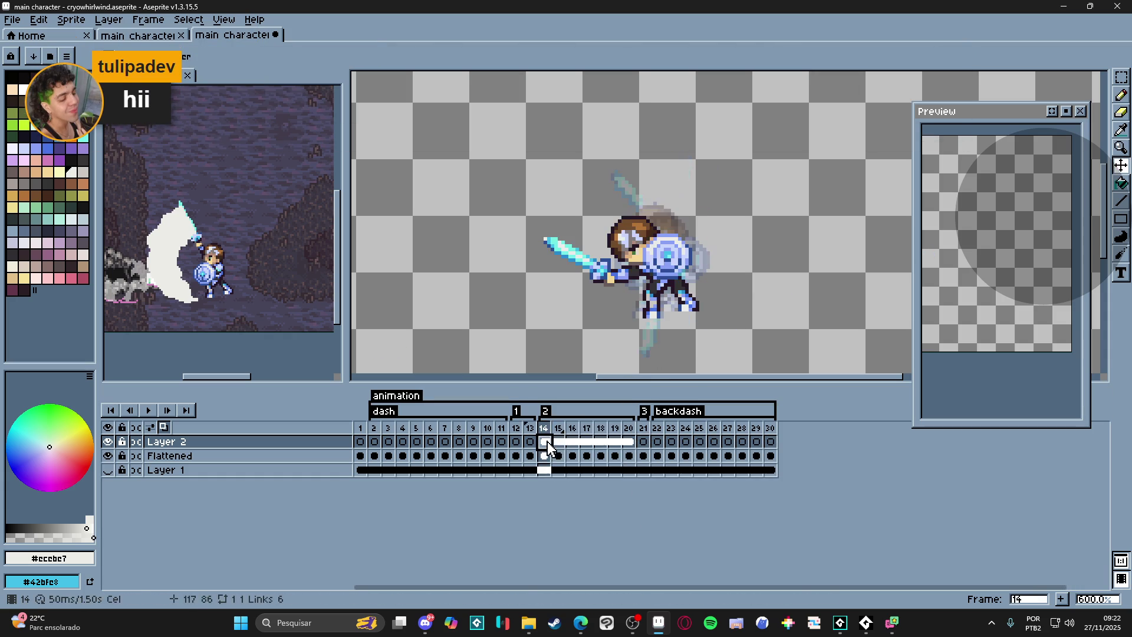
pyautogui.press('b')
# - Step through frames 15–20 to review the linked cels, then return to frame 14
pyautogui.press('.')
pyautogui.scroll(1, 741, 339)
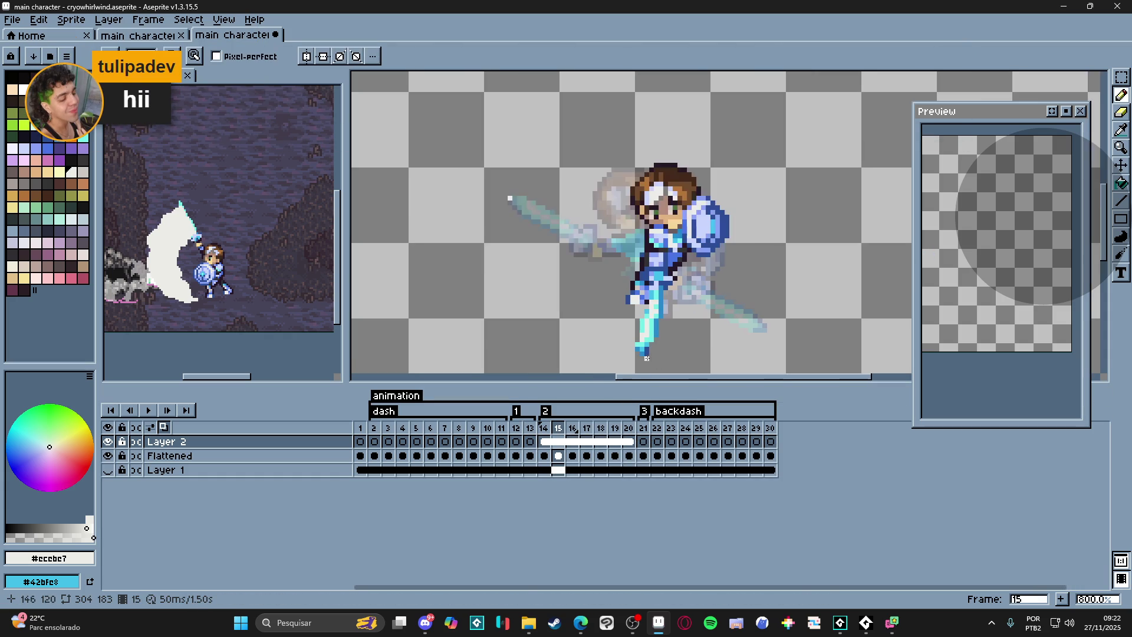
pyautogui.press('.')
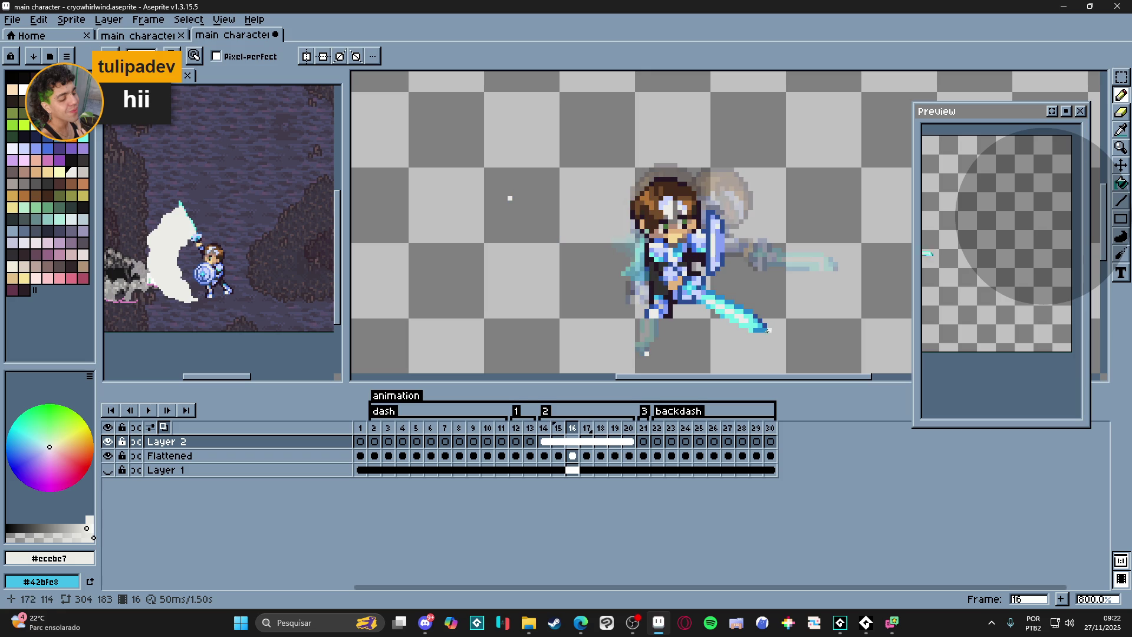
pyautogui.press('.')
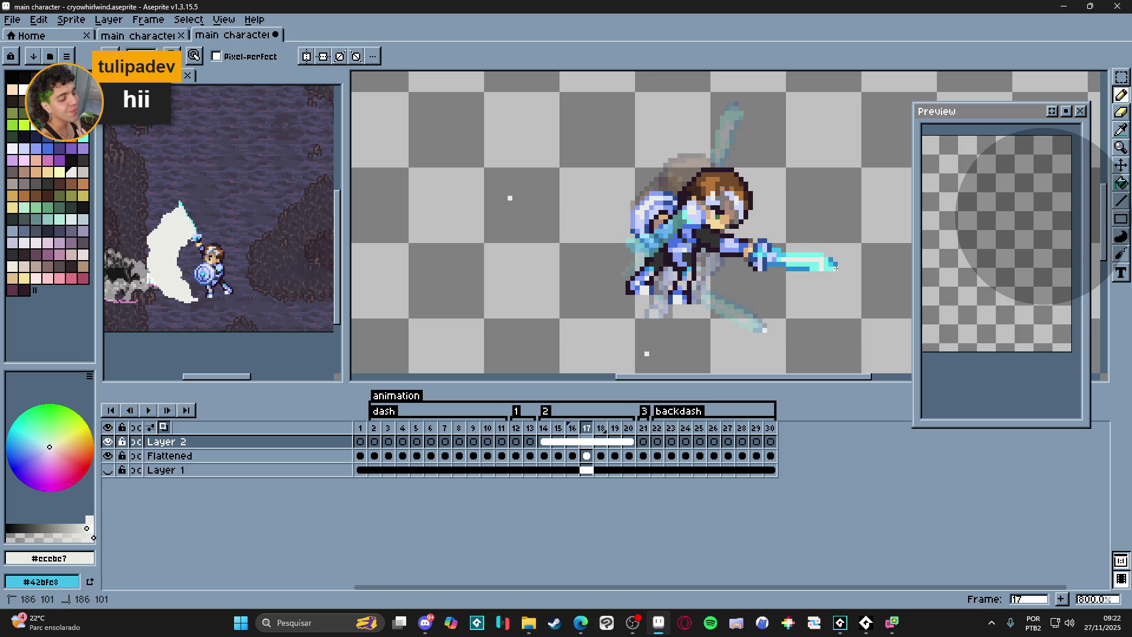
pyautogui.press('.')
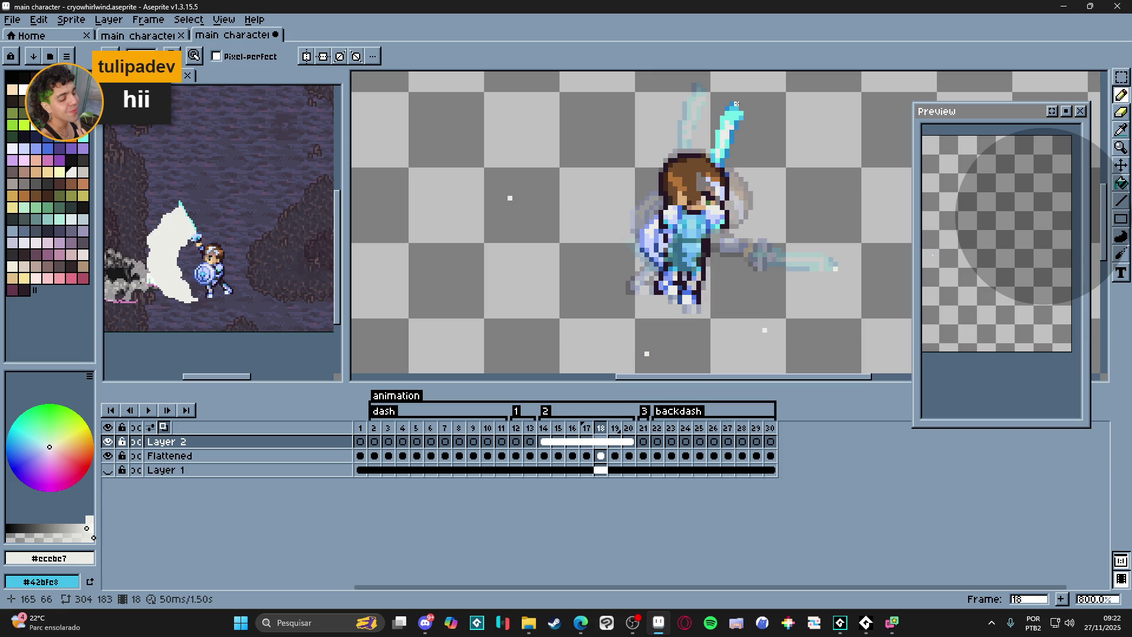
pyautogui.press('.')
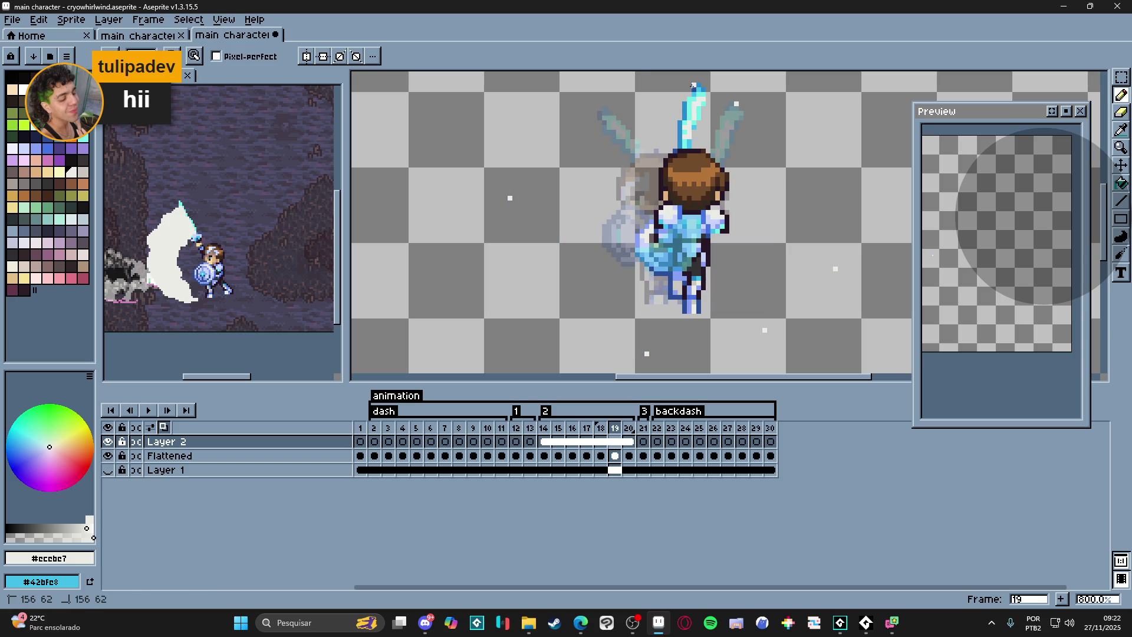
pyautogui.press('.')
pyautogui.press('.')
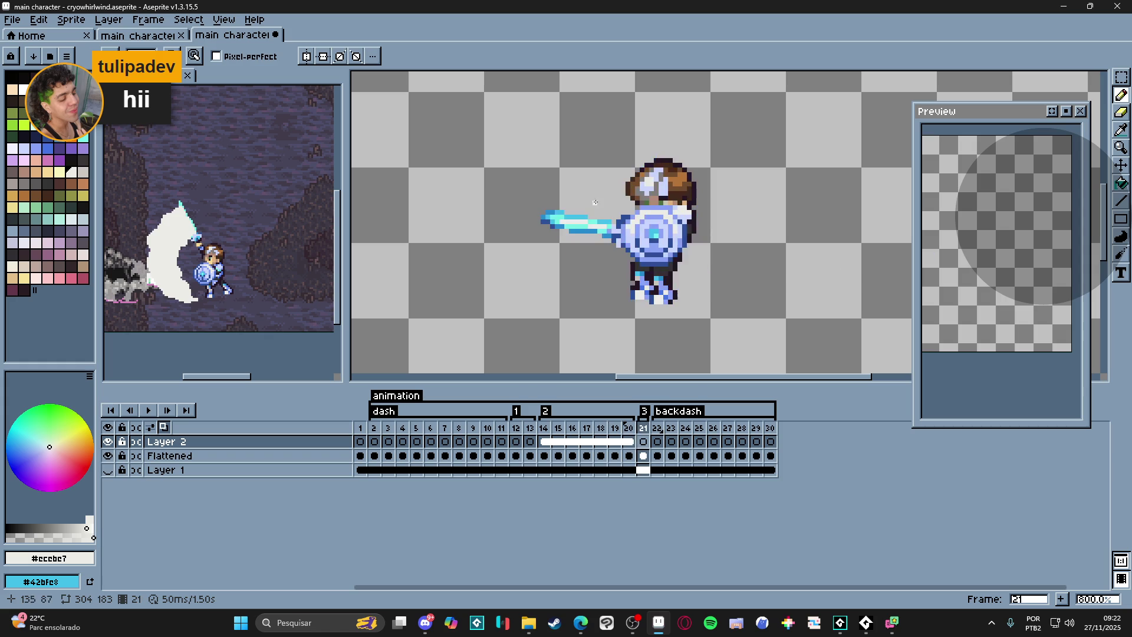
pyautogui.press(',')
pyautogui.scroll(-1, 584, 226)
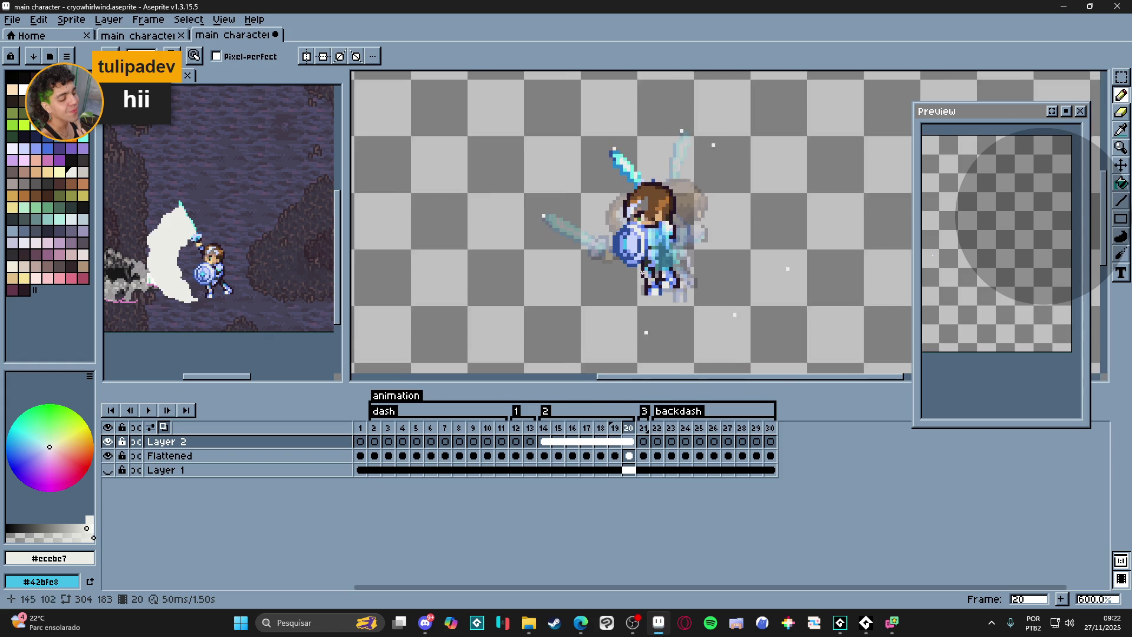
pyautogui.scroll(-1, 601, 239)
pyautogui.scroll(-1, 621, 251)
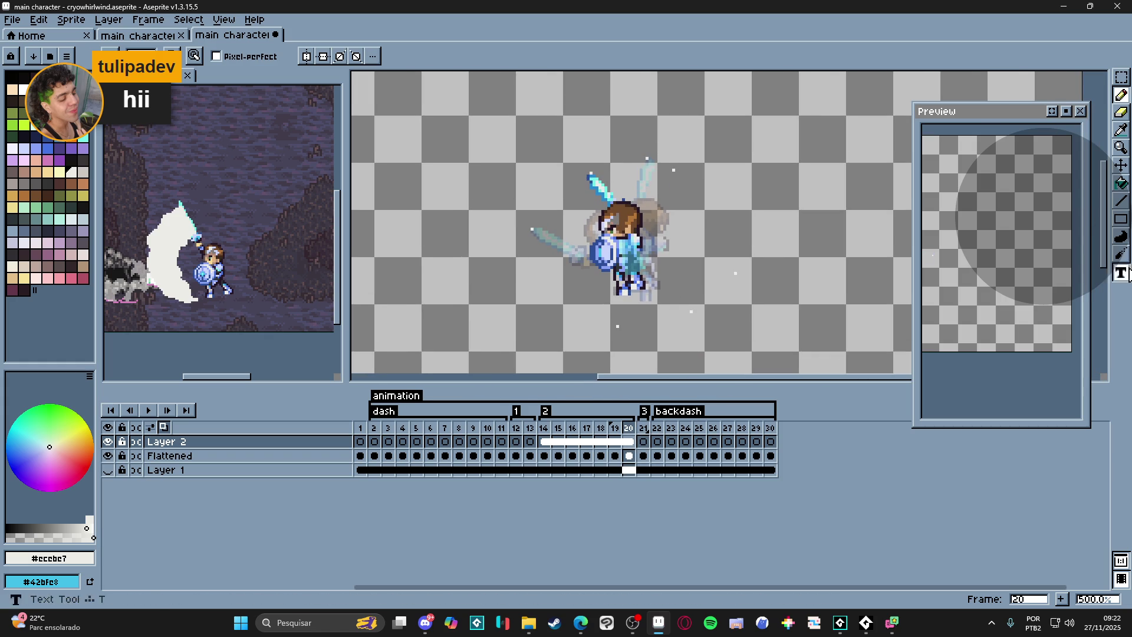
pyautogui.press('v')
pyautogui.scroll(1, 639, 259)
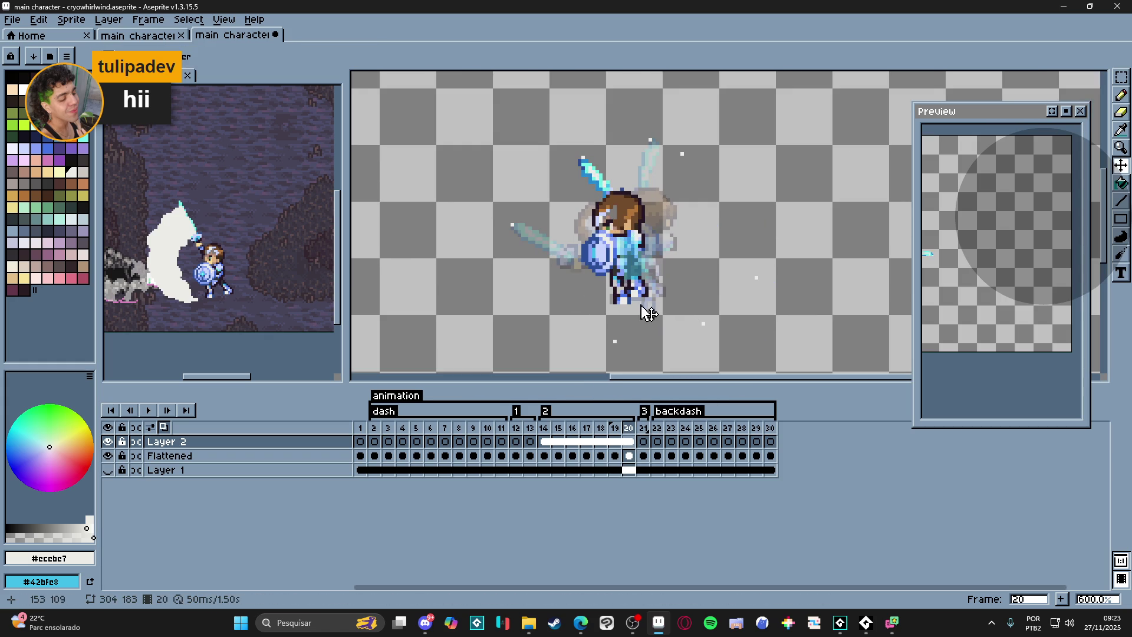
pyautogui.scroll(-1, 644, 313)
pyautogui.press('b')
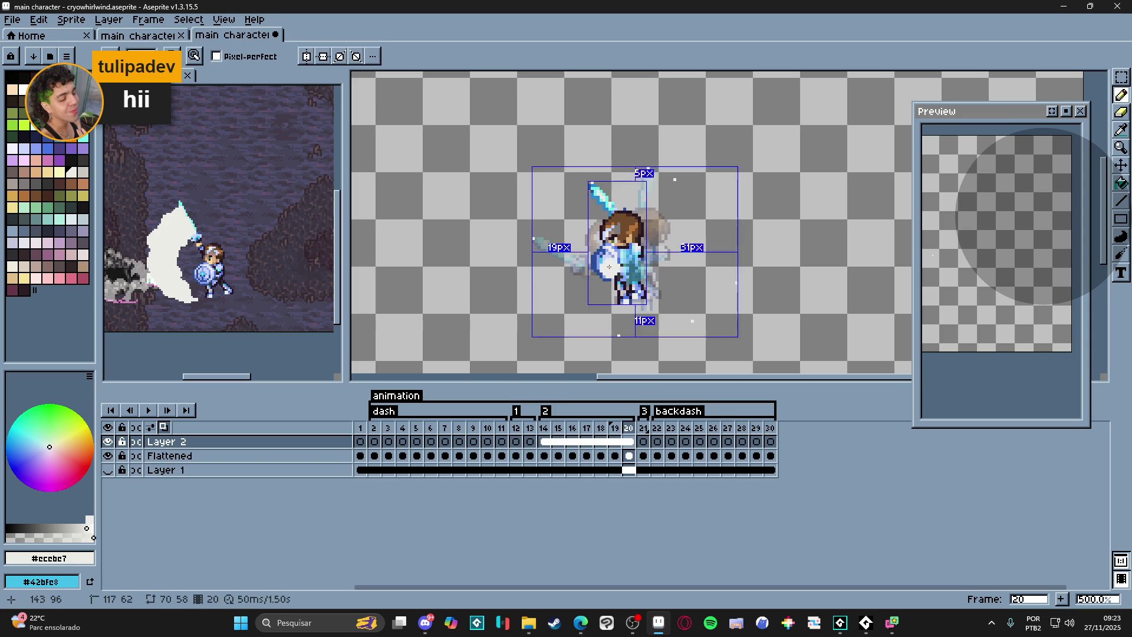
pyautogui.press('v')
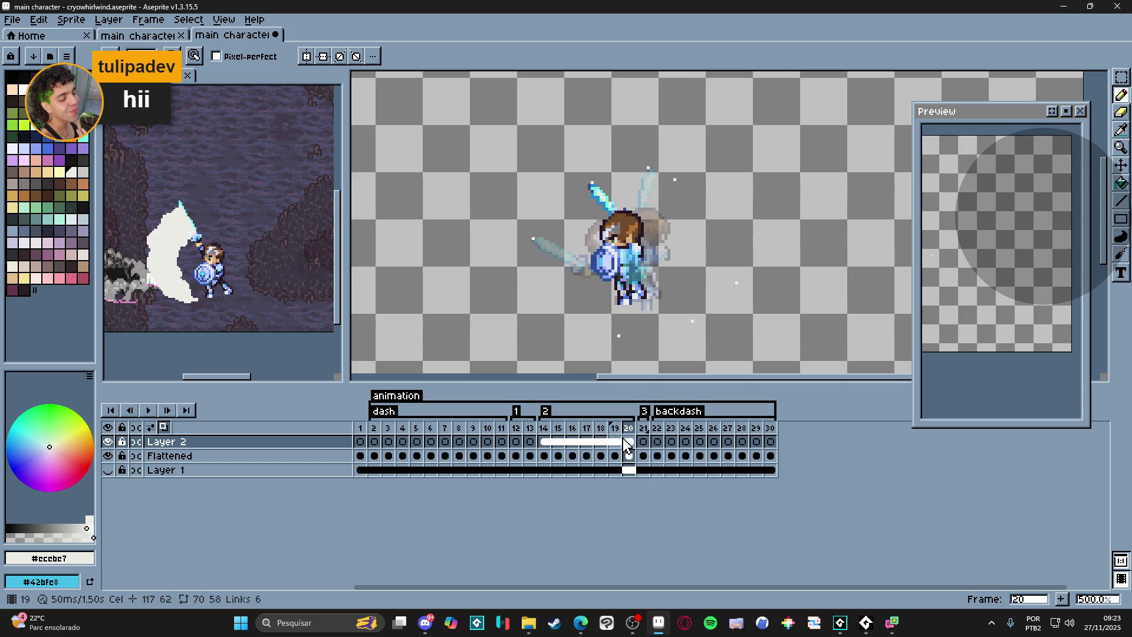
pyautogui.click(544, 441)
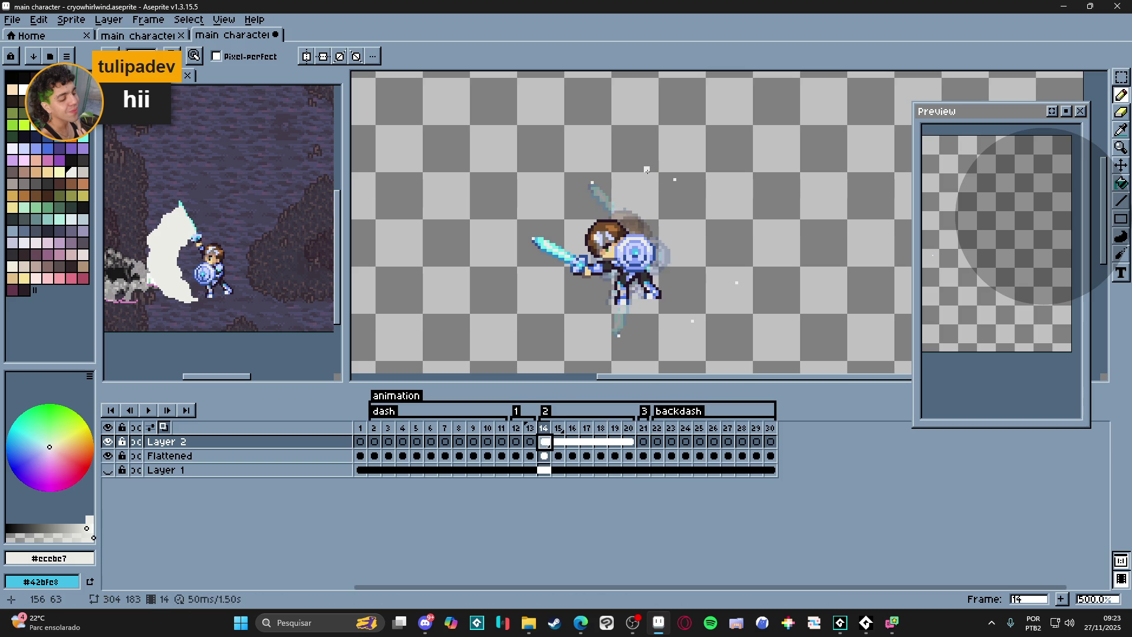
# - Undo a stray stroke and pencil a white ring arcing around the character on frame 14
pyautogui.click(668, 178)
pyautogui.hotkey('ctrl', 'z')
pyautogui.moveTo(647, 169)
pyautogui.mouseDown()
pyautogui.moveTo(654, 326)
pyautogui.moveTo(660, 177)
pyautogui.moveTo(588, 312)
pyautogui.moveTo(734, 270)
pyautogui.moveTo(537, 242)
pyautogui.moveTo(535, 232)
pyautogui.mouseUp()
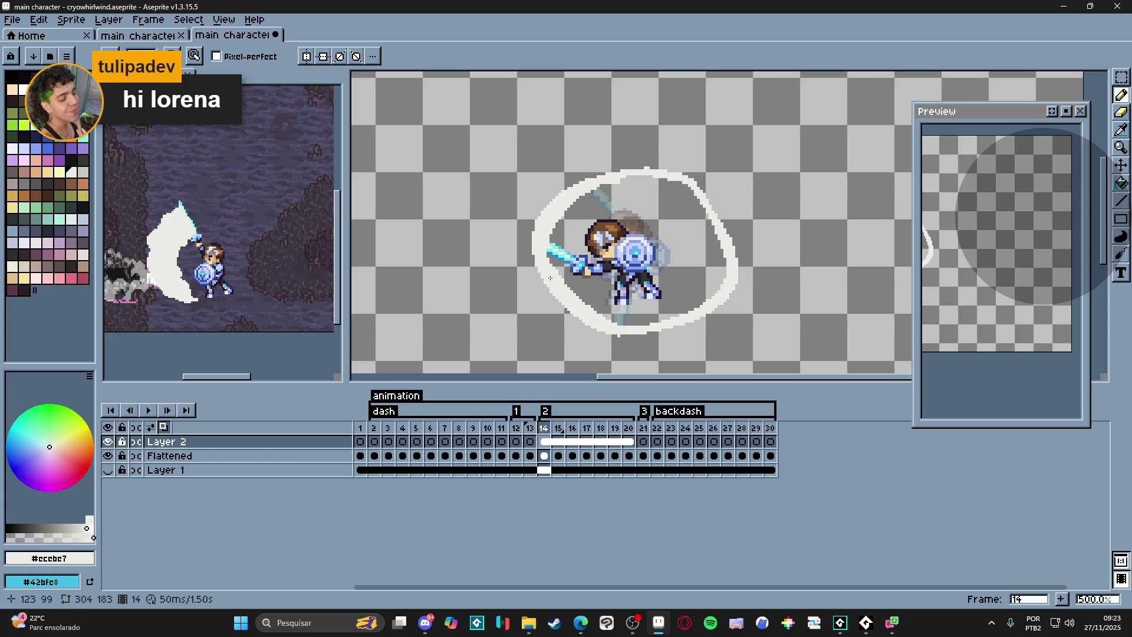
pyautogui.moveTo(692, 189); pyautogui.dragTo(651, 177)
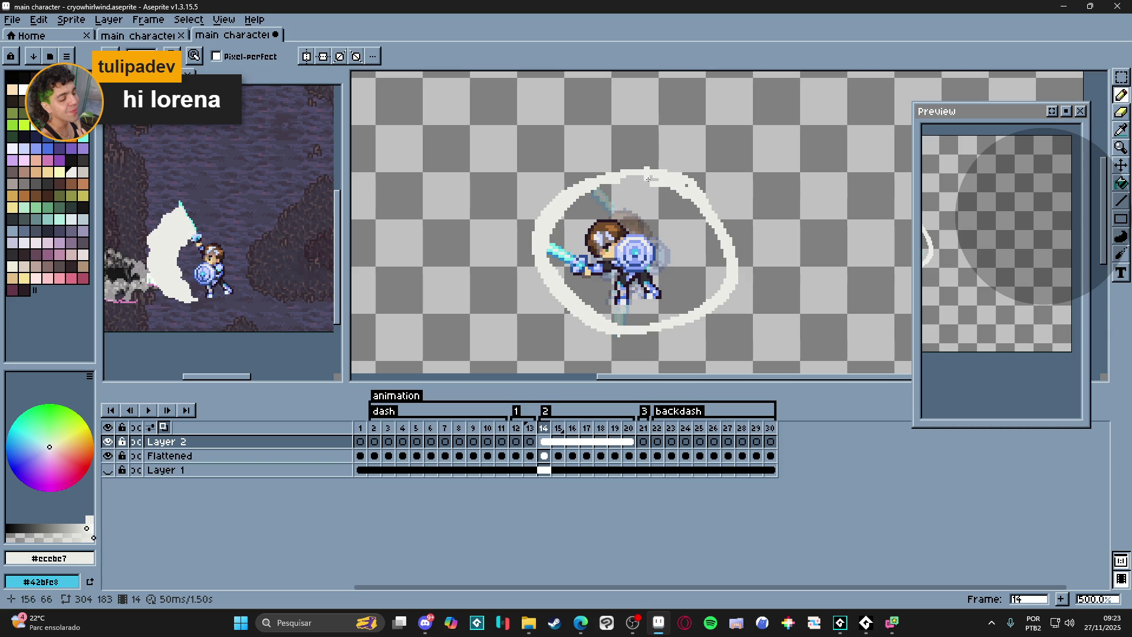
pyautogui.press('e')
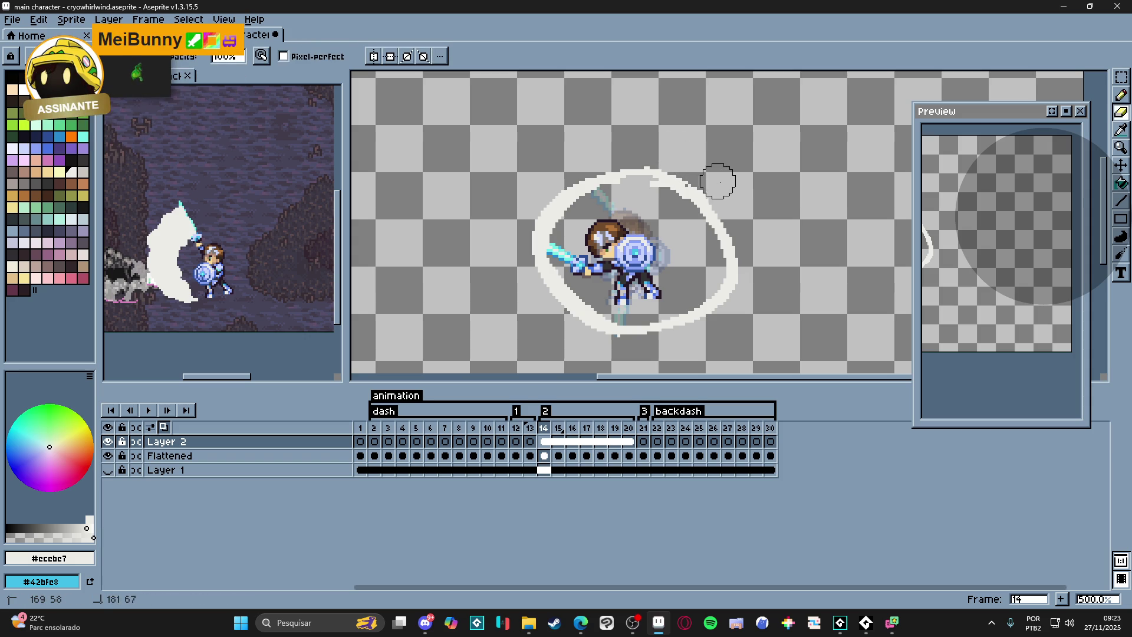
# - Flood-fill inside the white ring (undoing a whole-canvas leak) and touch up the blob with pencil and eraser
pyautogui.press('g')
pyautogui.click(682, 213)
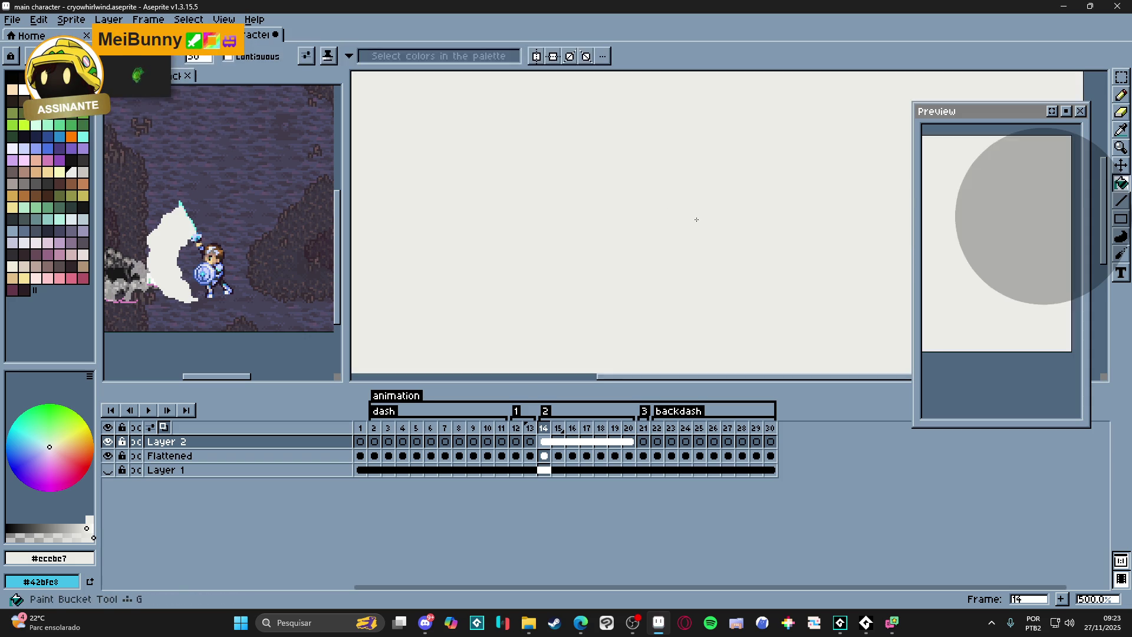
pyautogui.hotkey('ctrl', 'z')
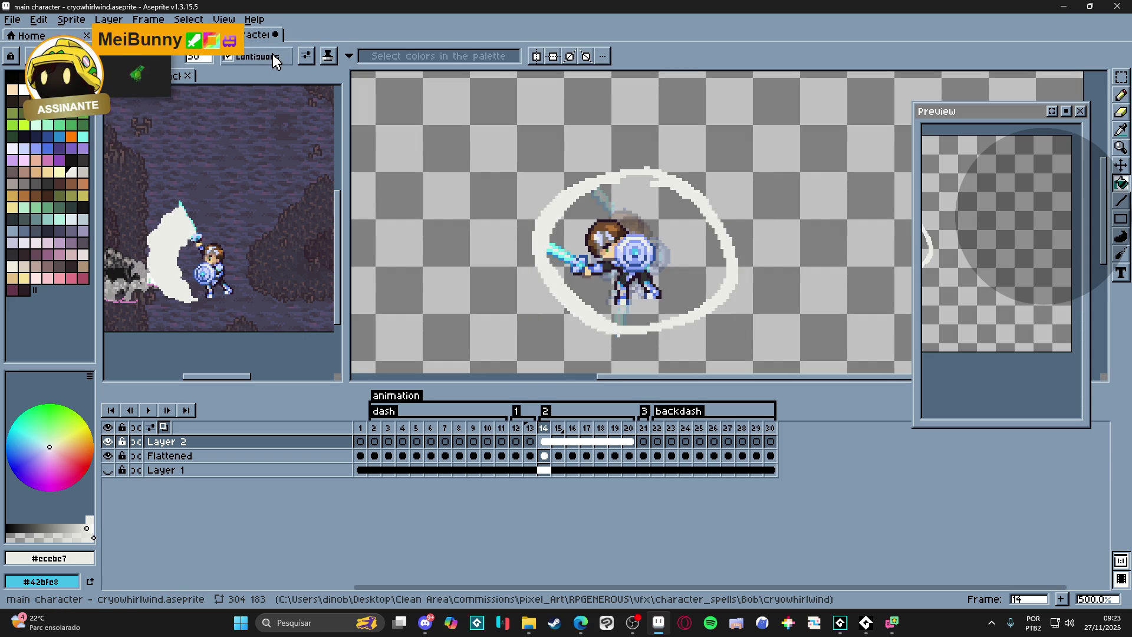
pyautogui.click(675, 232)
pyautogui.press('e')
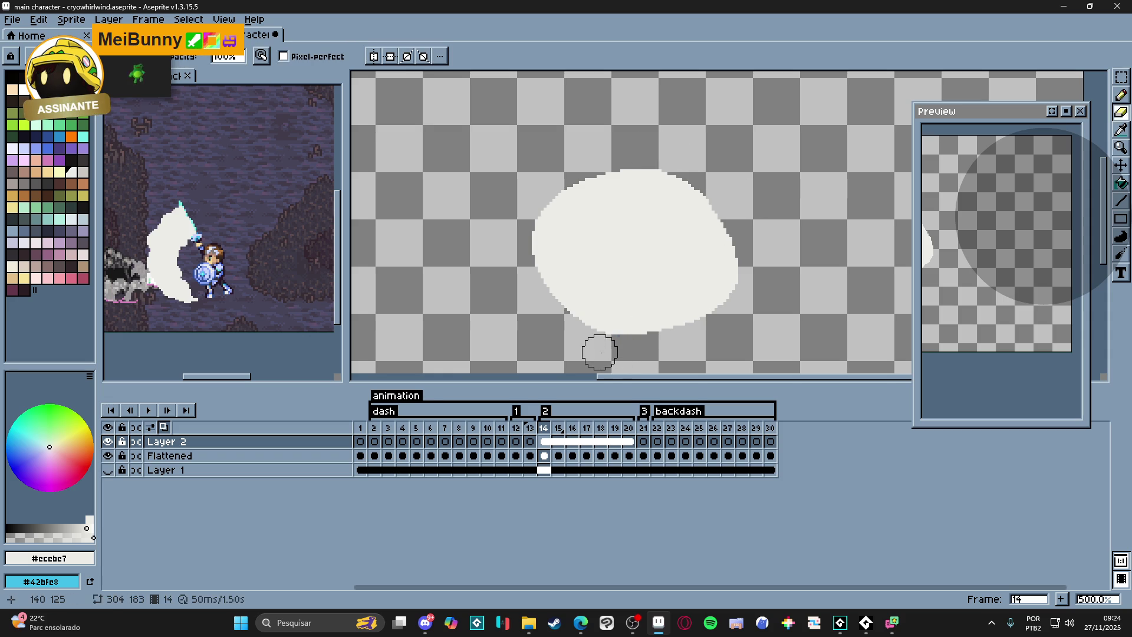
pyautogui.press('b')
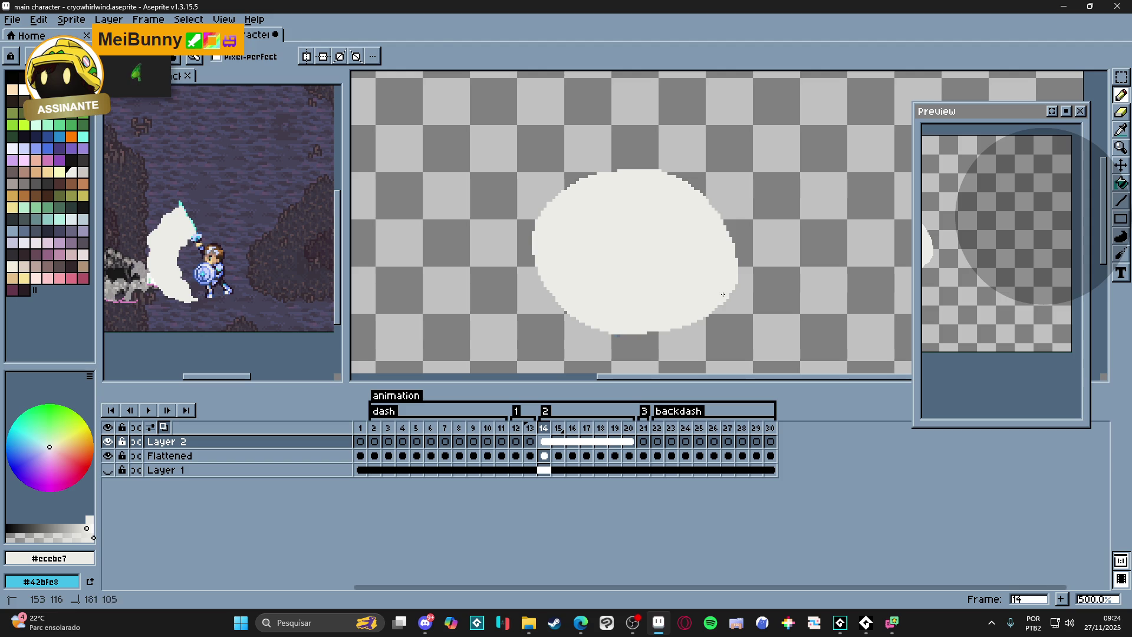
pyautogui.press('e')
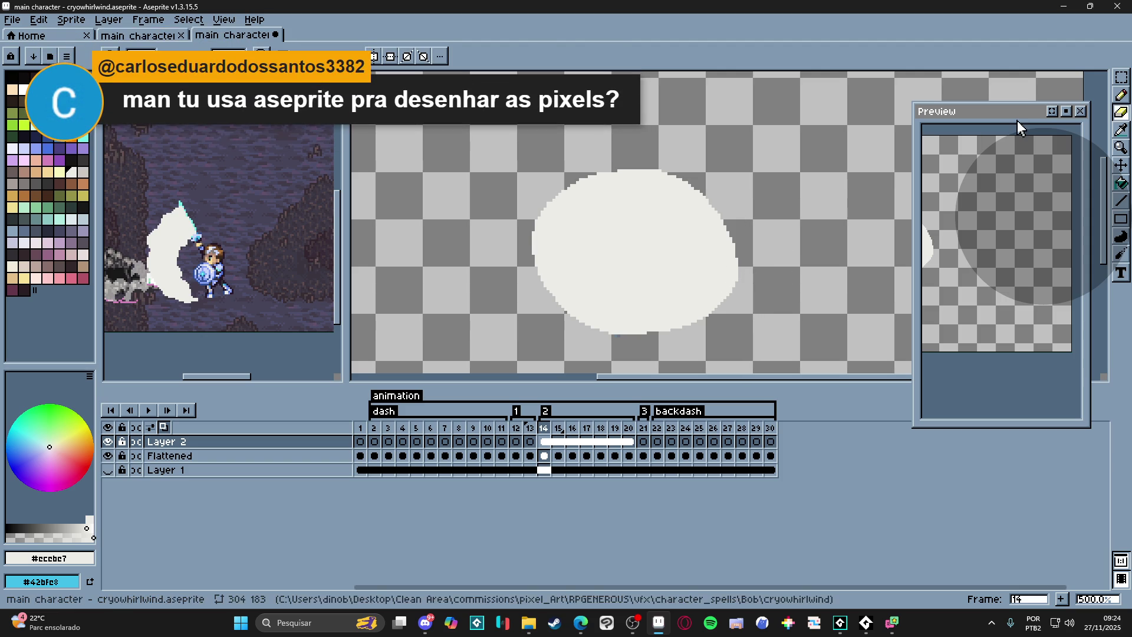
pyautogui.press('b')
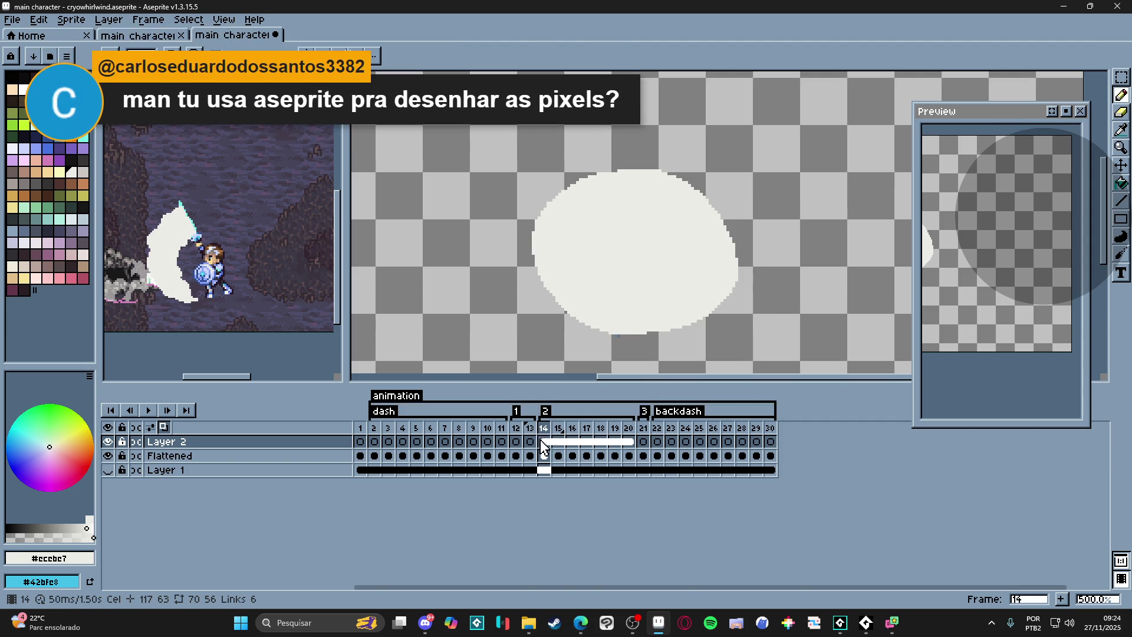
# - Lower Layer 2's opacity to 25% in its layer properties
pyautogui.doubleClick(323, 443)
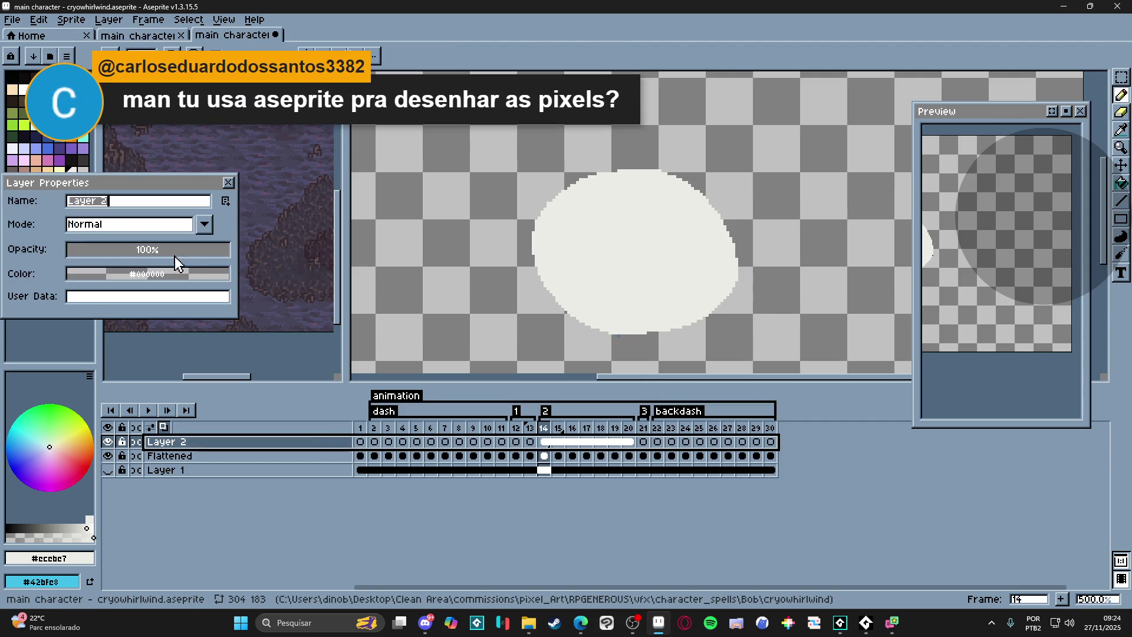
pyautogui.moveTo(115, 250); pyautogui.dragTo(96, 248)
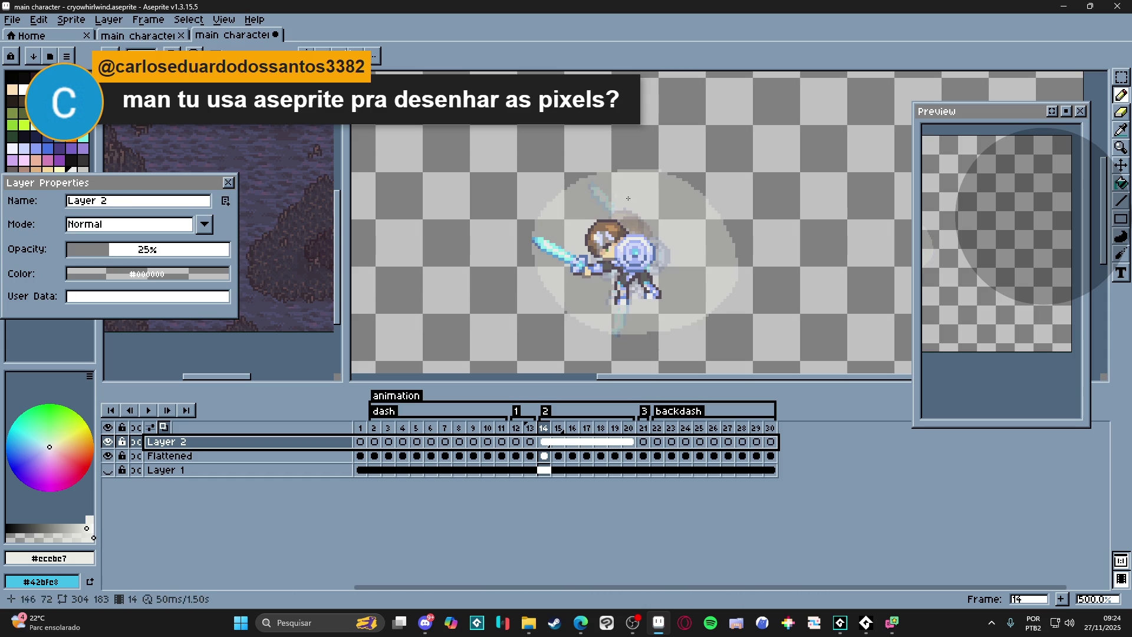
pyautogui.click(227, 185)
# - Draw a filled white ellipse around the character, review it across the dash frames, hide Layer 2 and add Layer 3
pyautogui.click(1120, 219)
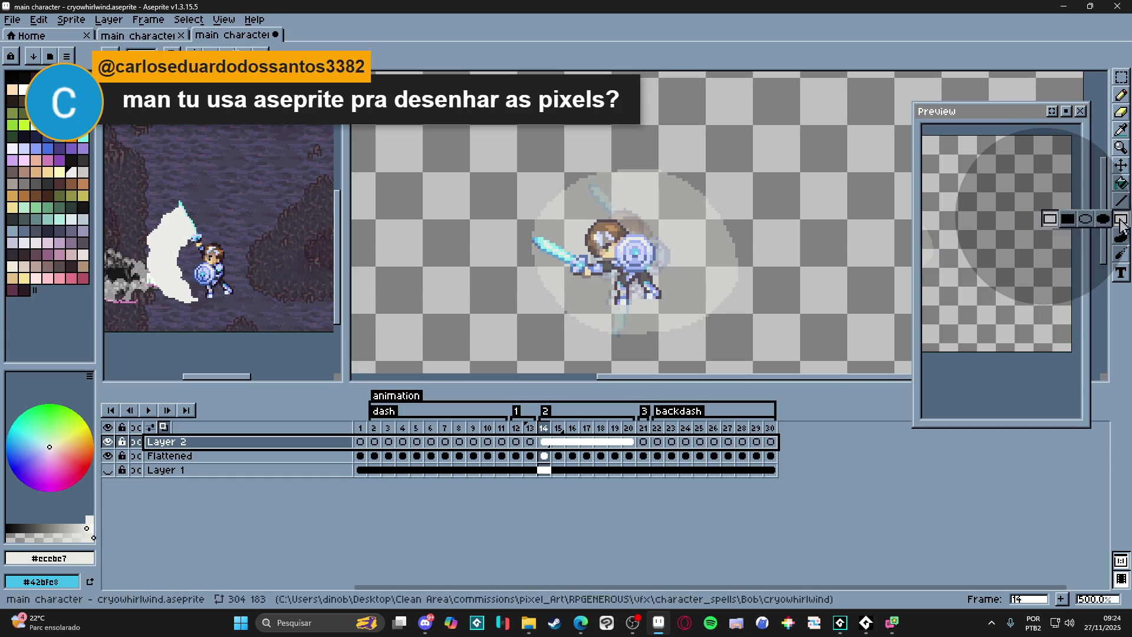
pyautogui.click(1101, 218)
pyautogui.moveTo(542, 180); pyautogui.dragTo(740, 332)
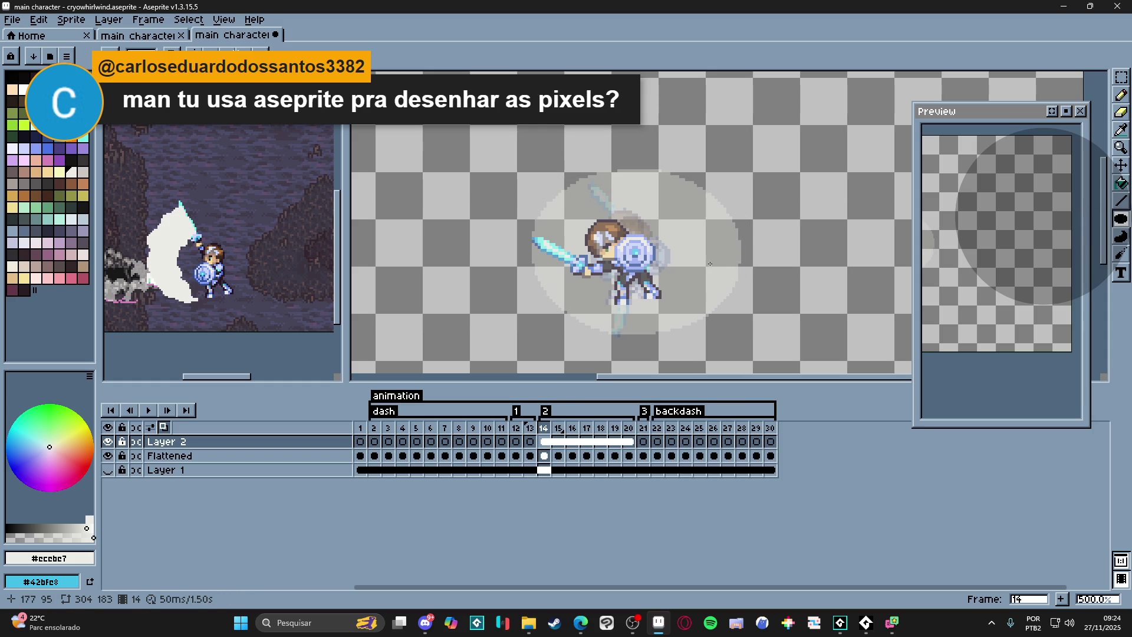
pyautogui.press('Right')
pyautogui.press('Right')
pyautogui.press('Right')
pyautogui.press('Right')
pyautogui.press('Right')
pyautogui.press('Right')
pyautogui.press('Left')
pyautogui.press('Left')
pyautogui.press('Left')
pyautogui.press('Left')
pyautogui.press('Left')
pyautogui.press('Left')
pyautogui.press('Left')
pyautogui.press('Right')
pyautogui.press('Left')
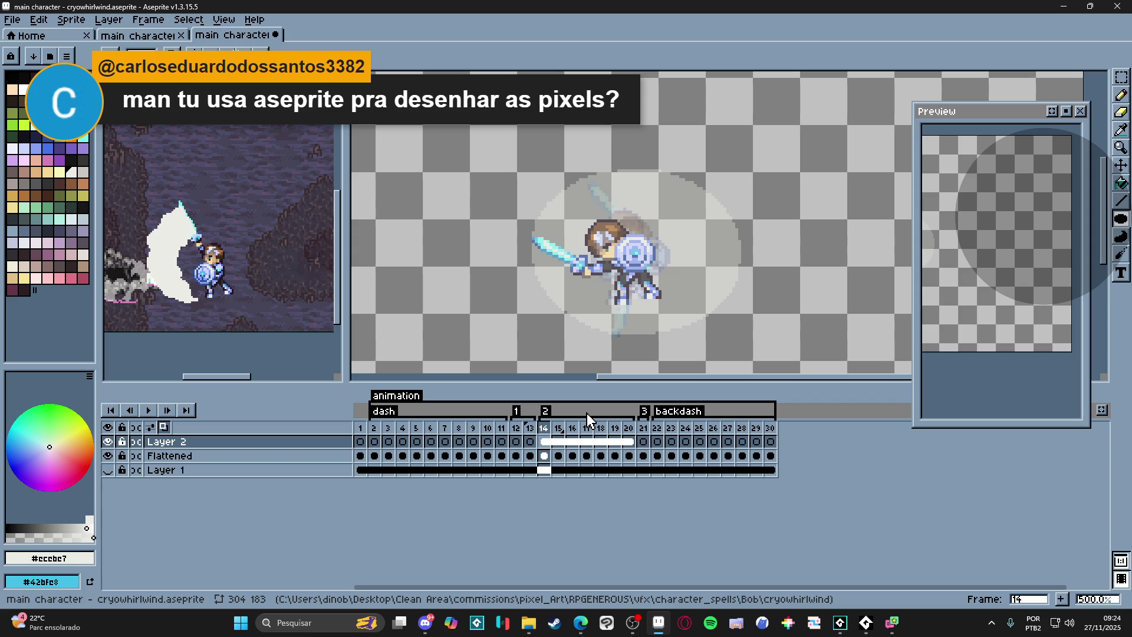
pyautogui.click(109, 441)
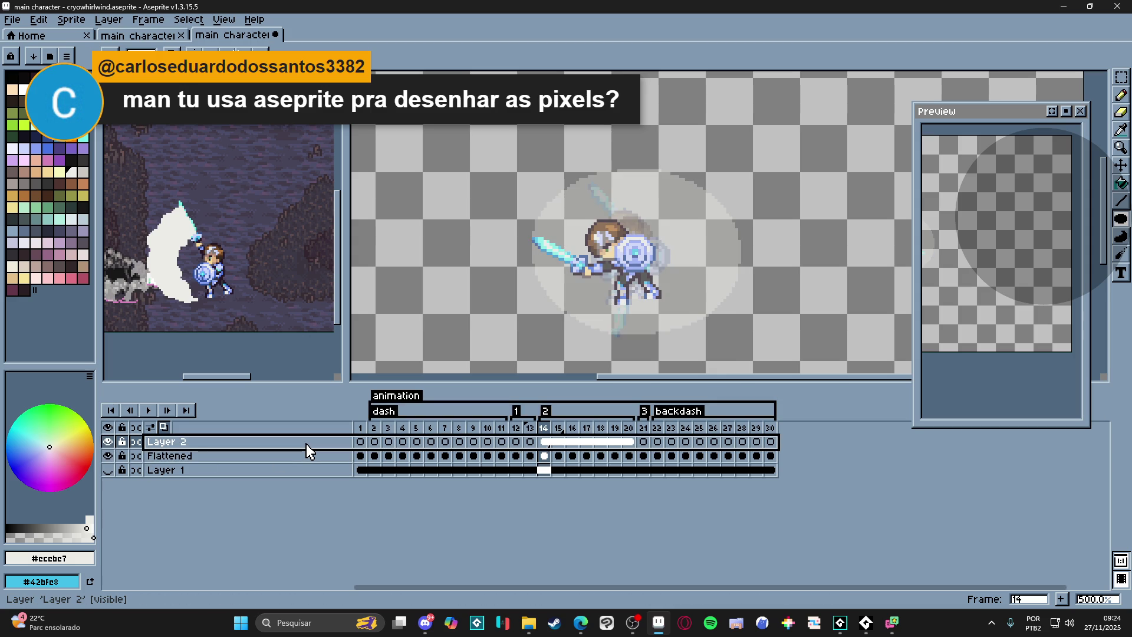
pyautogui.hotkey('shift', 'n')
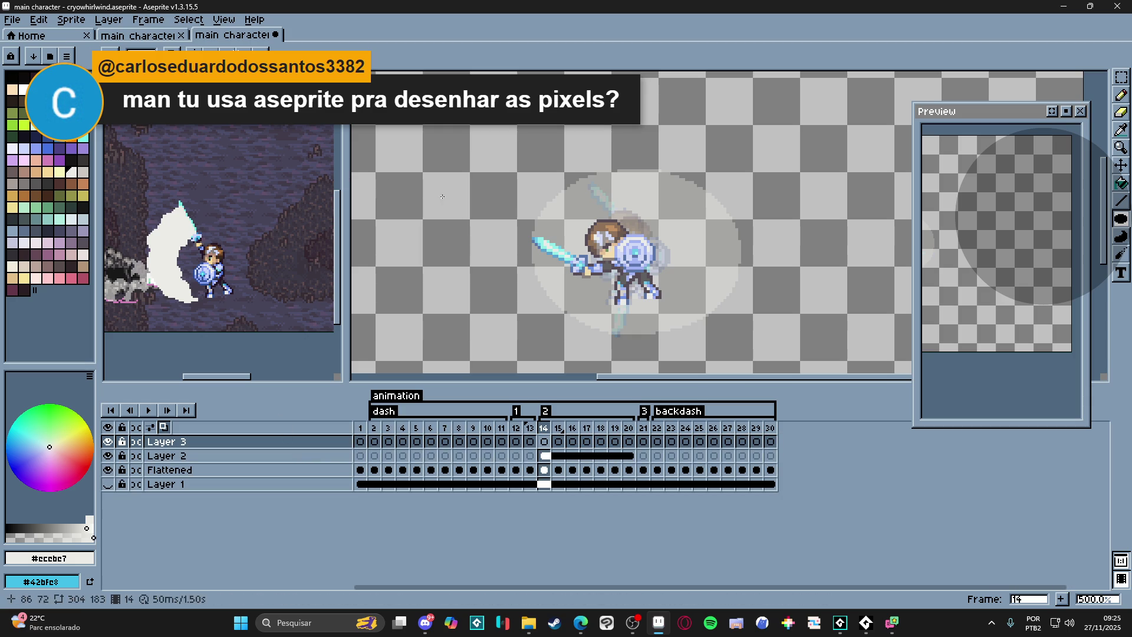
# - Save the file and move to Layer 3's frame 15, comparing it against frame 14
pyautogui.hotkey('ctrl', 's')
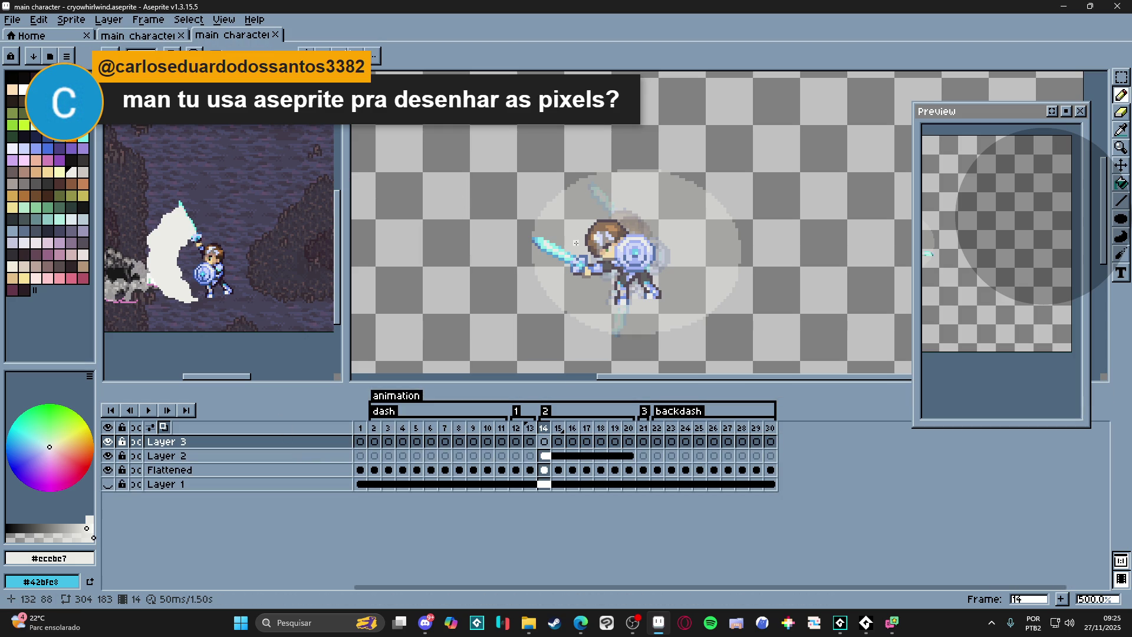
pyautogui.click(543, 441)
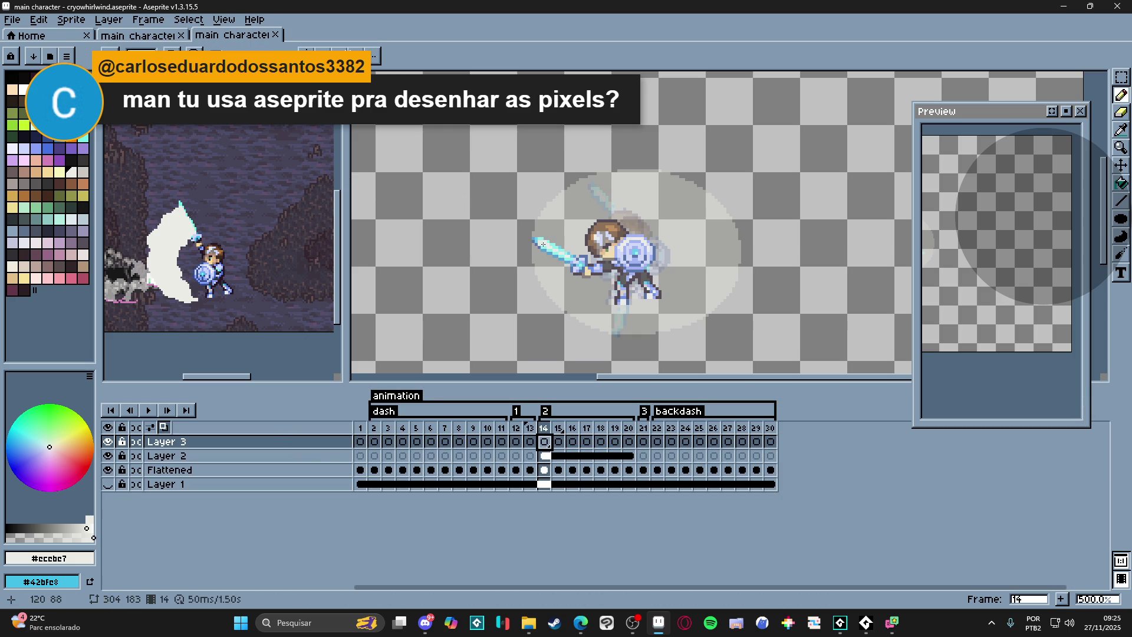
pyautogui.click(558, 428)
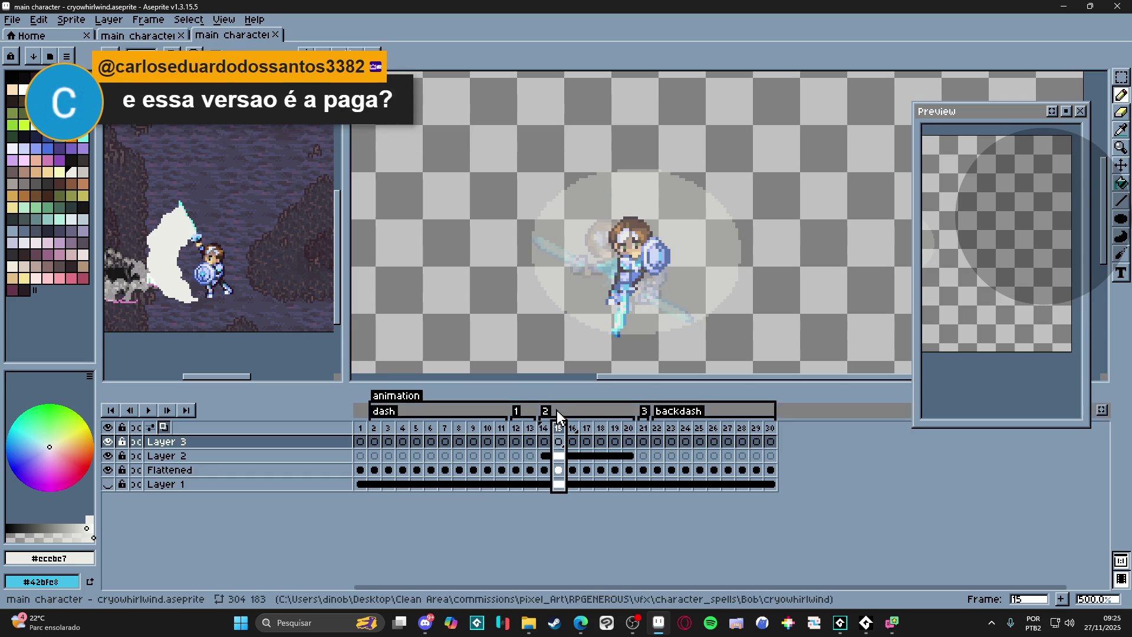
pyautogui.click(546, 428)
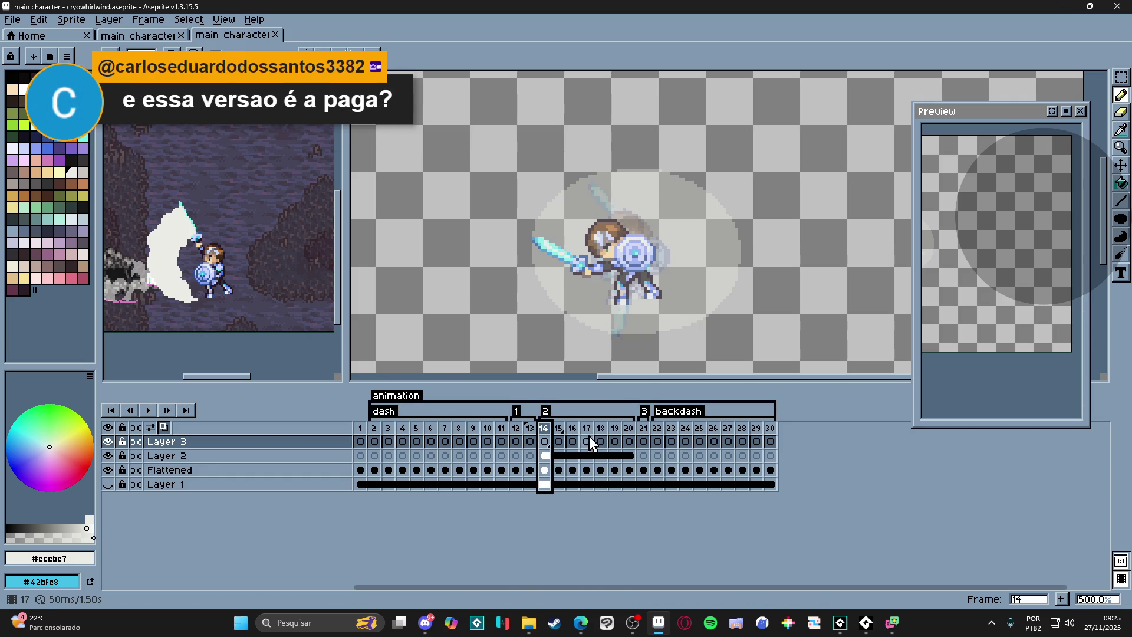
pyautogui.click(558, 428)
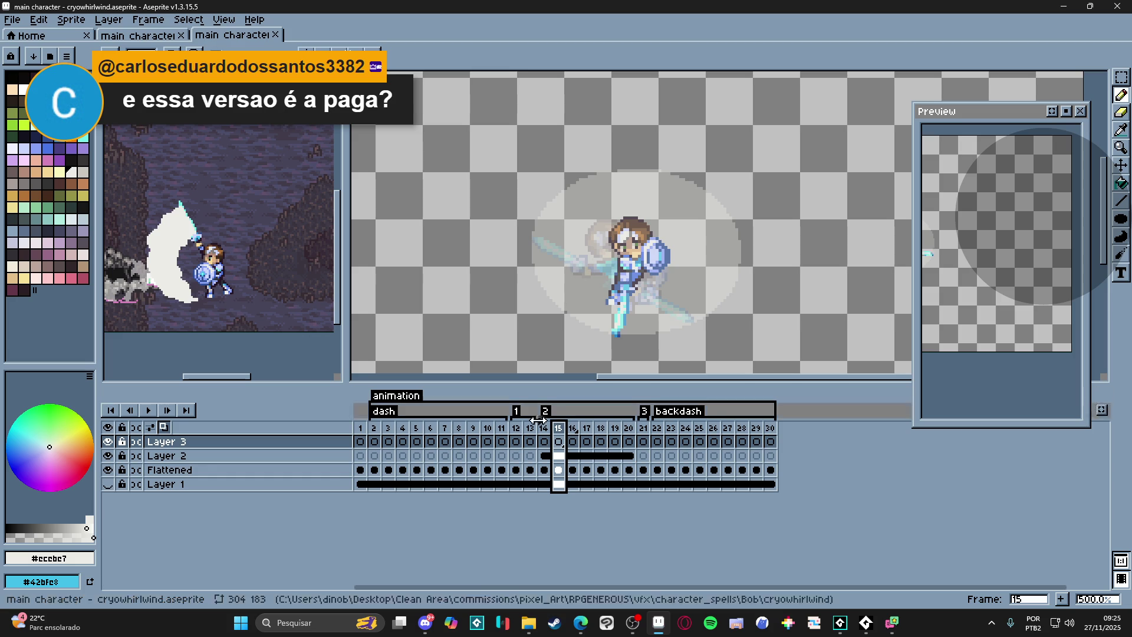
pyautogui.press('b')
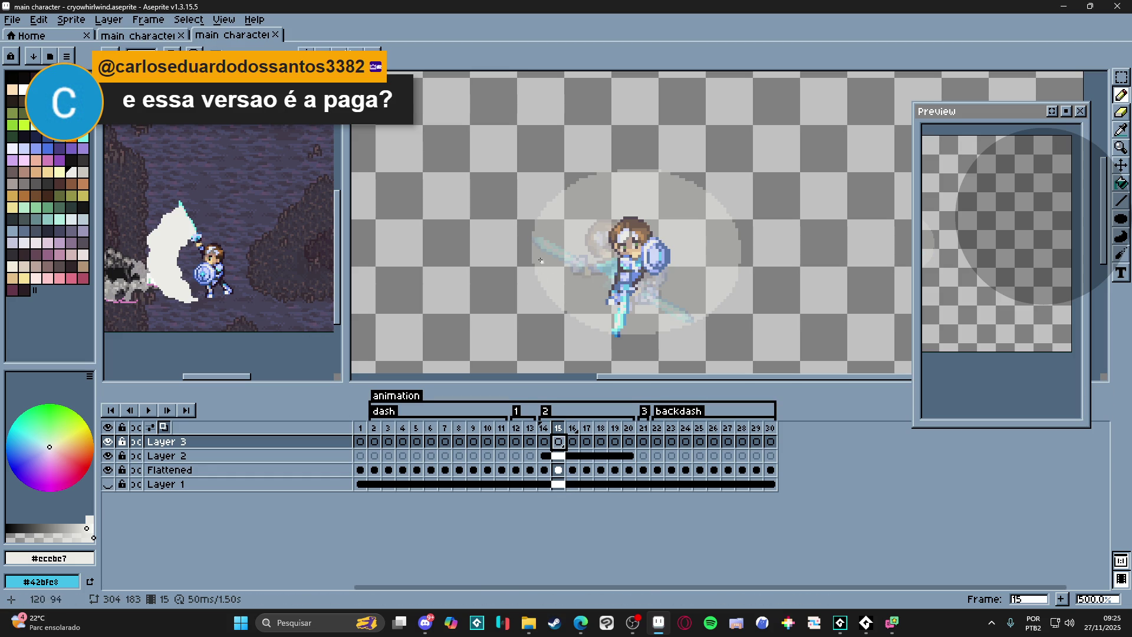
# - Pencil a white curved slash arc around the character's lower left on frame 15
pyautogui.moveTo(533, 251)
pyautogui.mouseDown()
pyautogui.moveTo(547, 286)
pyautogui.moveTo(598, 329)
pyautogui.mouseUp()
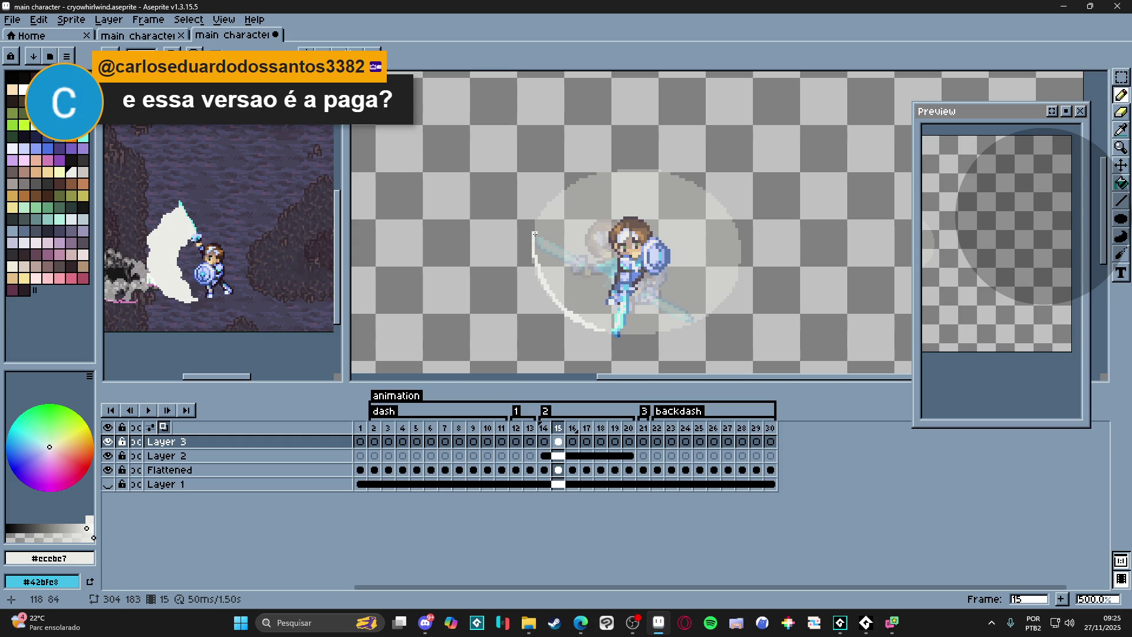
pyautogui.moveTo(536, 239); pyautogui.dragTo(606, 322)
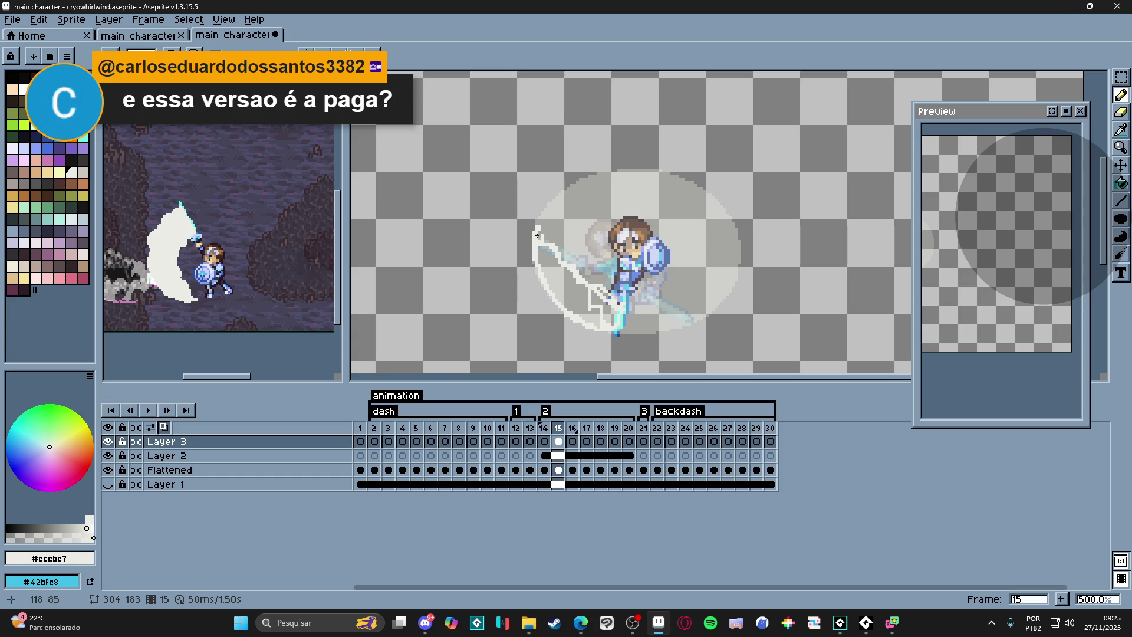
pyautogui.press('g')
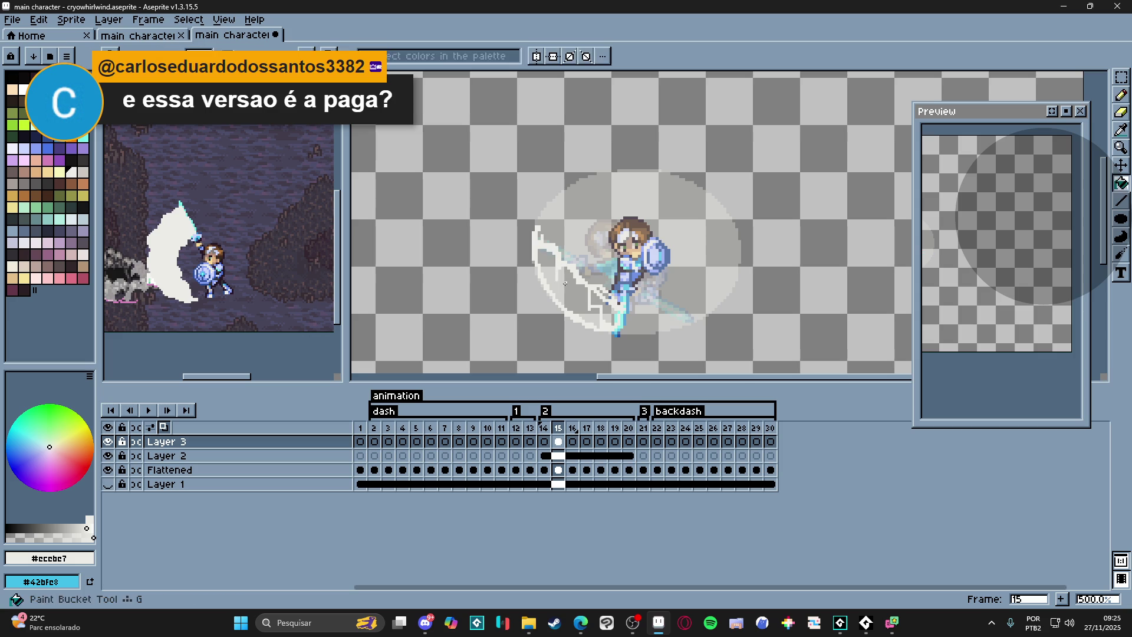
# - Fill the slash arc solid white, undo a leaked fill and touch up pixels near the sword
pyautogui.click(559, 279)
pyautogui.click(605, 300)
pyautogui.hotkey('ctrl', 'z')
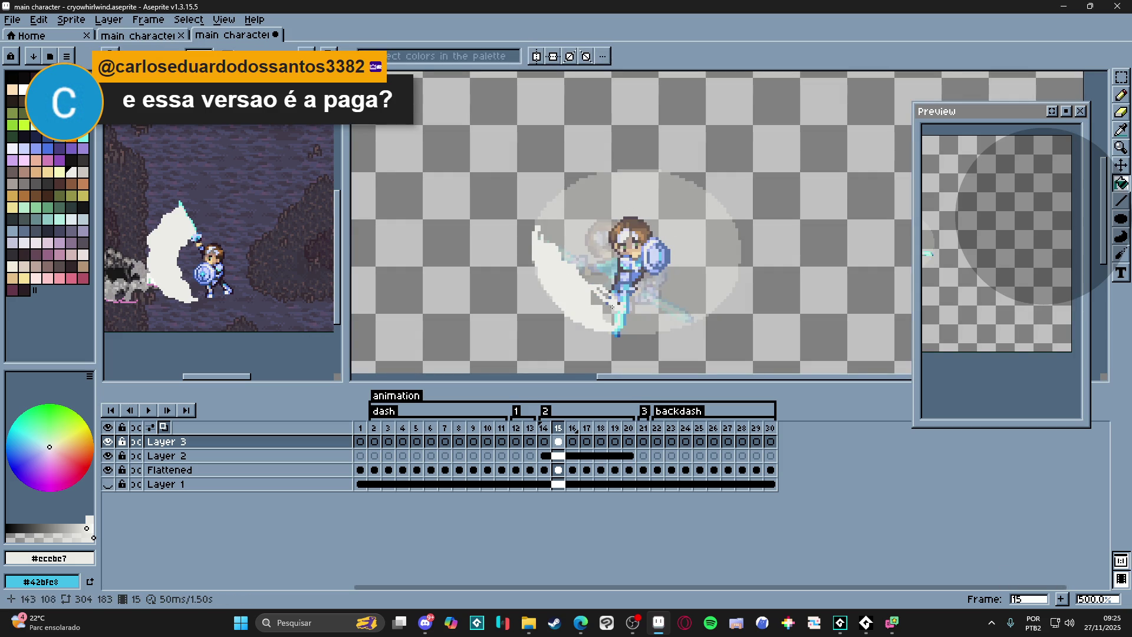
pyautogui.press('b')
pyautogui.moveTo(615, 311); pyautogui.dragTo(606, 308)
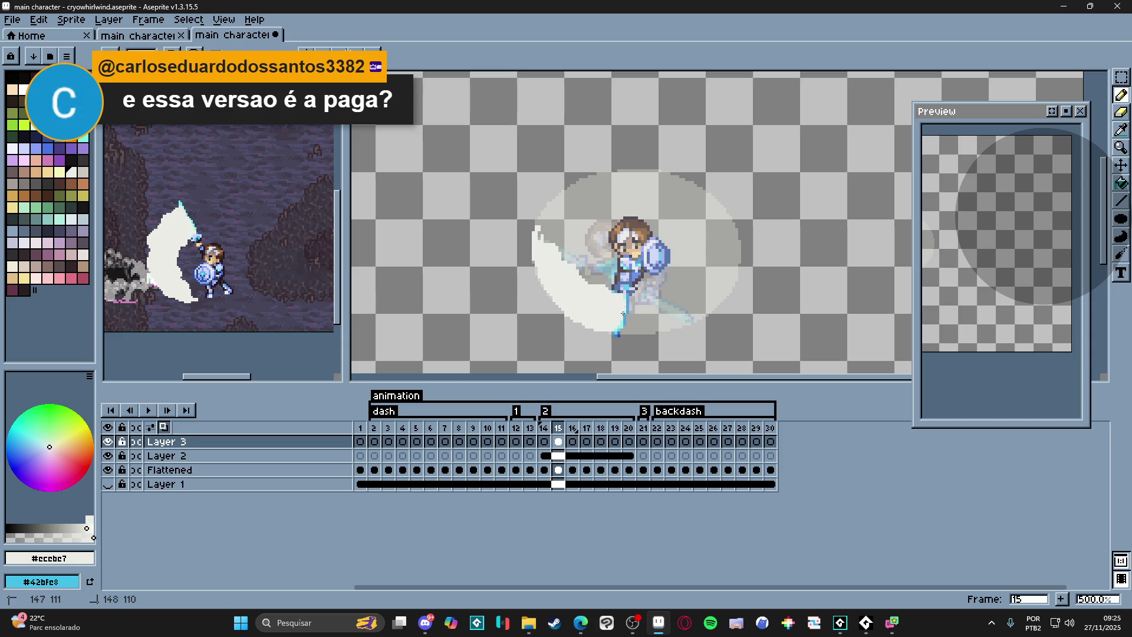
# - Tidy the crescent's edges with eraser and pencil while checking the character in the preview
pyautogui.press('e')
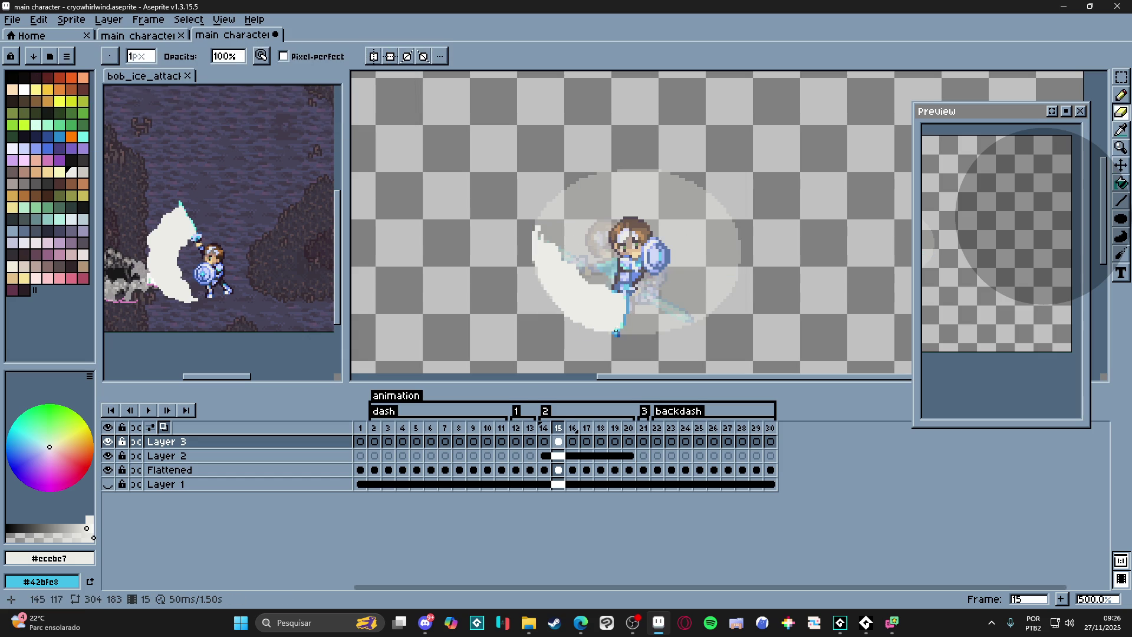
pyautogui.press('b')
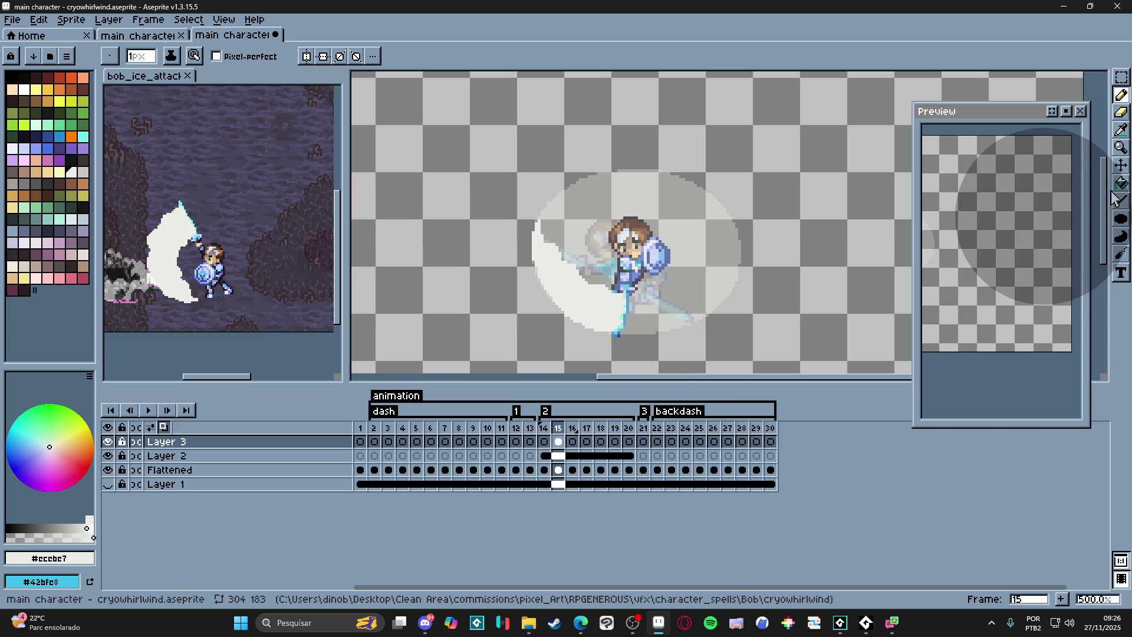
pyautogui.moveTo(977, 266); pyautogui.dragTo(1066, 285)
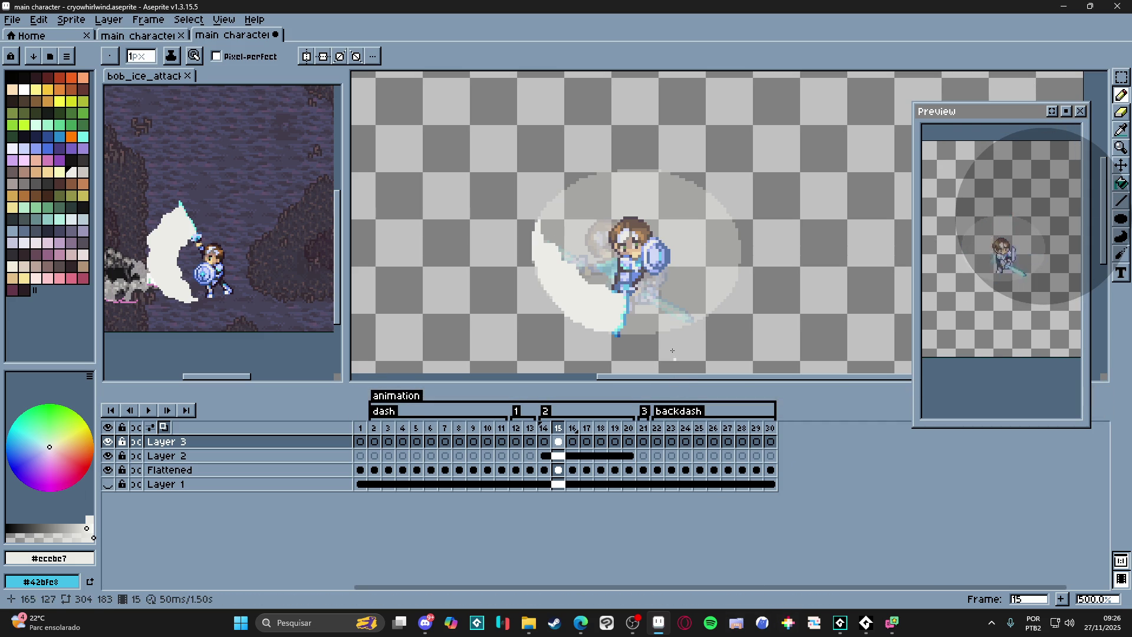
pyautogui.press('e')
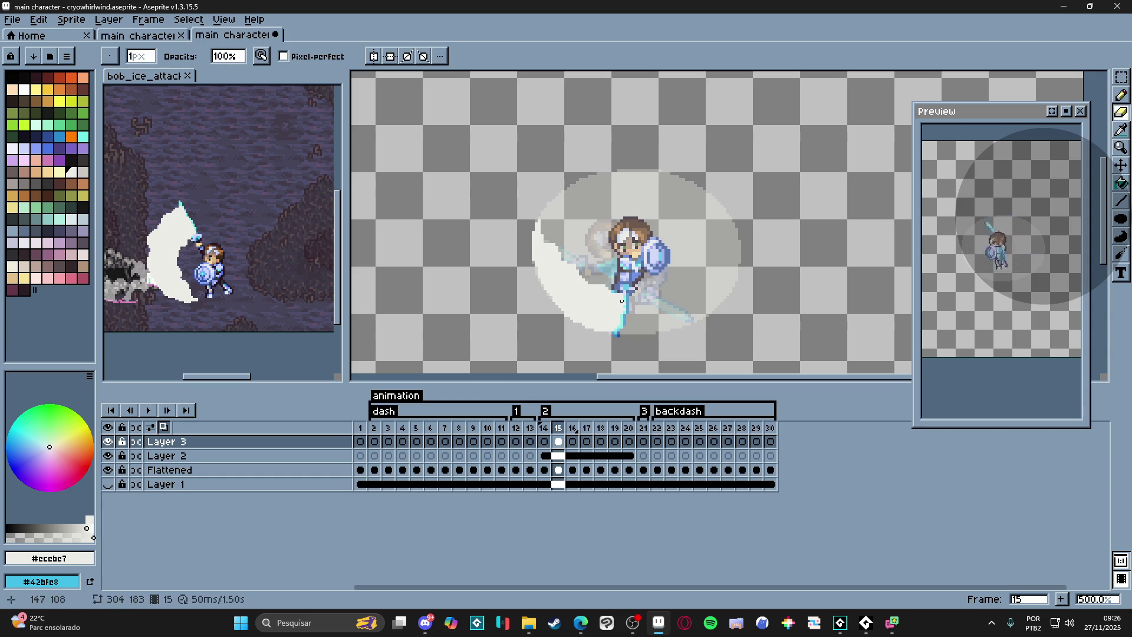
pyautogui.press('b')
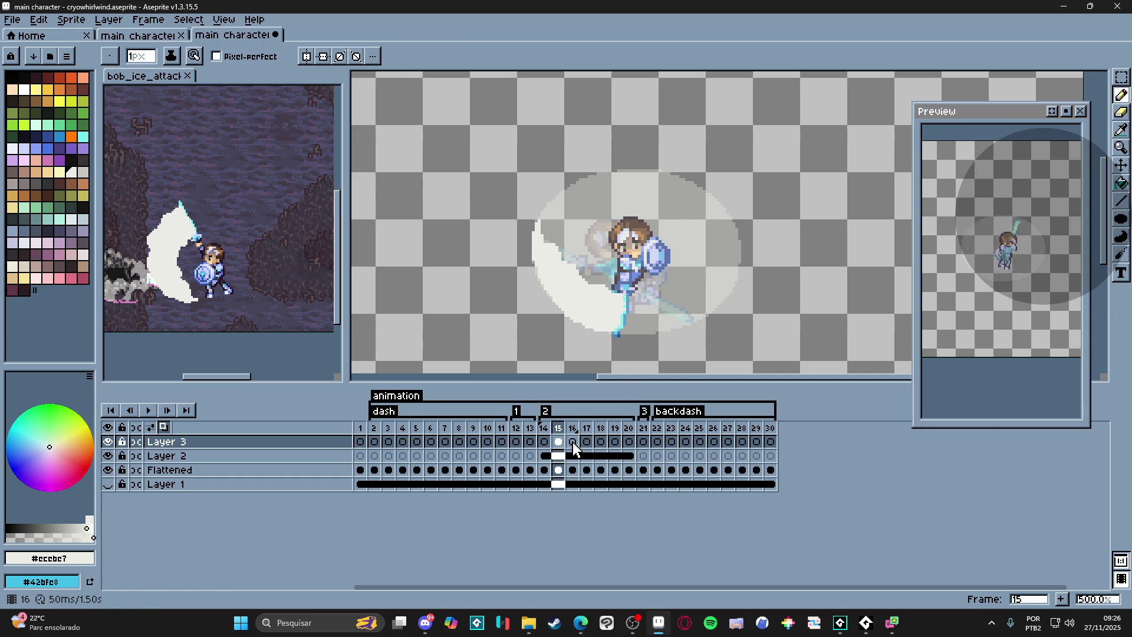
# - On frame 16 of Layer 3, pencil white strokes outlining a swirl beneath the character
pyautogui.click(573, 441)
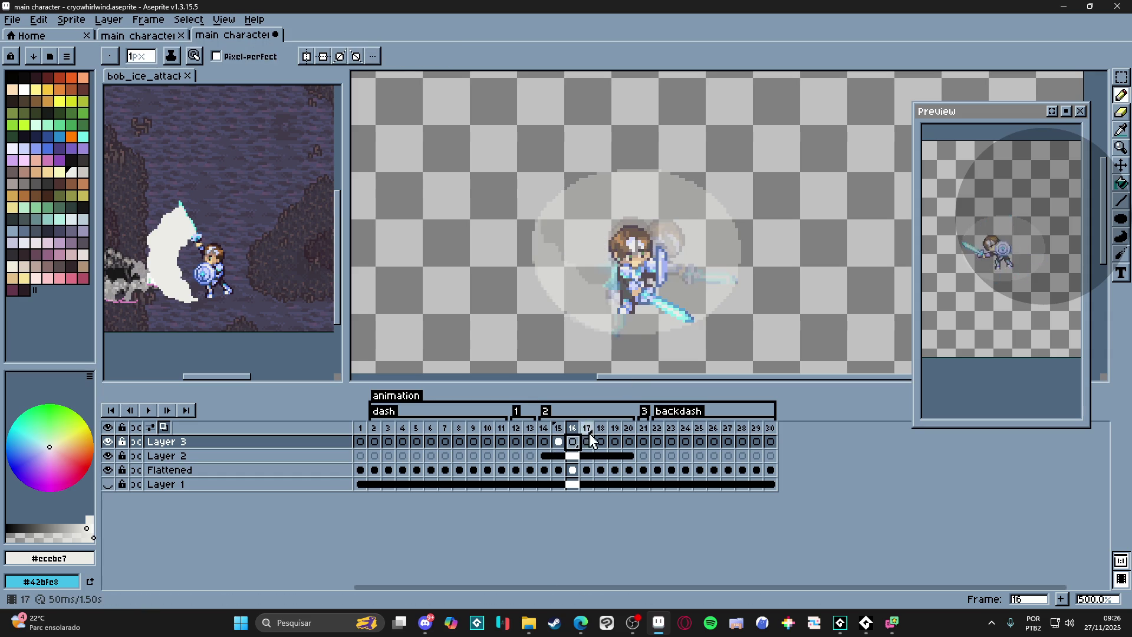
pyautogui.click(680, 323)
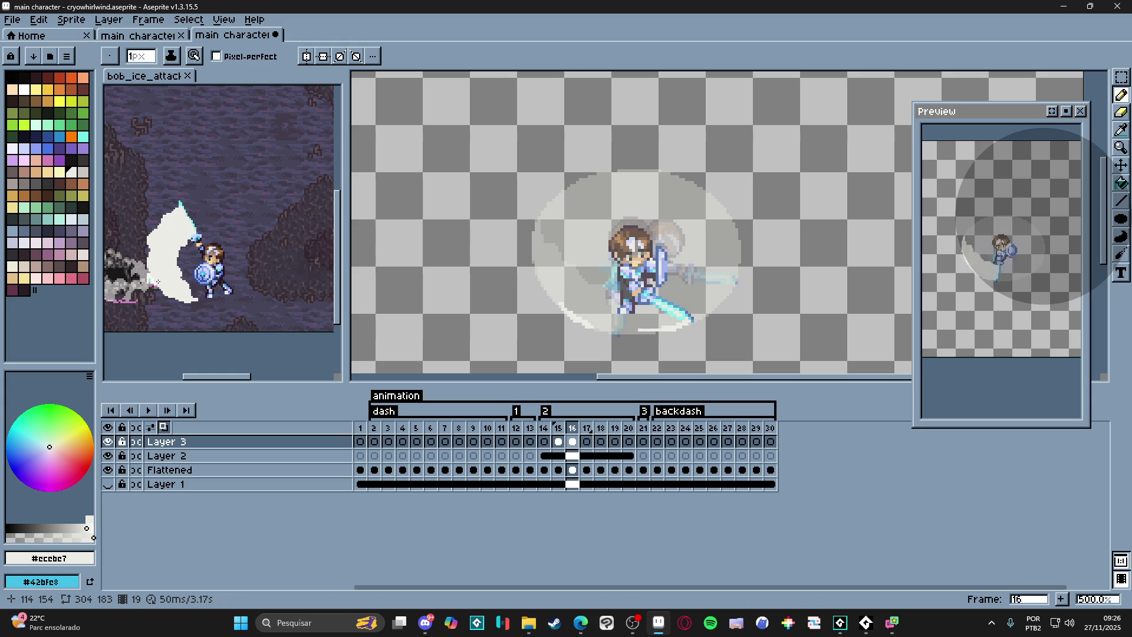
pyautogui.moveTo(545, 285); pyautogui.dragTo(531, 250)
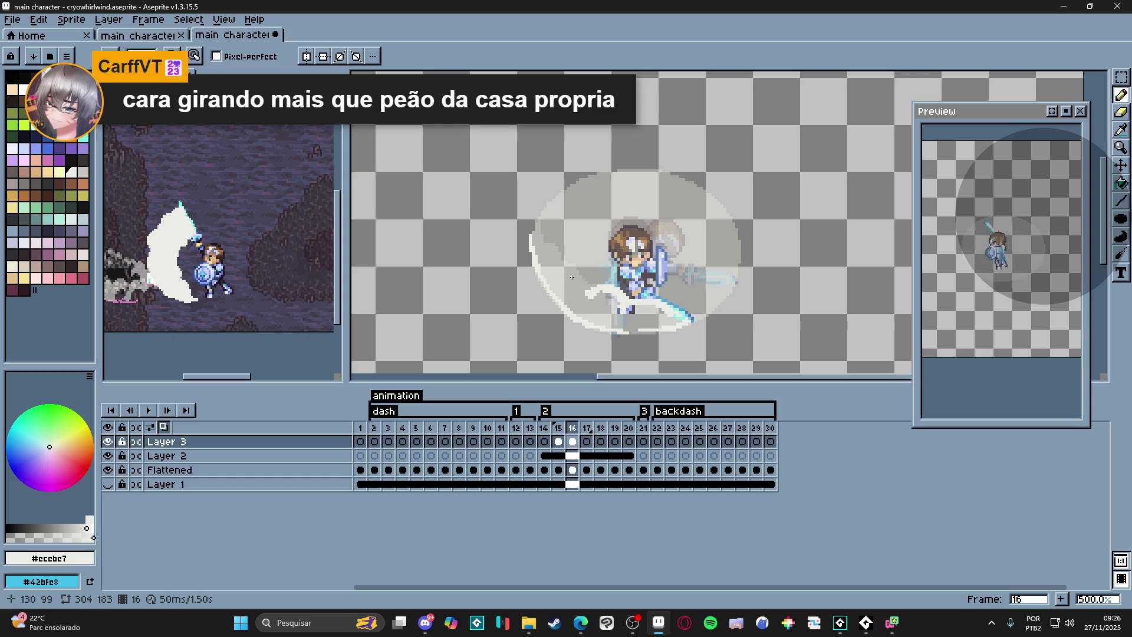
pyautogui.moveTo(566, 264); pyautogui.dragTo(574, 280)
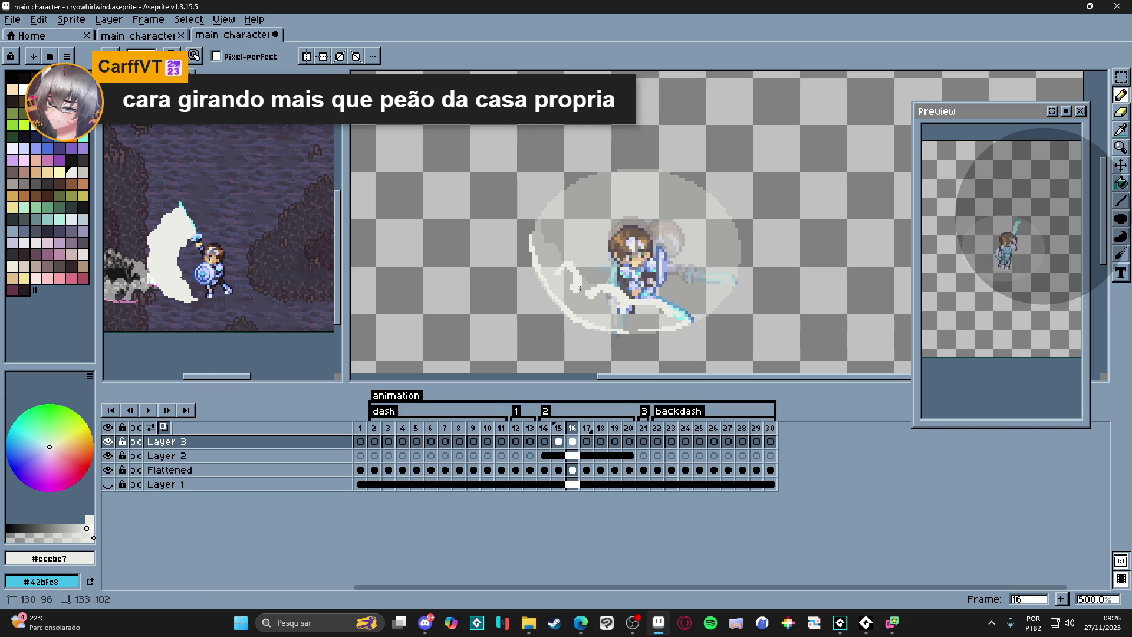
pyautogui.moveTo(543, 260); pyautogui.dragTo(559, 261)
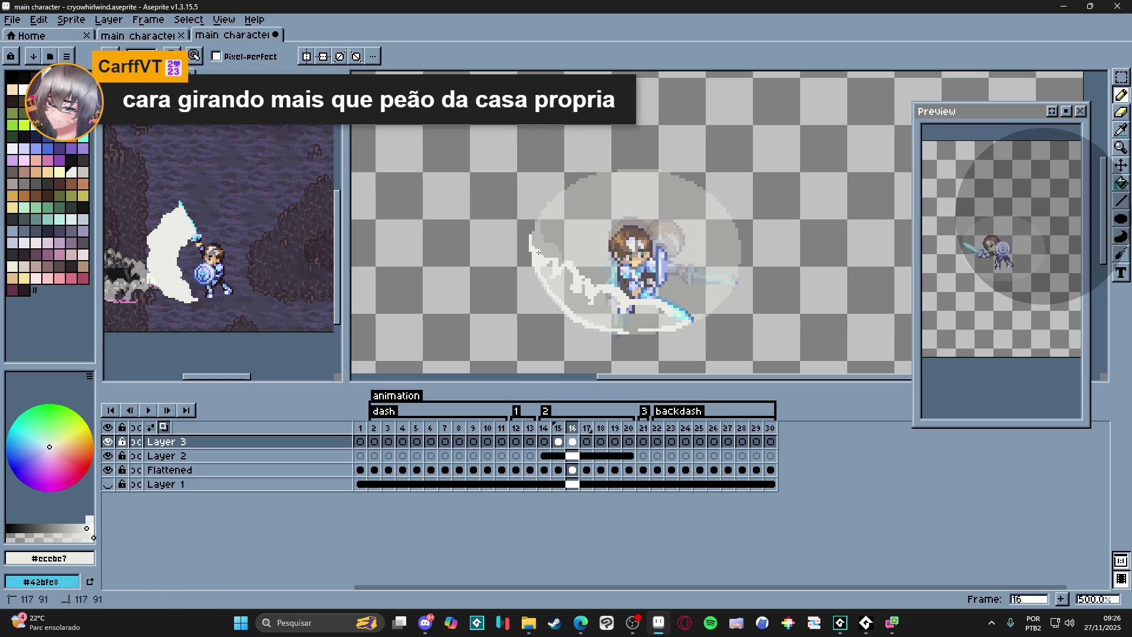
# - Flood-fill the swirl white, undoing two whole-canvas mis-fills before filling its inside
pyautogui.press('g')
pyautogui.click(665, 329)
pyautogui.hotkey('ctrl', 'z')
pyautogui.press('b')
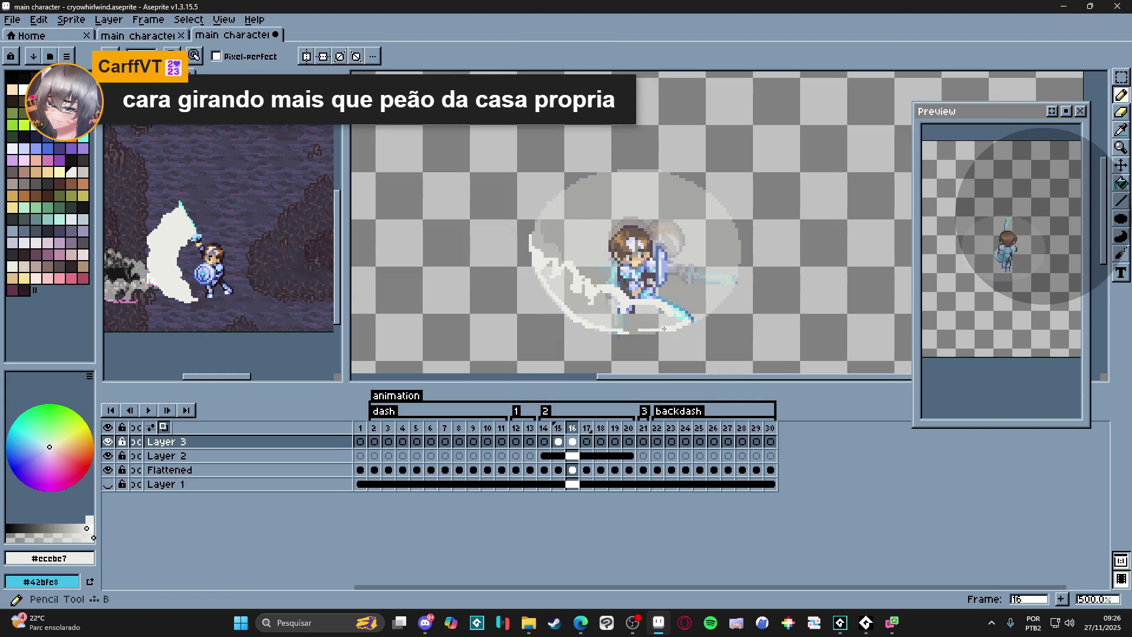
pyautogui.press('g')
pyautogui.click(694, 340)
pyautogui.hotkey('ctrl', 'z')
pyautogui.press('b')
pyautogui.press('g')
pyautogui.click(601, 306)
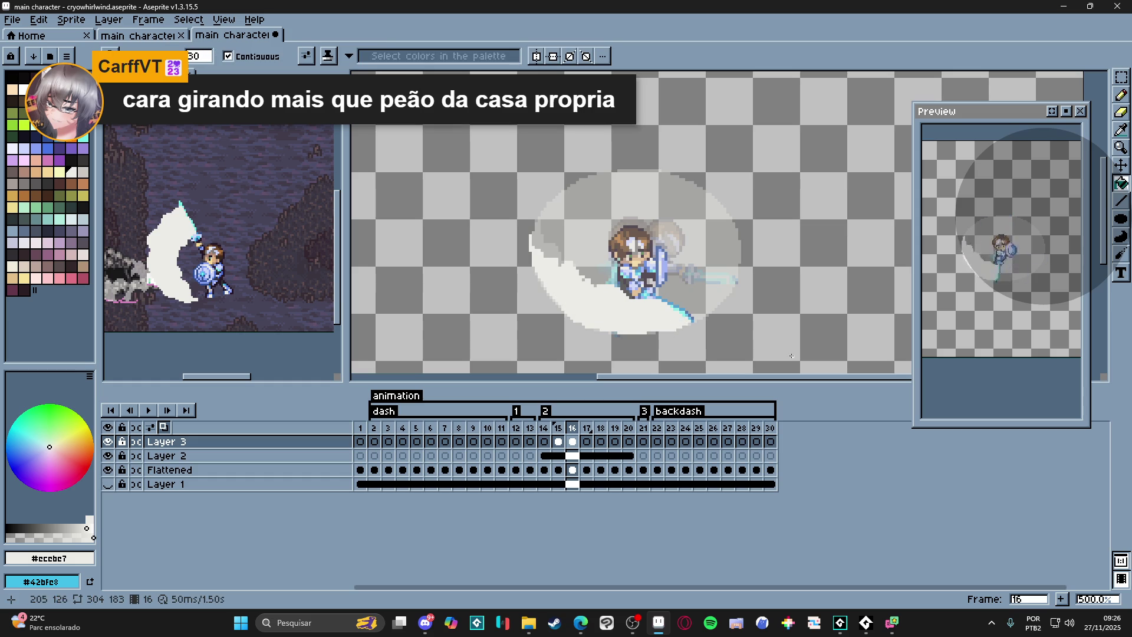
pyautogui.press('b')
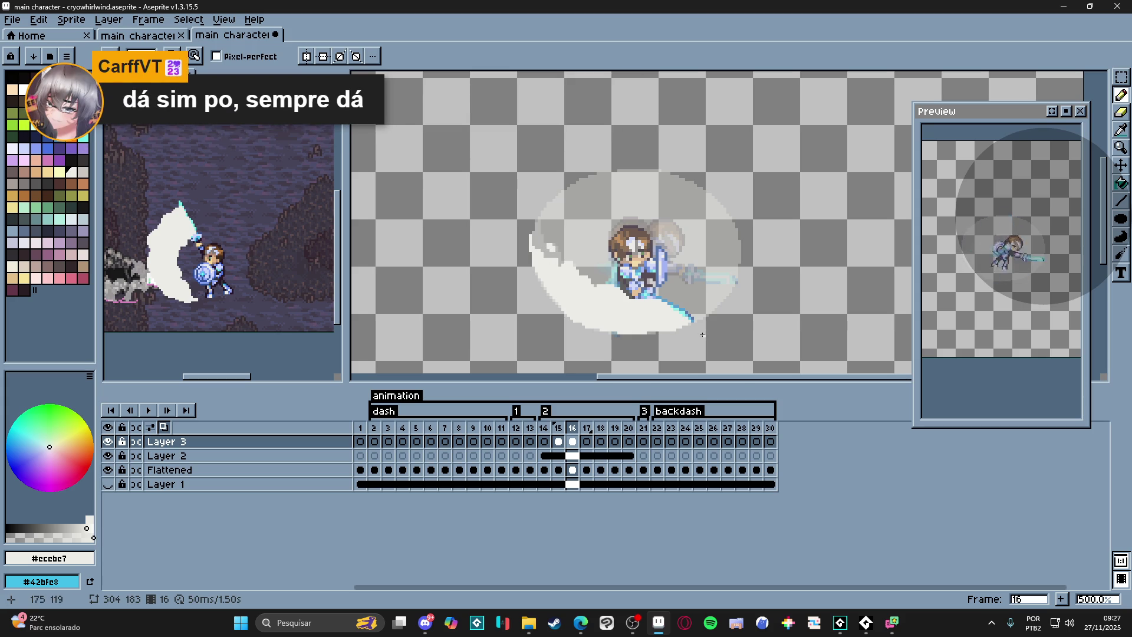
pyautogui.press('e')
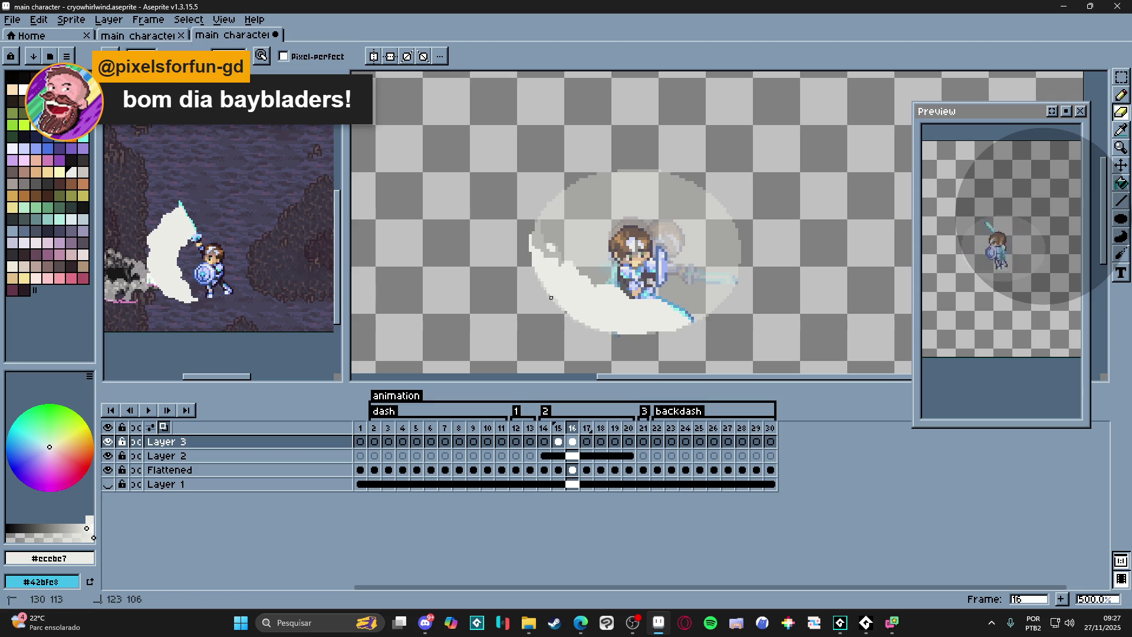
pyautogui.press('b')
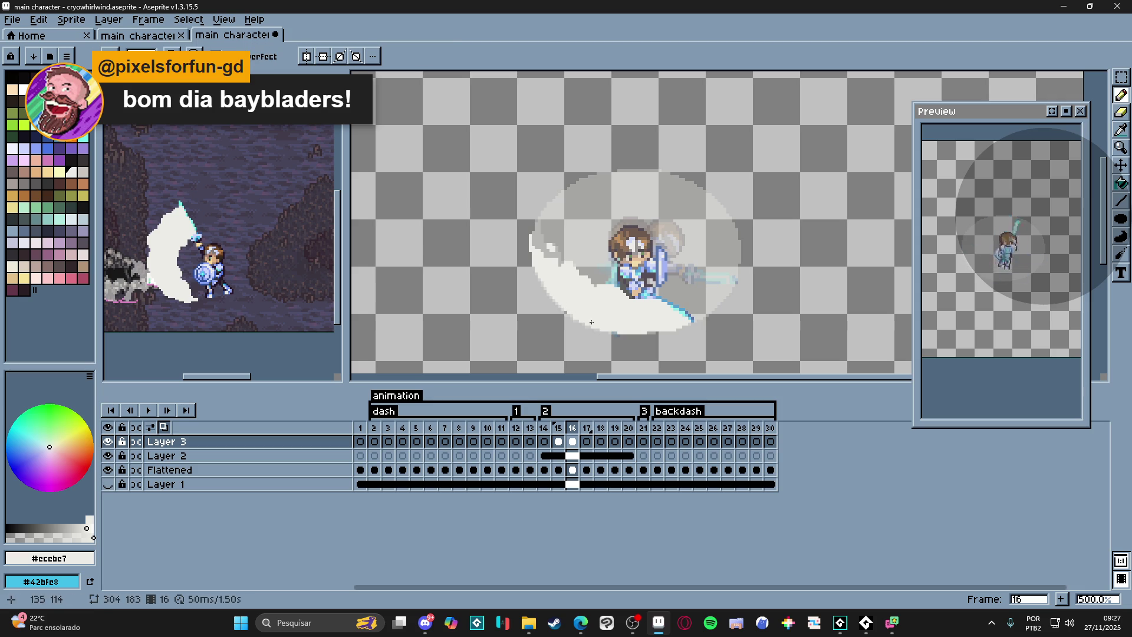
pyautogui.press('e')
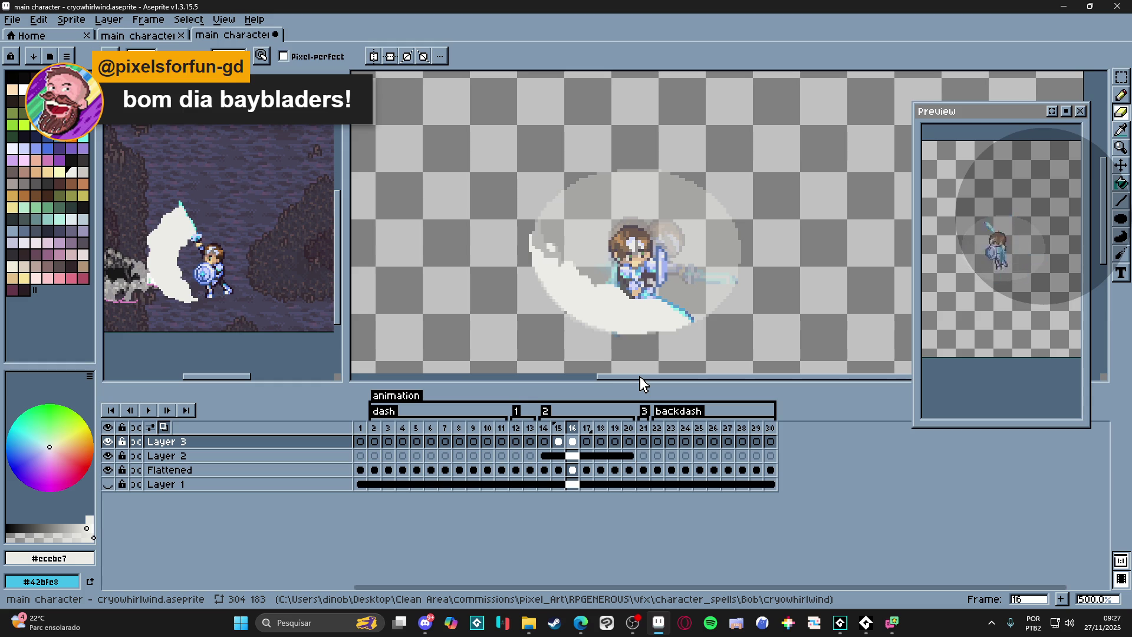
# - On frame 17, pencil white pixels and a short light streak at the sword tip
pyautogui.click(587, 428)
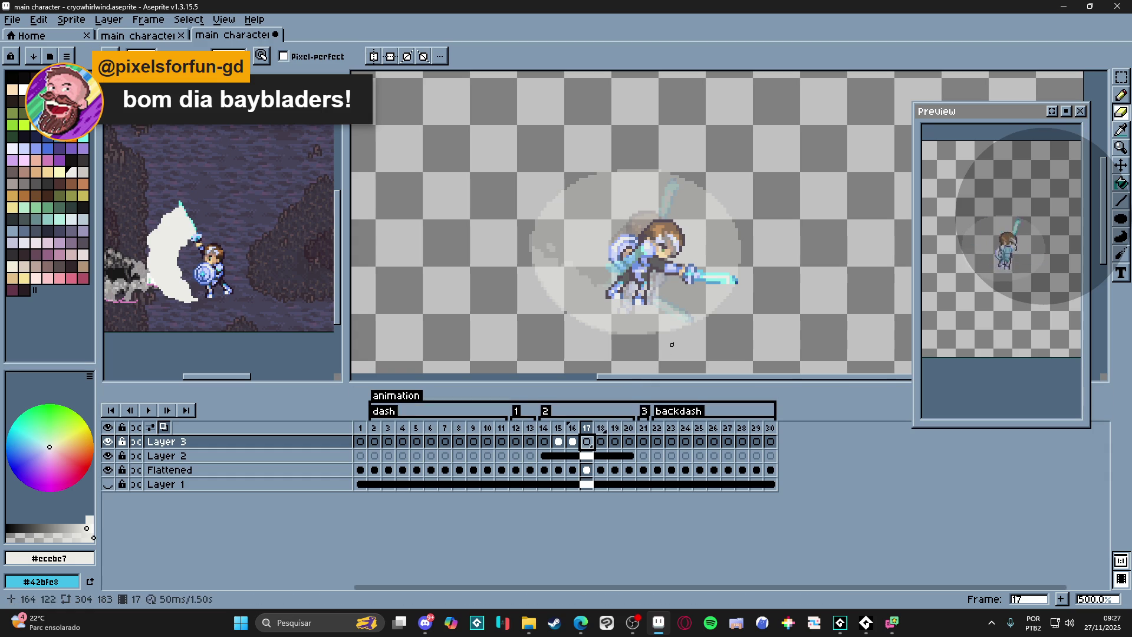
pyautogui.press('b')
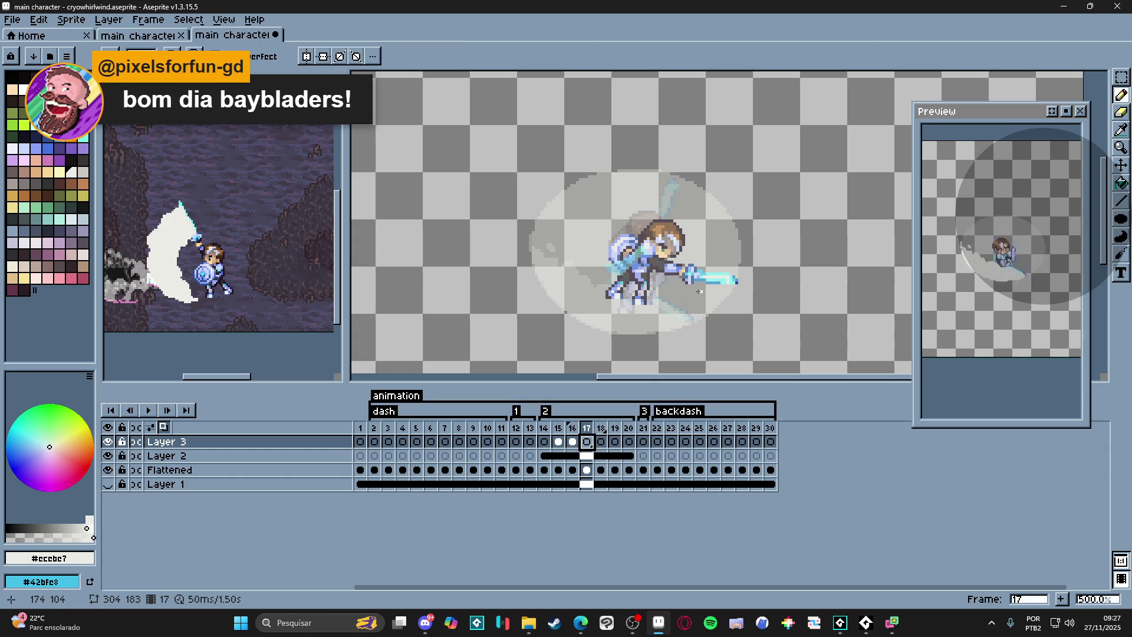
pyautogui.click(700, 281)
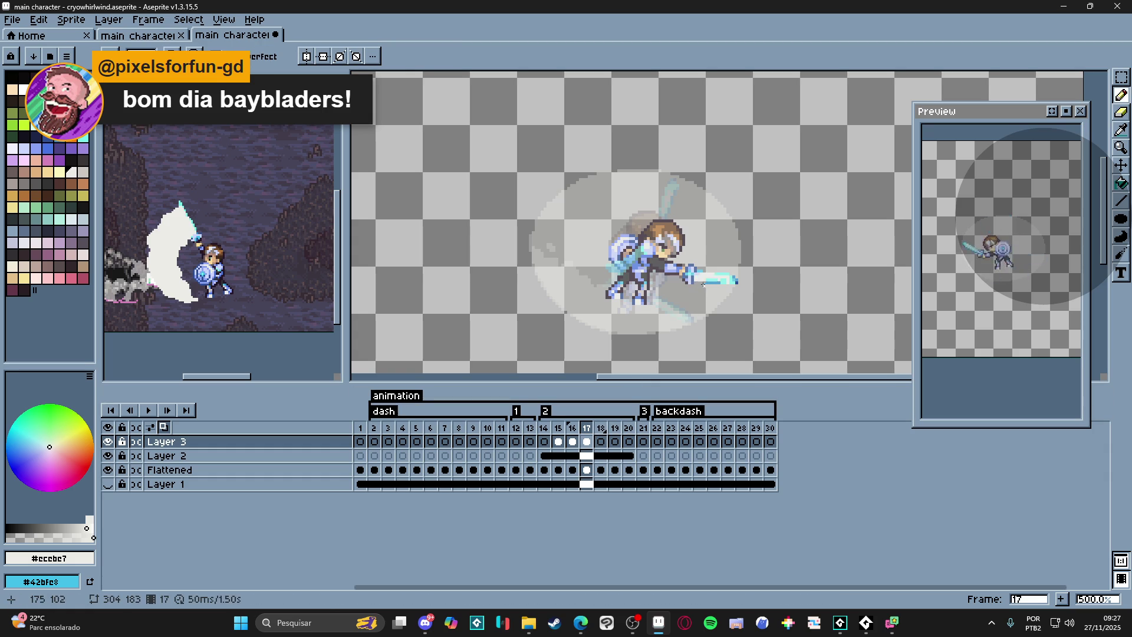
pyautogui.moveTo(708, 286); pyautogui.dragTo(725, 285)
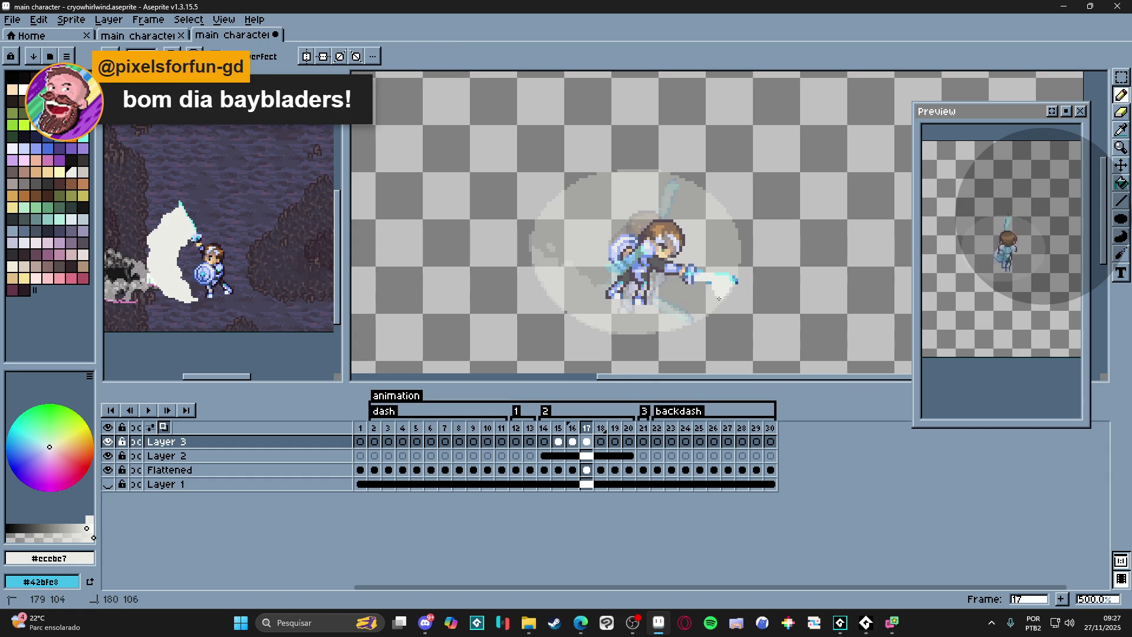
pyautogui.moveTo(679, 294); pyautogui.dragTo(695, 303)
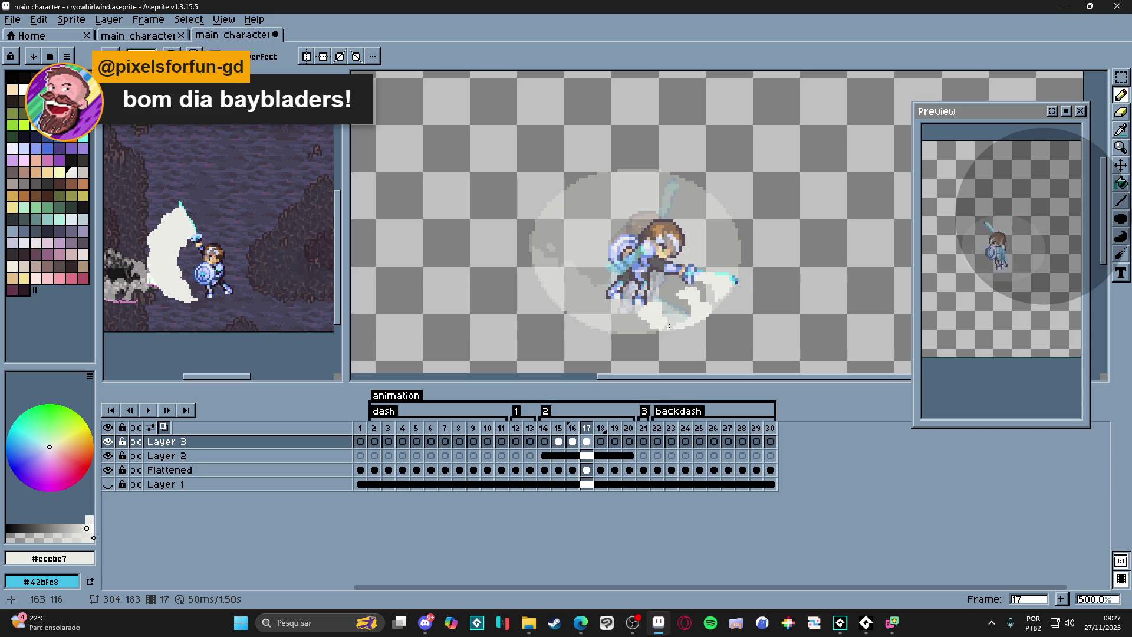
# - Paint white wisps beneath the character and enlarge the preview window
pyautogui.moveTo(669, 325); pyautogui.dragTo(717, 288)
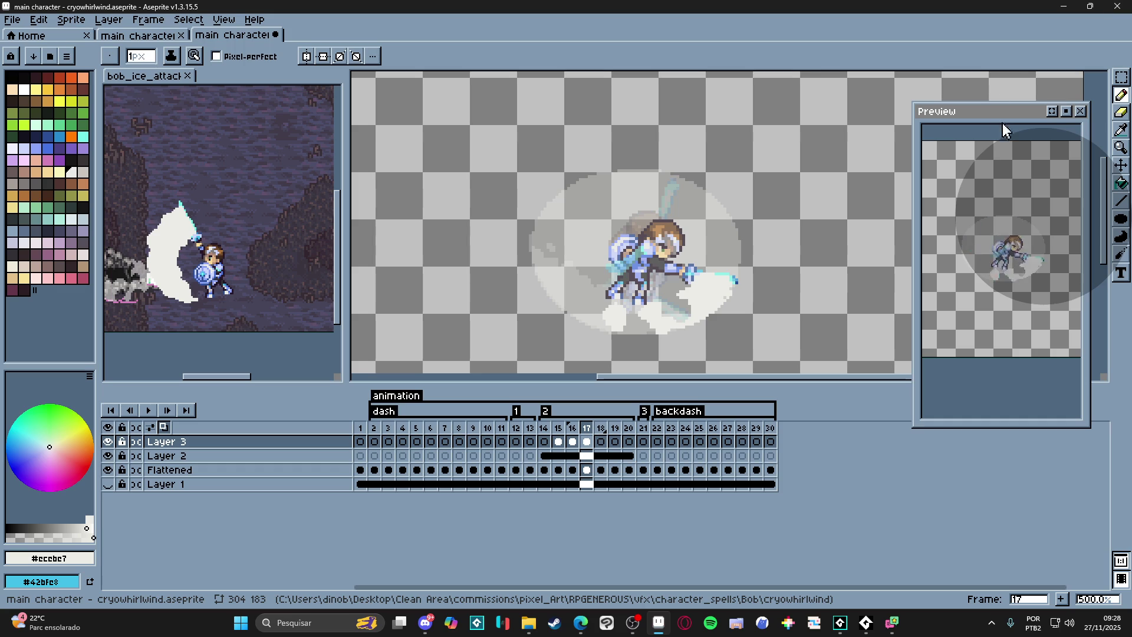
pyautogui.moveTo(999, 129); pyautogui.dragTo(907, 130)
# - Widen and reposition the animation preview, cleaning stray pixels with eraser and pencil
pyautogui.moveTo(829, 314); pyautogui.dragTo(747, 314)
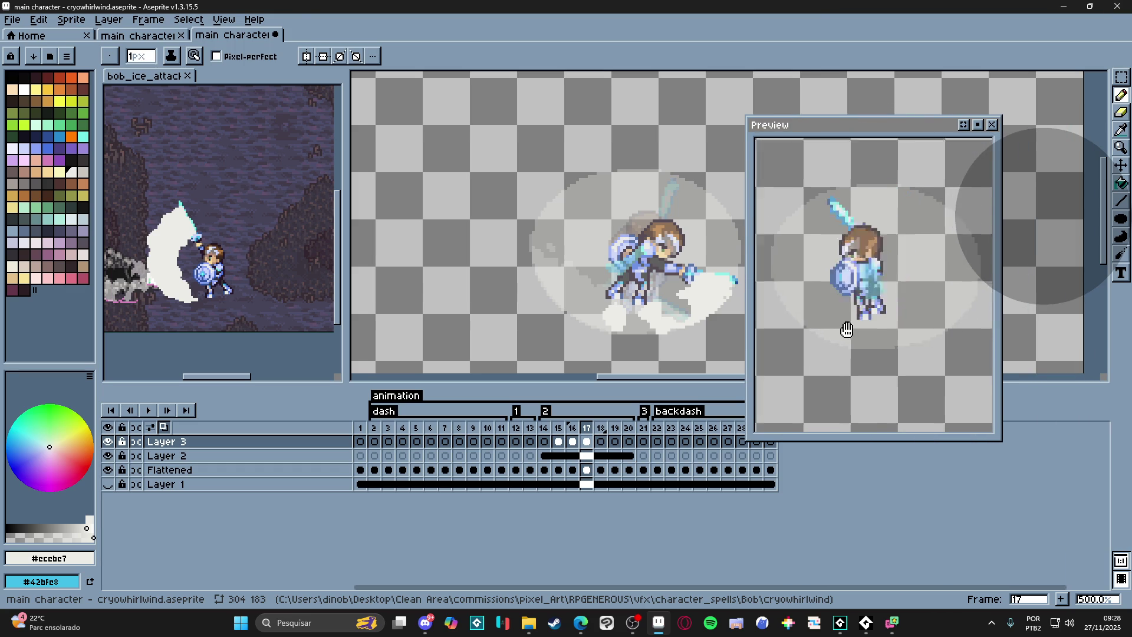
pyautogui.moveTo(870, 132); pyautogui.dragTo(927, 155)
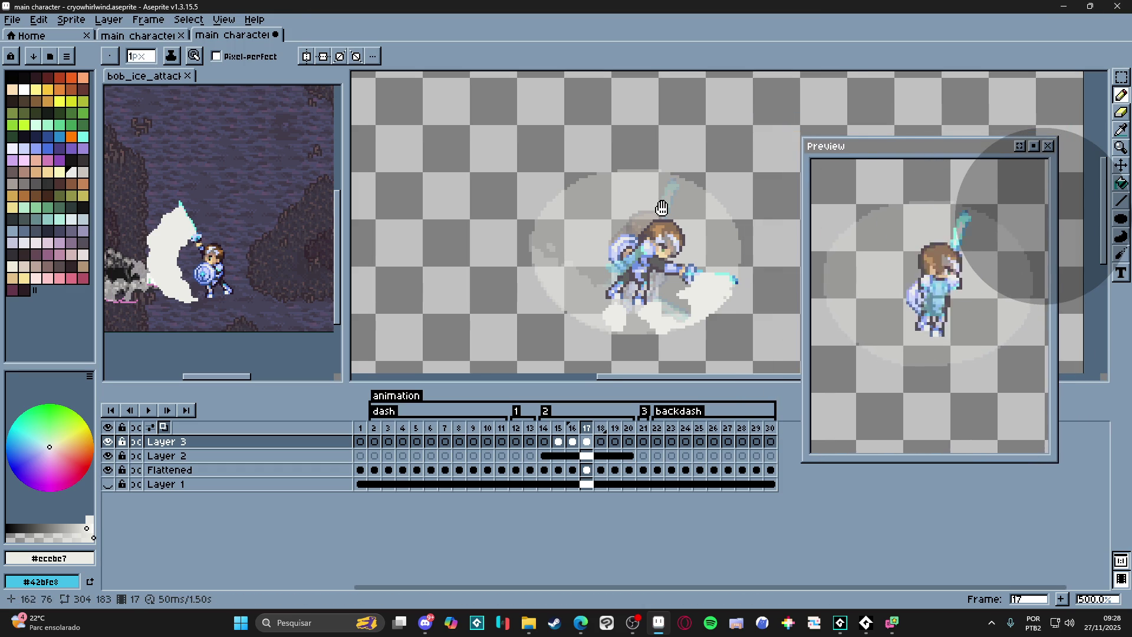
pyautogui.hscroll(2, 598, 181)
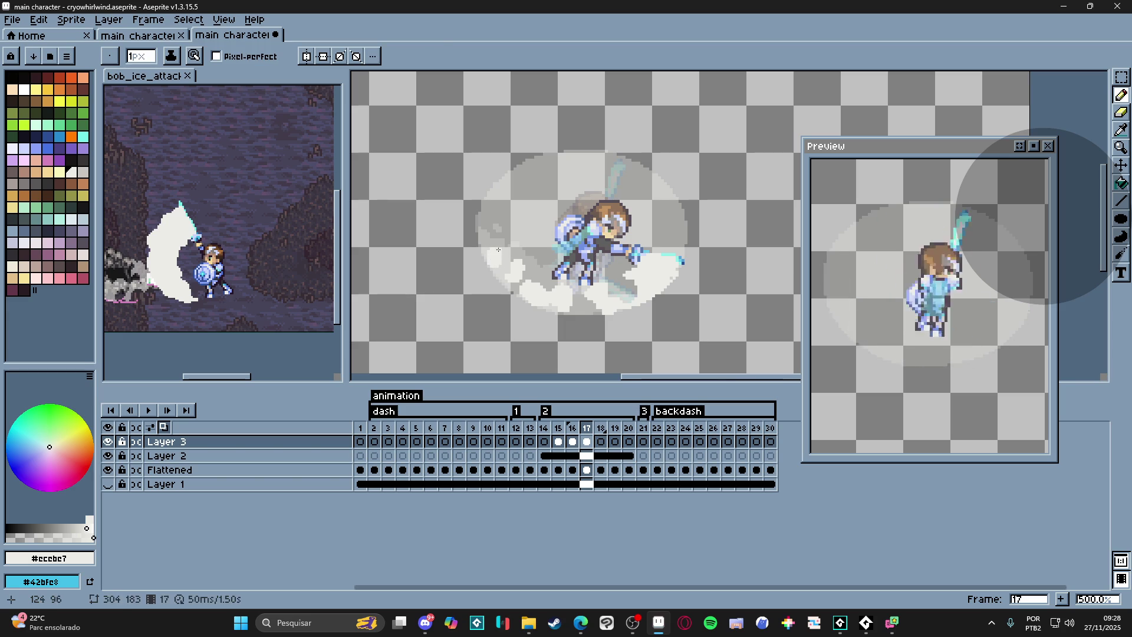
pyautogui.press('e')
pyautogui.press('b')
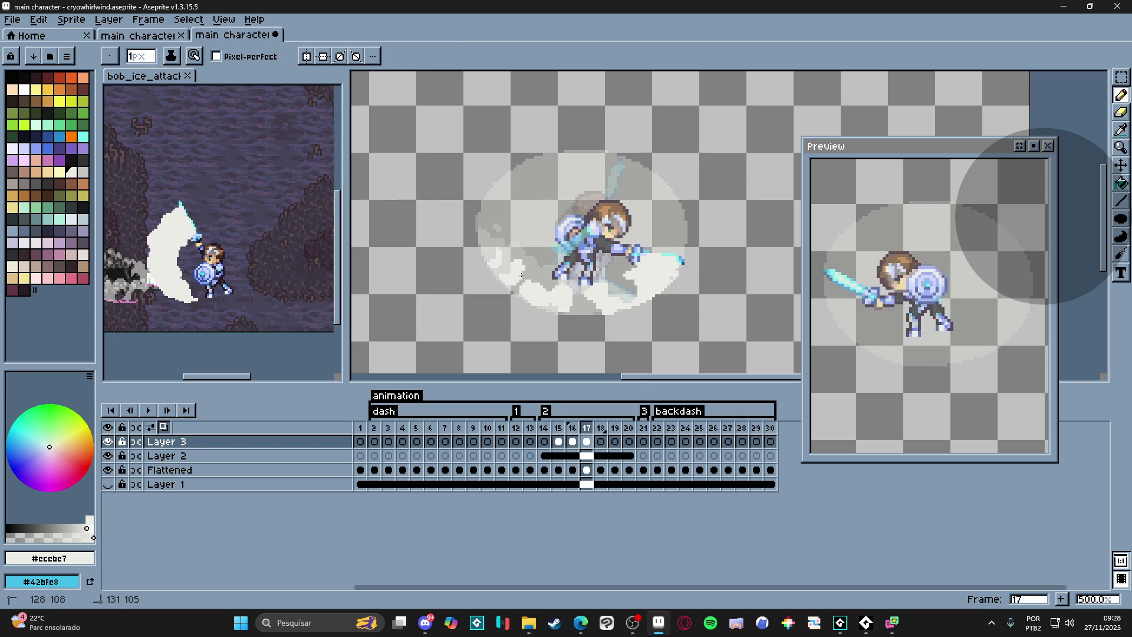
pyautogui.press('e')
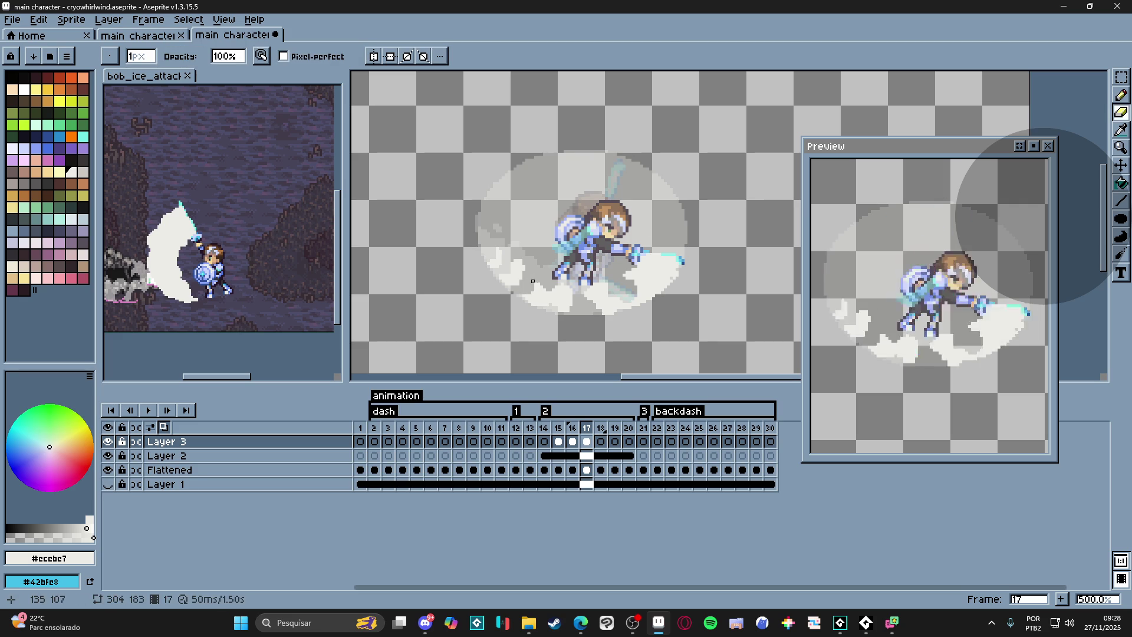
pyautogui.press('b')
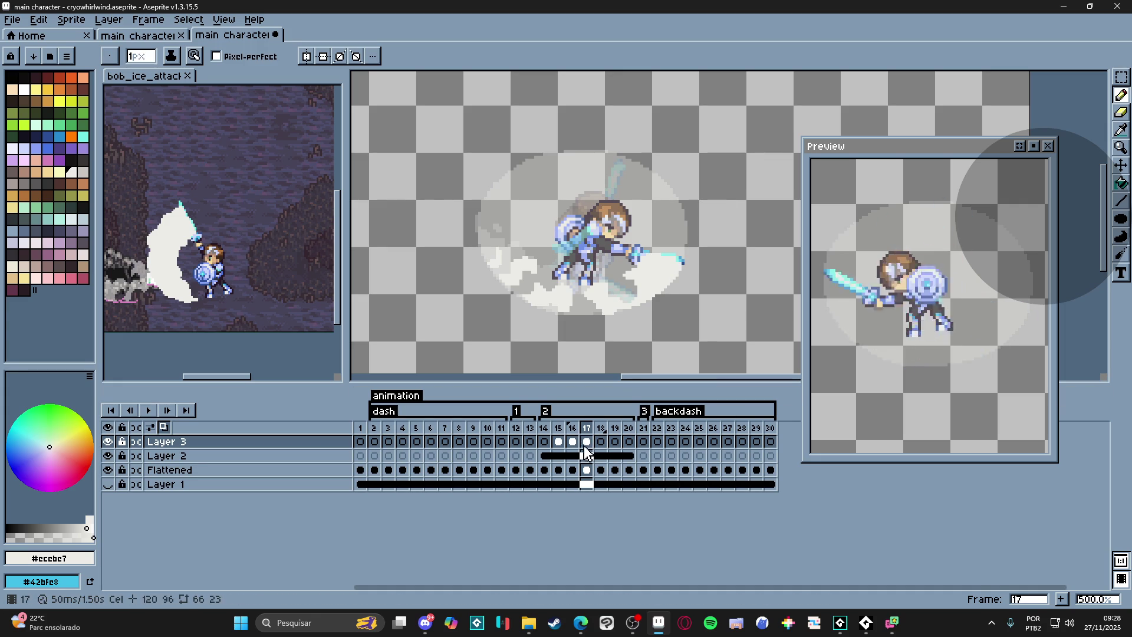
# - On frame 18, fill in the white swirl beside the sword, erasing and redrawing its edges
pyautogui.click(601, 441)
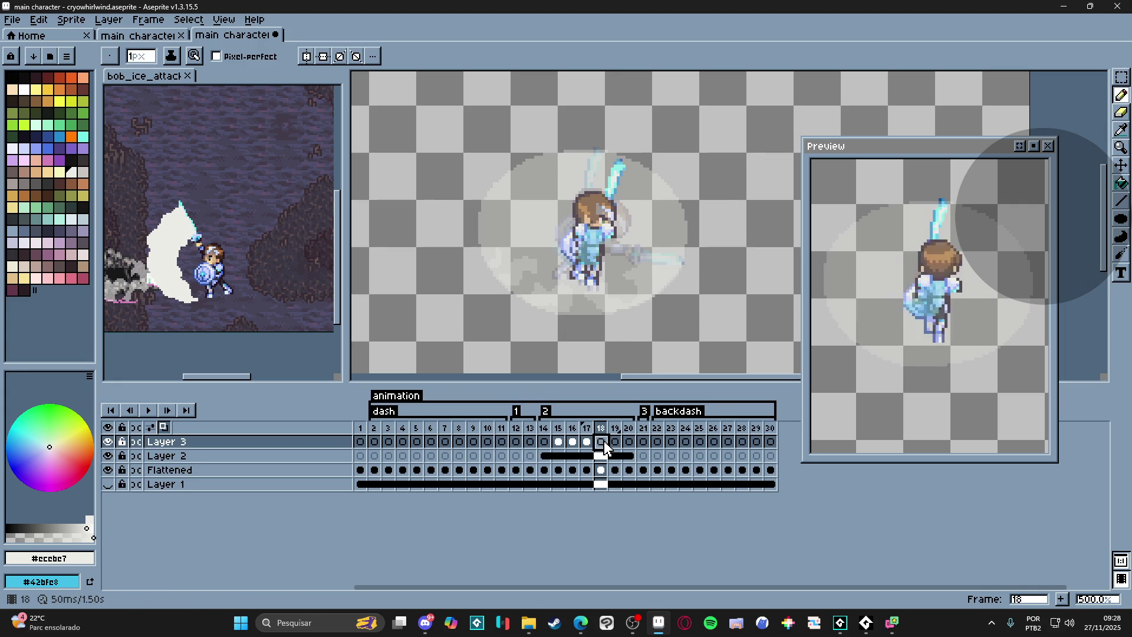
pyautogui.click(589, 448)
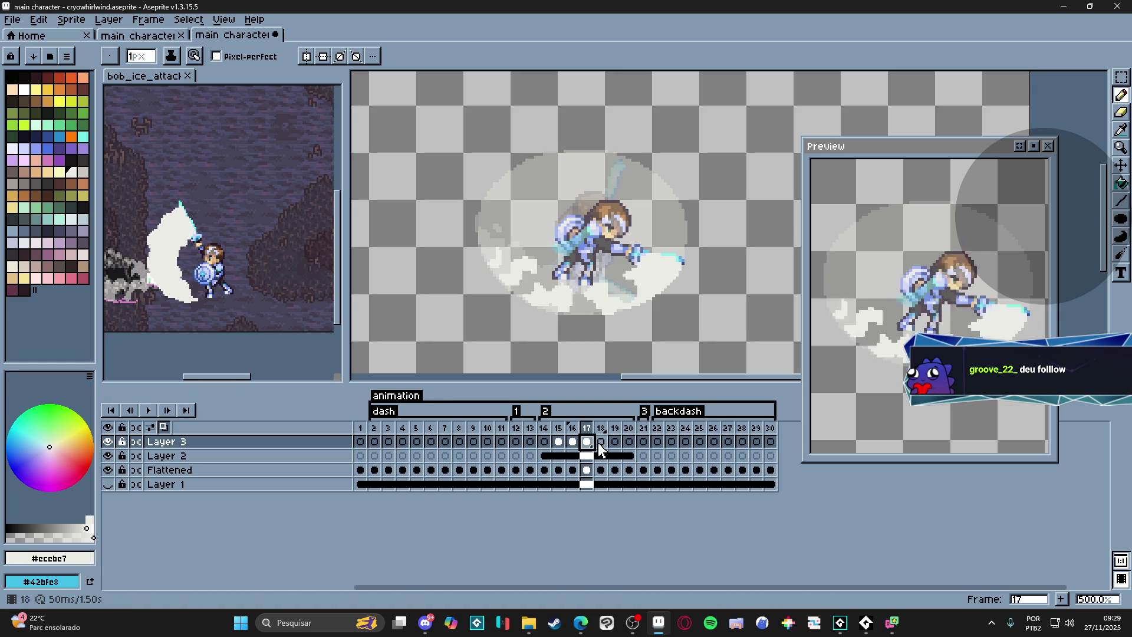
pyautogui.click(603, 444)
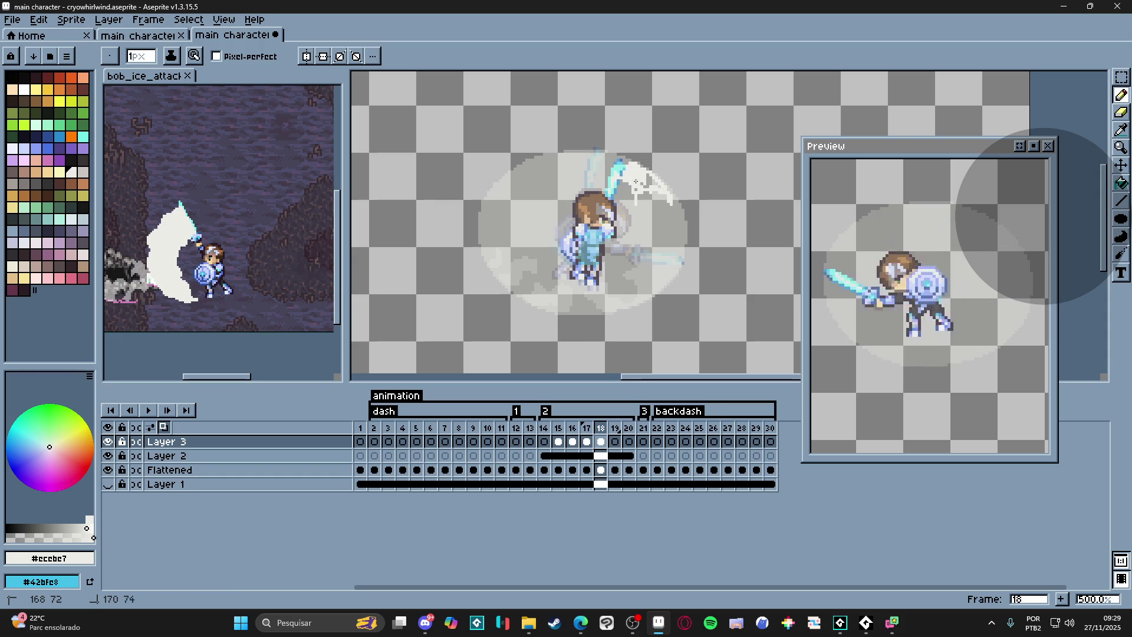
pyautogui.moveTo(657, 186); pyautogui.dragTo(652, 194)
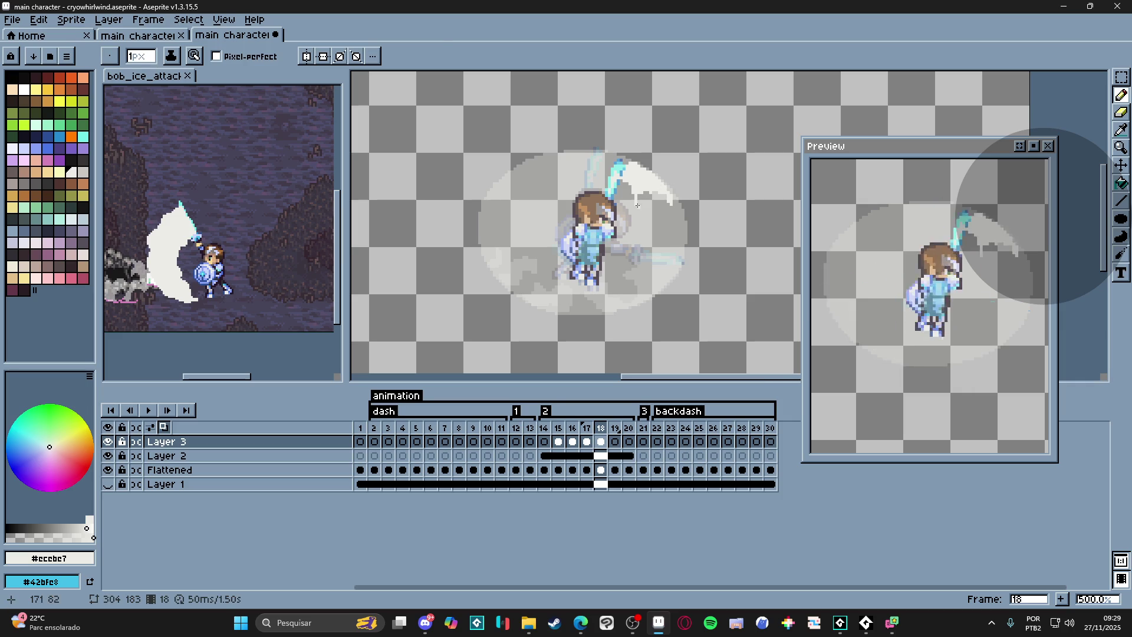
pyautogui.press('e')
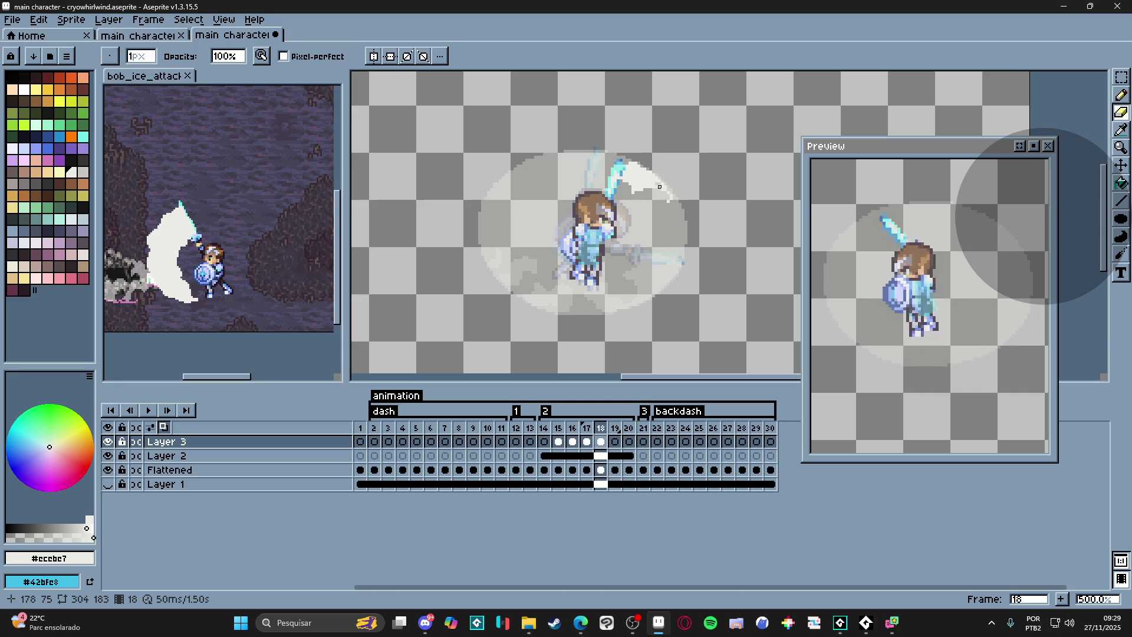
pyautogui.press('b')
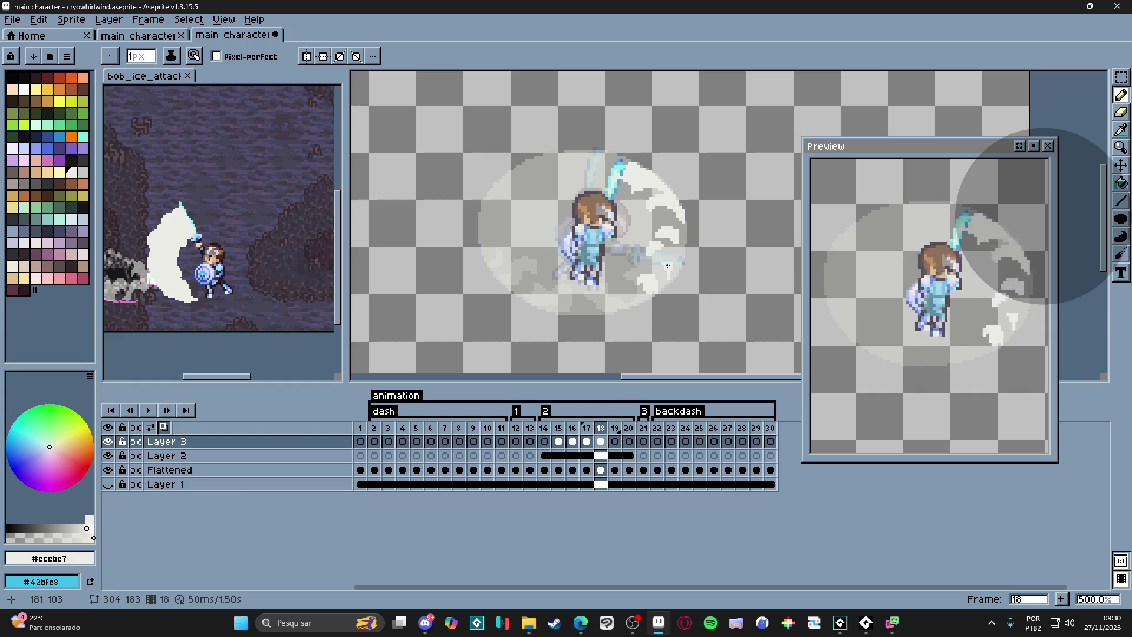
pyautogui.press('e')
pyautogui.press('b')
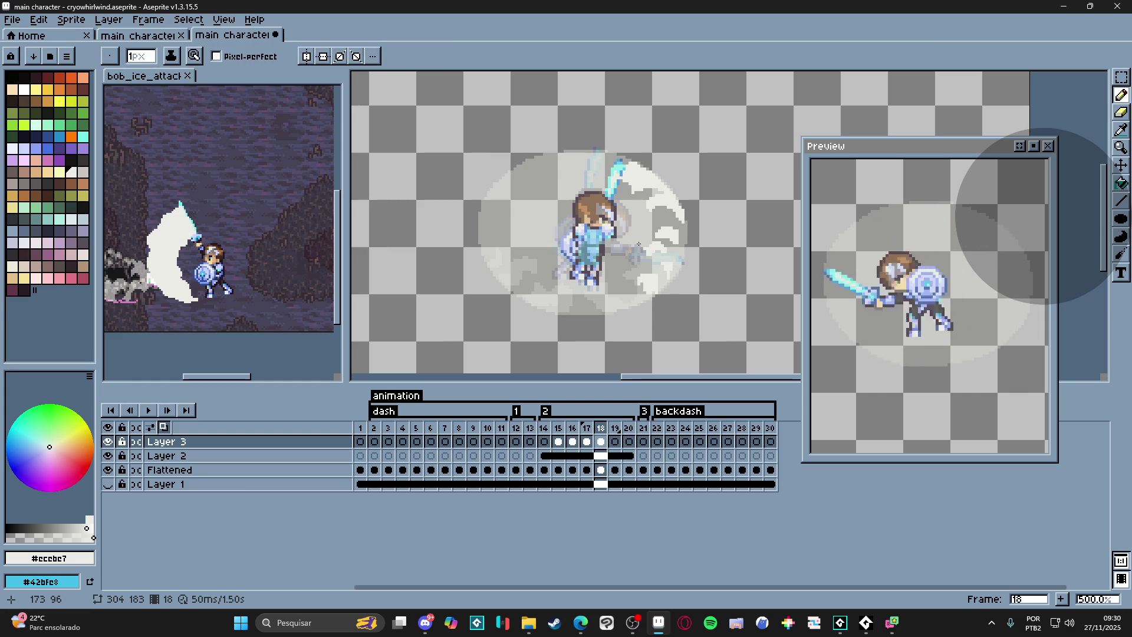
pyautogui.click(867, 622)
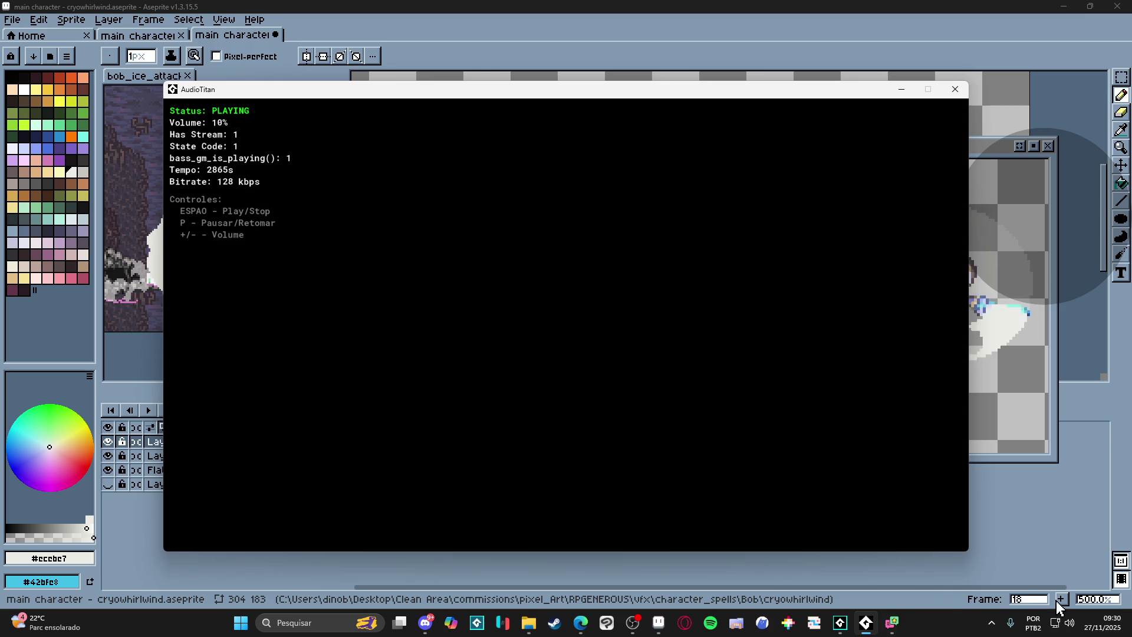
pyautogui.click(898, 88)
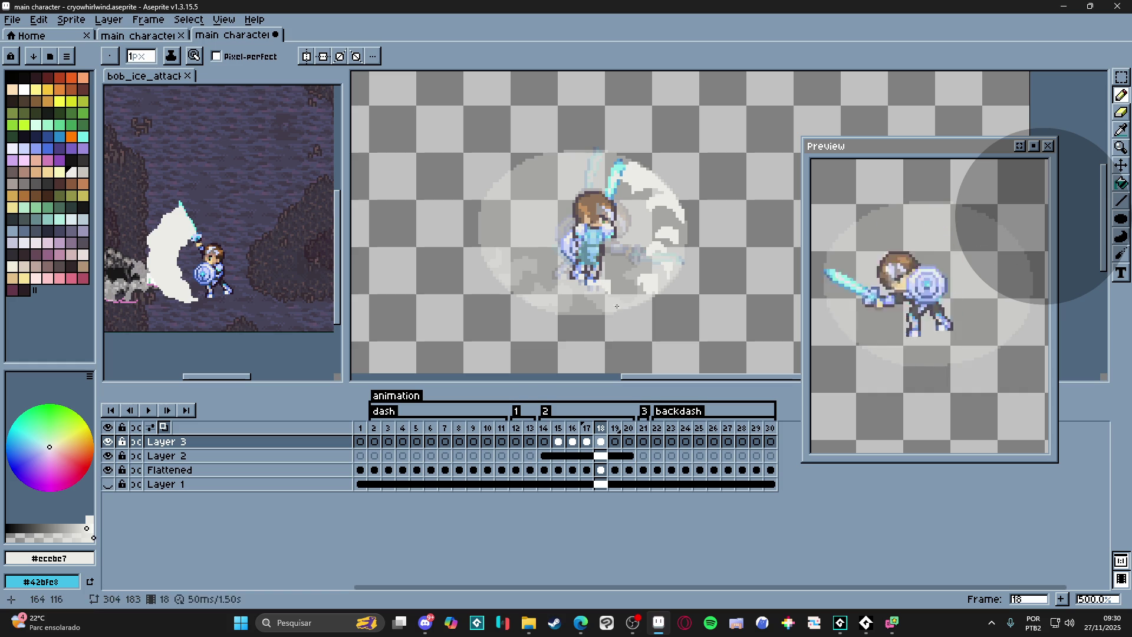
# - Finish frame 18's wisps with the pencil, then step through frame 19 to frame 20
pyautogui.press('e')
pyautogui.press('b')
pyautogui.press('b')
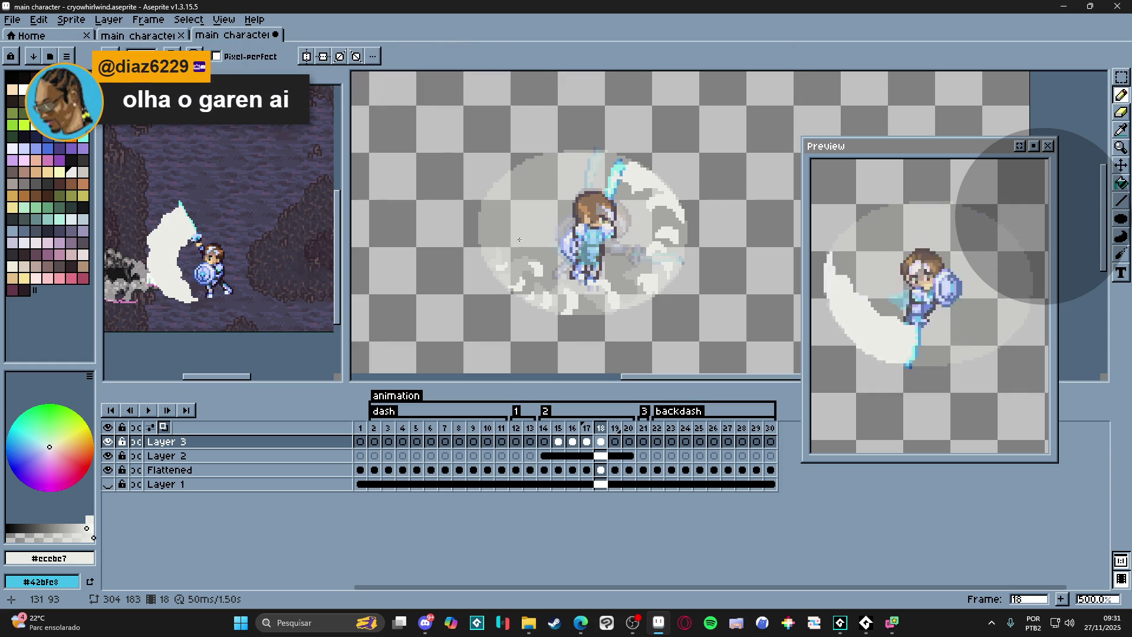
pyautogui.click(614, 441)
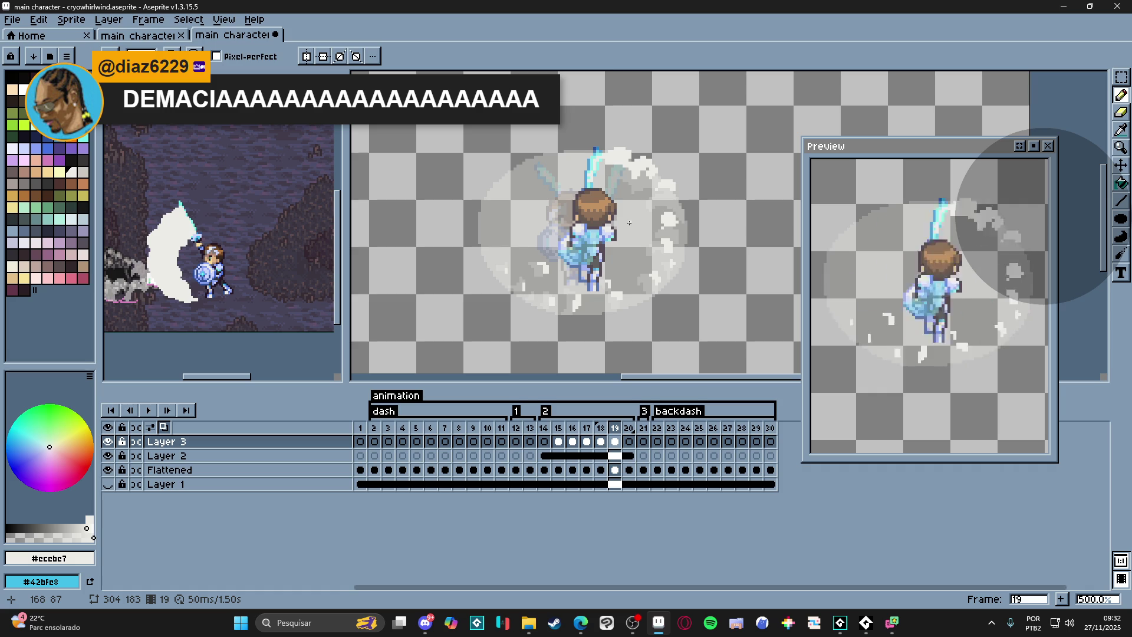
pyautogui.click(630, 431)
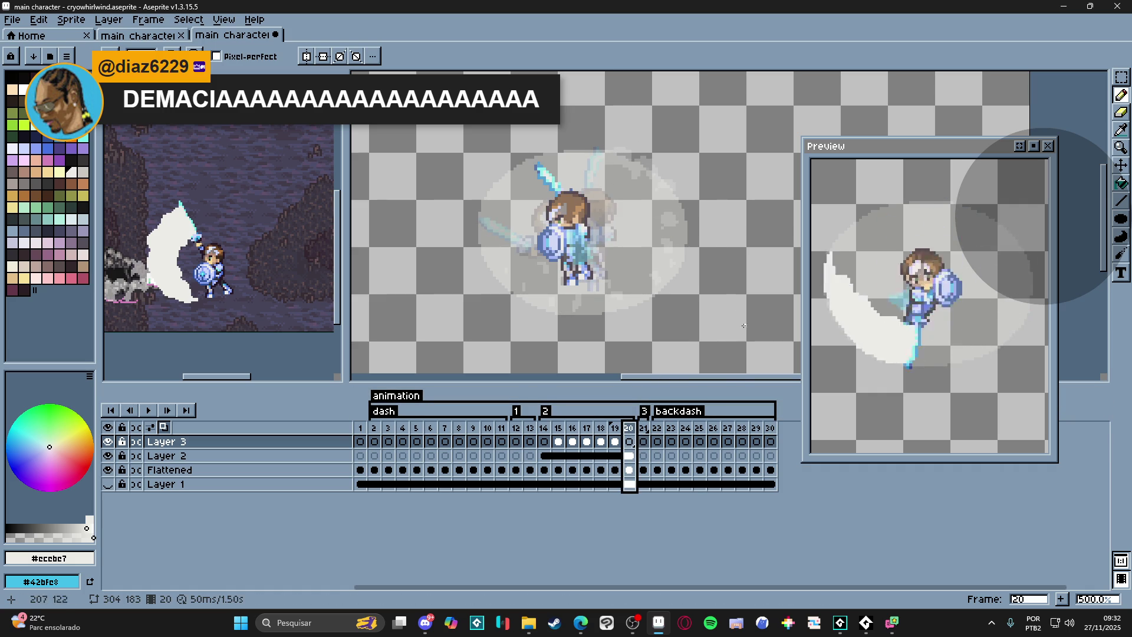
# - Dot white ice specks and a small stroke around frame 20's whirlwind, then return to frame 14
pyautogui.press('Right')
pyautogui.press('Left')
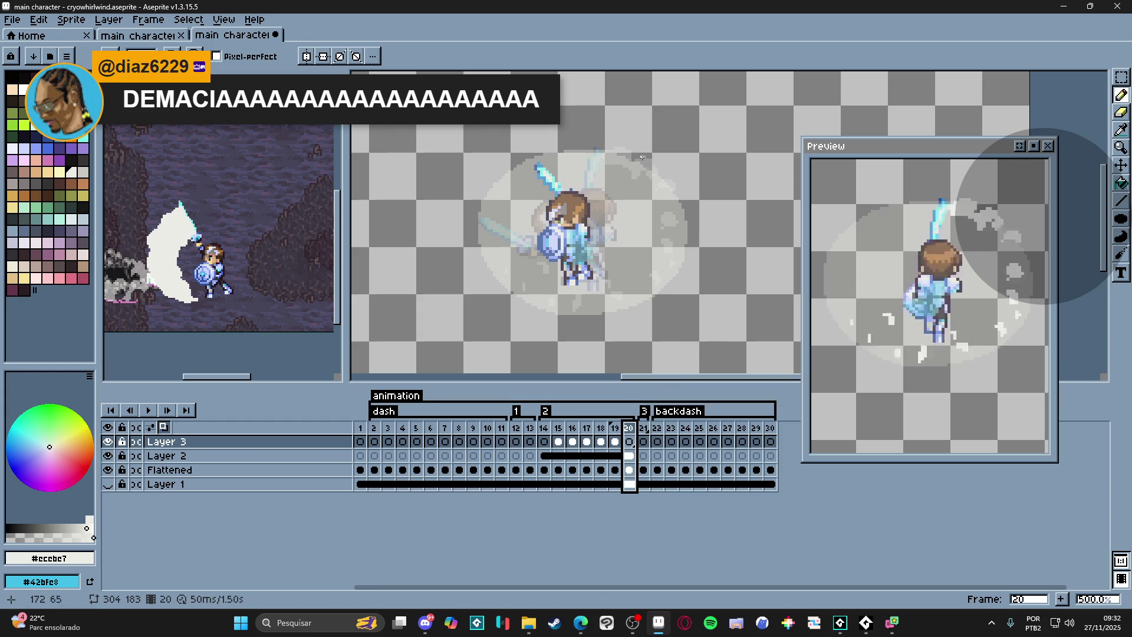
pyautogui.moveTo(605, 152); pyautogui.dragTo(609, 153)
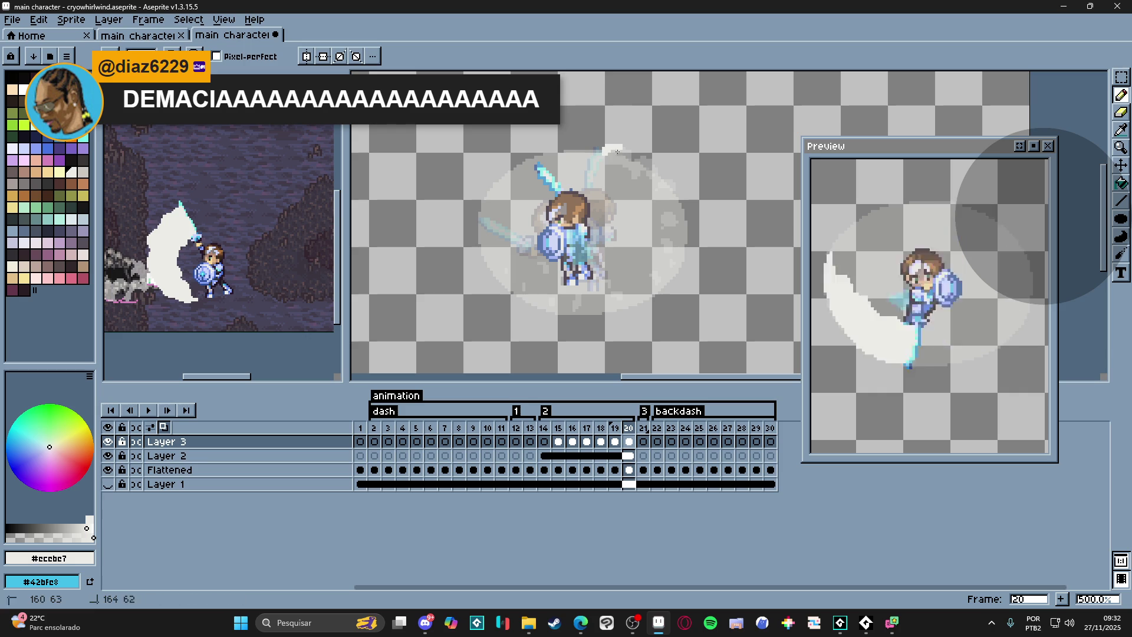
pyautogui.click(641, 158)
pyautogui.click(662, 212)
pyautogui.click(670, 239)
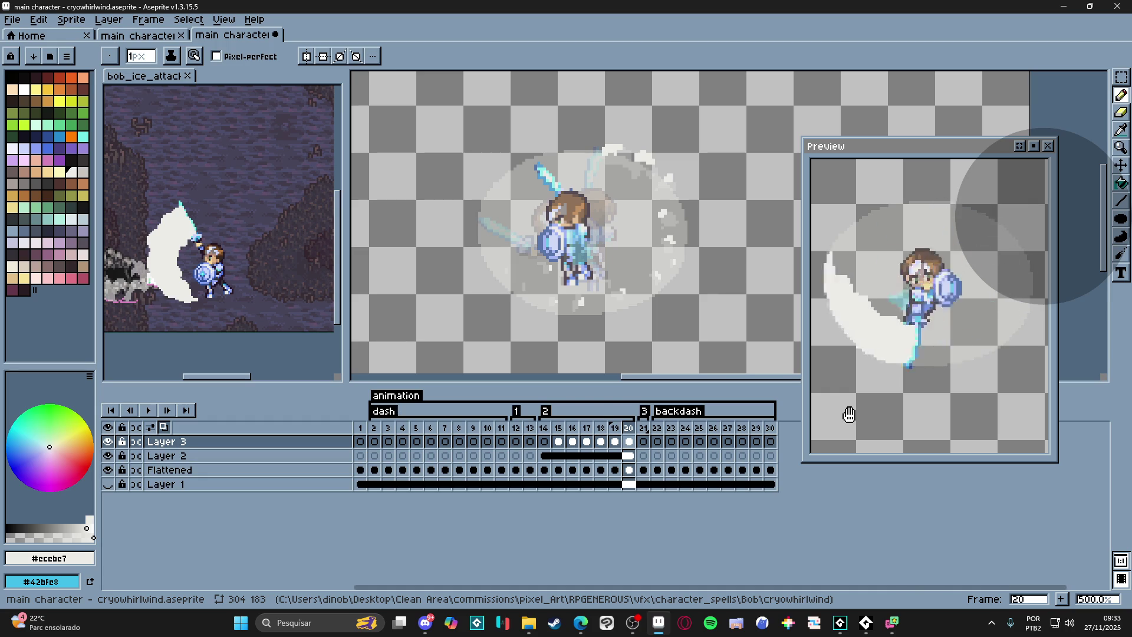
pyautogui.click(545, 442)
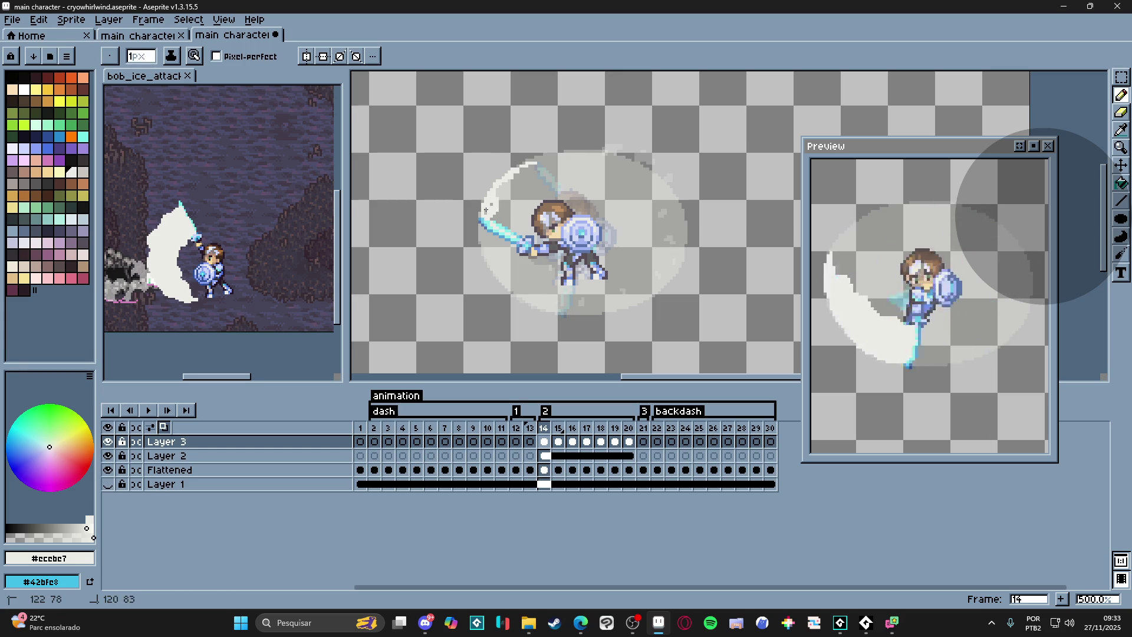
# - Add bright pixels to frame 14's slash, a white stroke at frame 20's sword tip, and show Layer 1
pyautogui.click(502, 221)
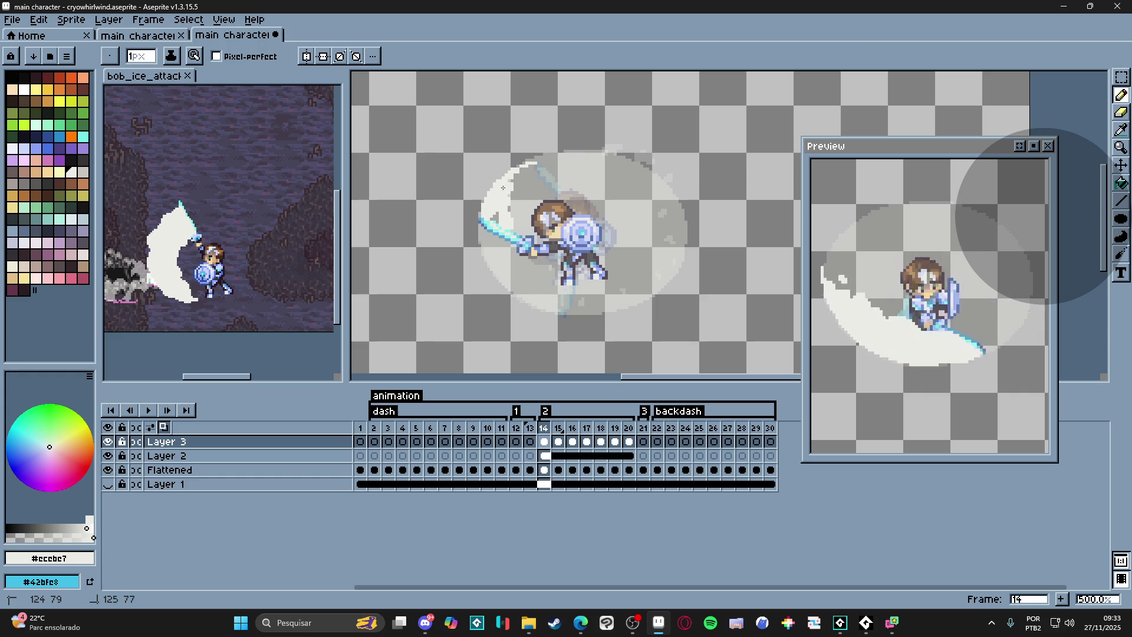
pyautogui.click(528, 157)
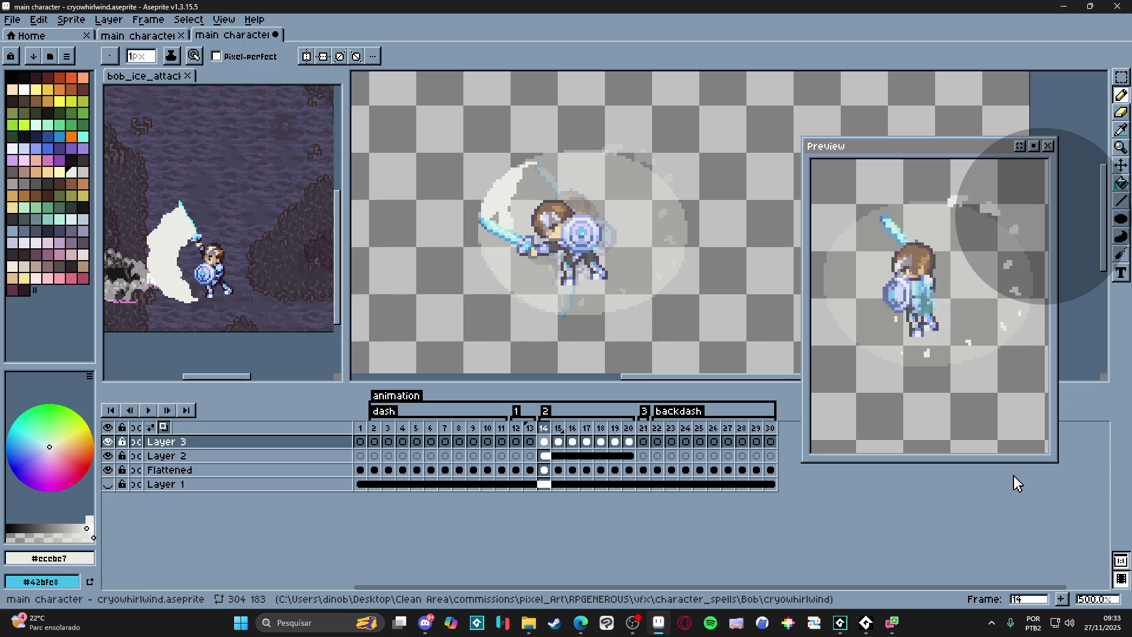
pyautogui.press('Right')
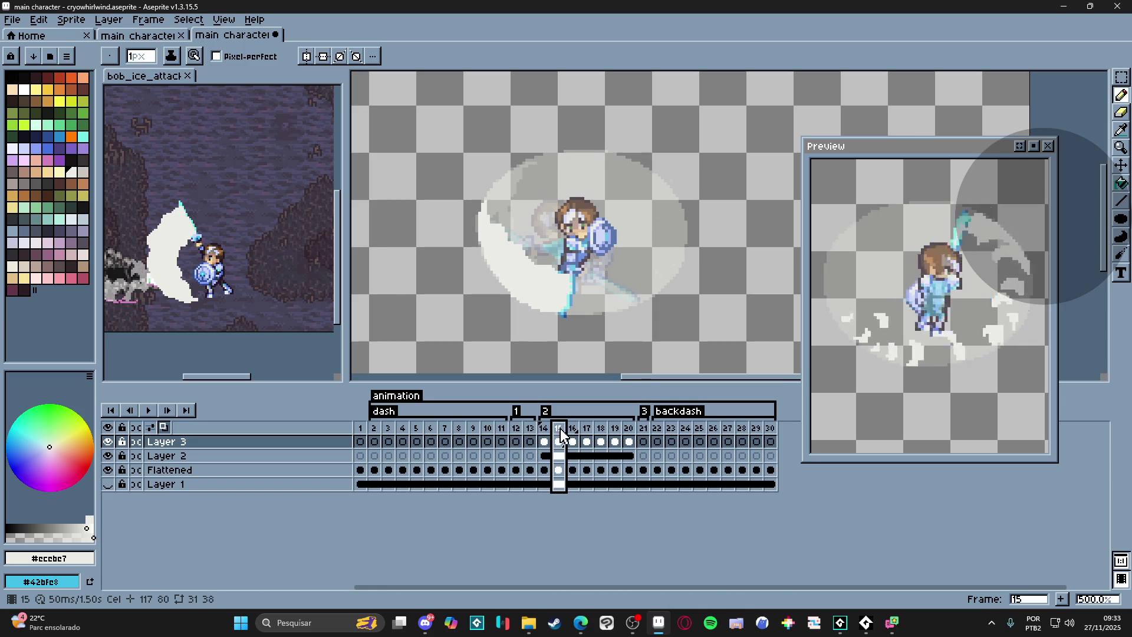
pyautogui.click(629, 441)
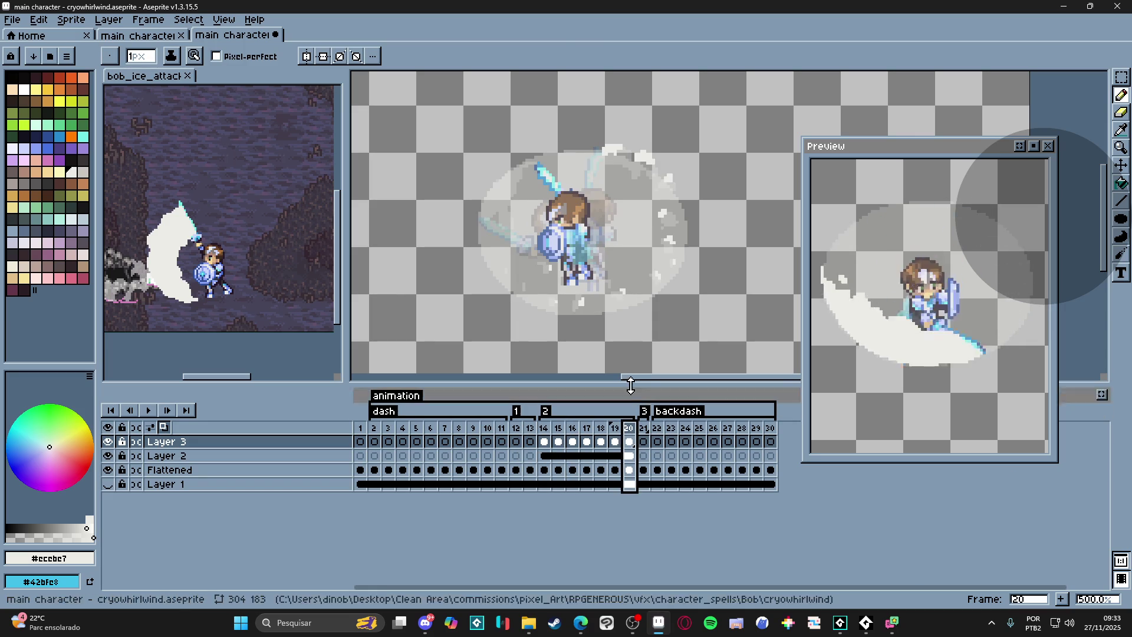
pyautogui.moveTo(550, 158); pyautogui.dragTo(563, 152)
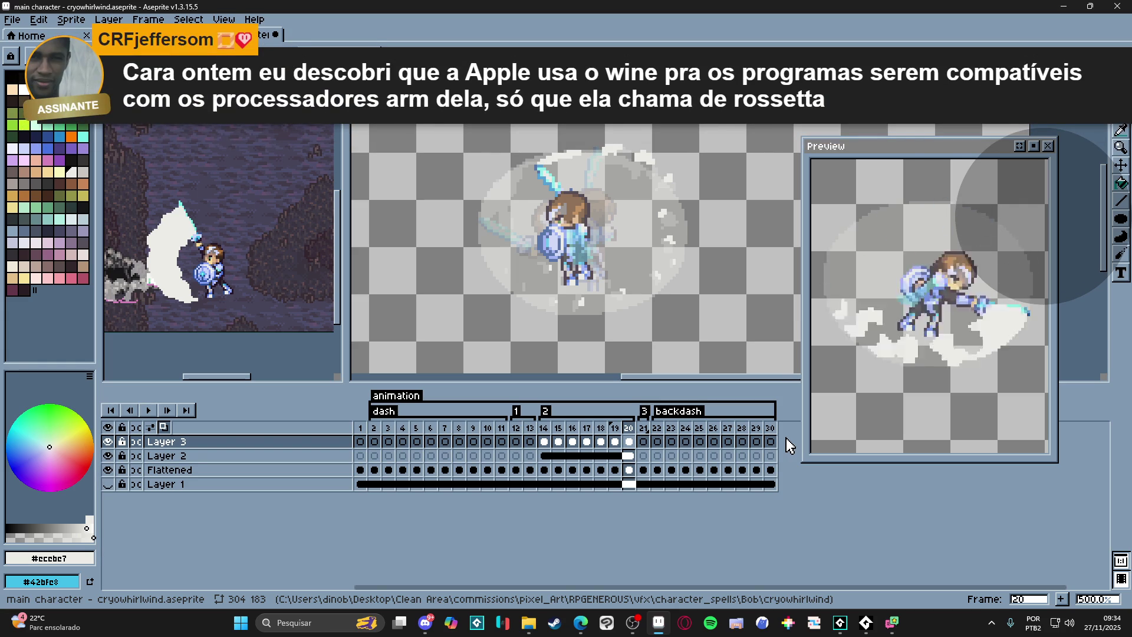
pyautogui.click(107, 484)
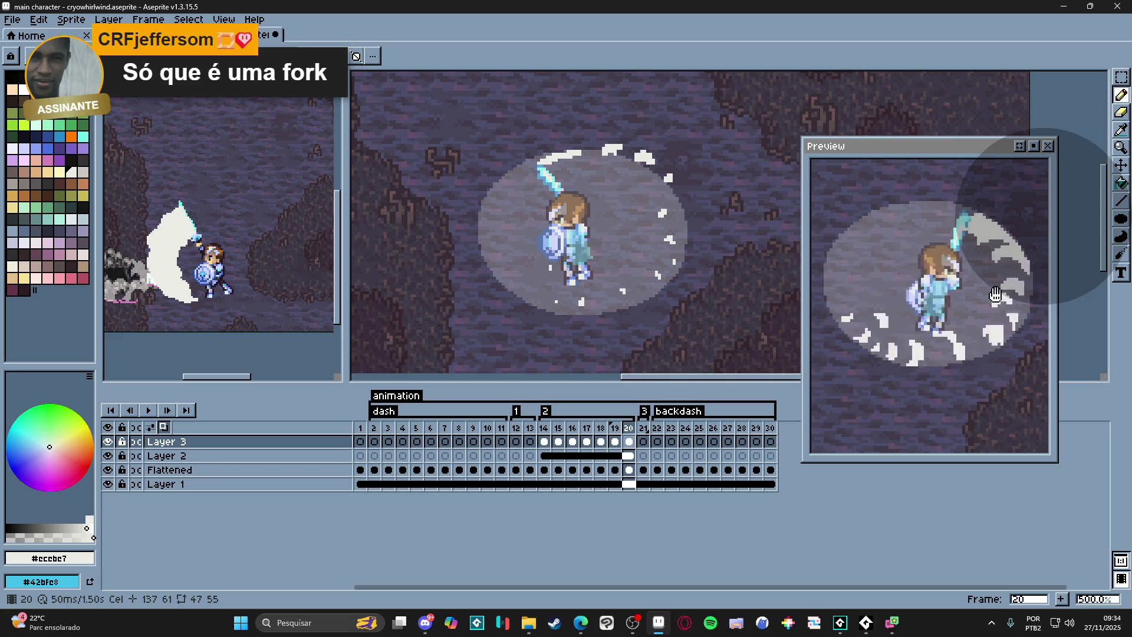
# - On frame 14, hide Layer 2 to isolate the crescent slash, then move to frame 15
pyautogui.click(543, 428)
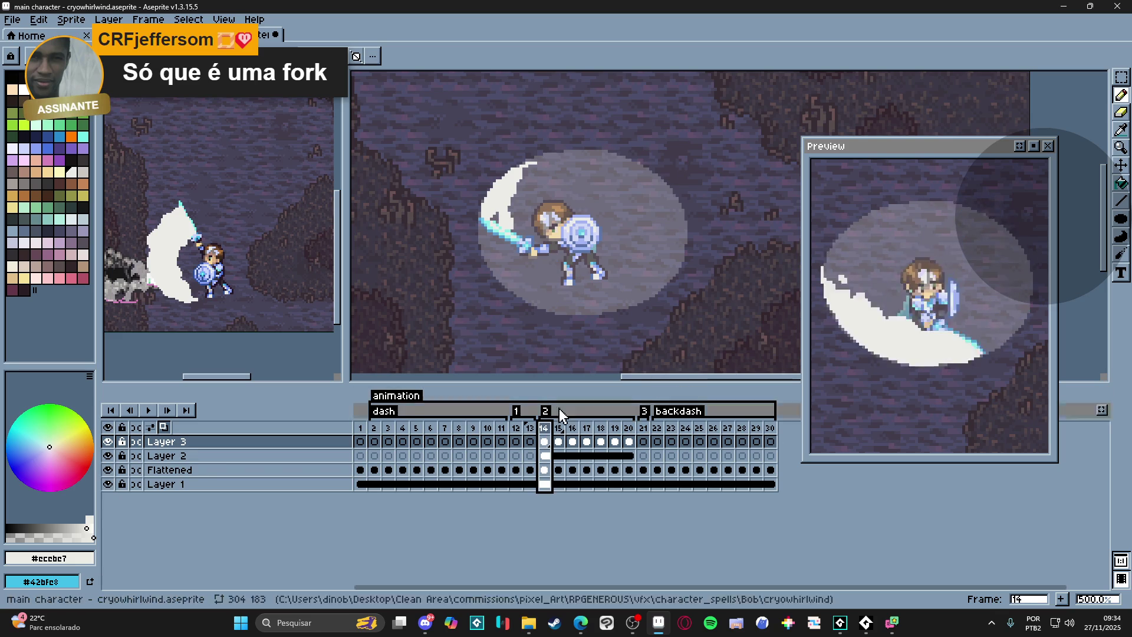
pyautogui.scroll(1, 522, 215)
pyautogui.scroll(1, 520, 204)
pyautogui.scroll(2, 517, 184)
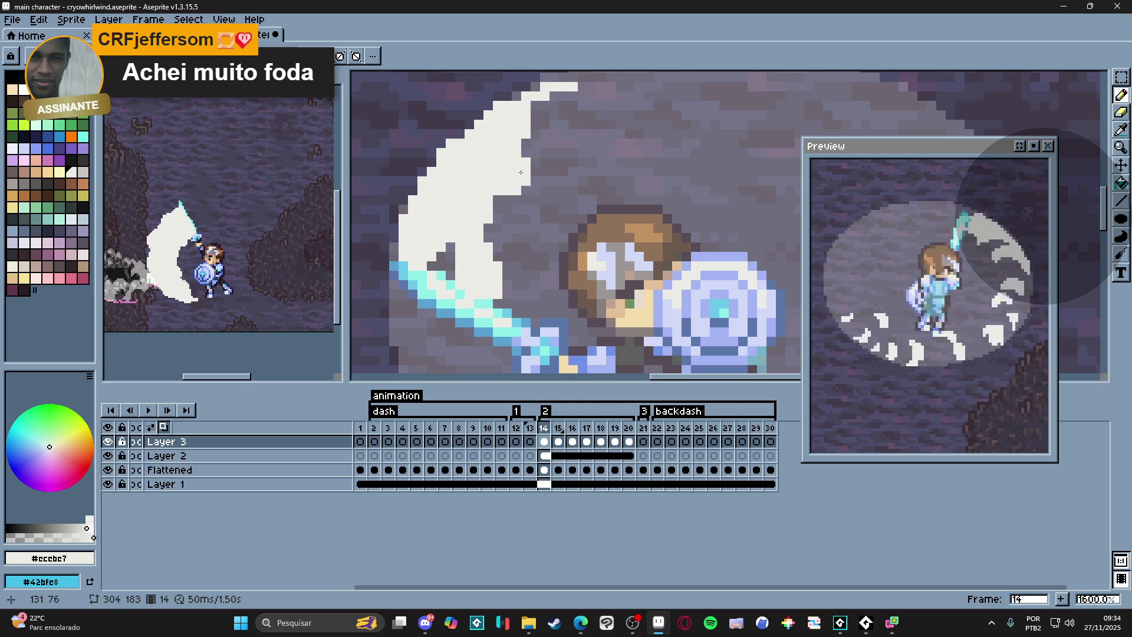
pyautogui.click(108, 455)
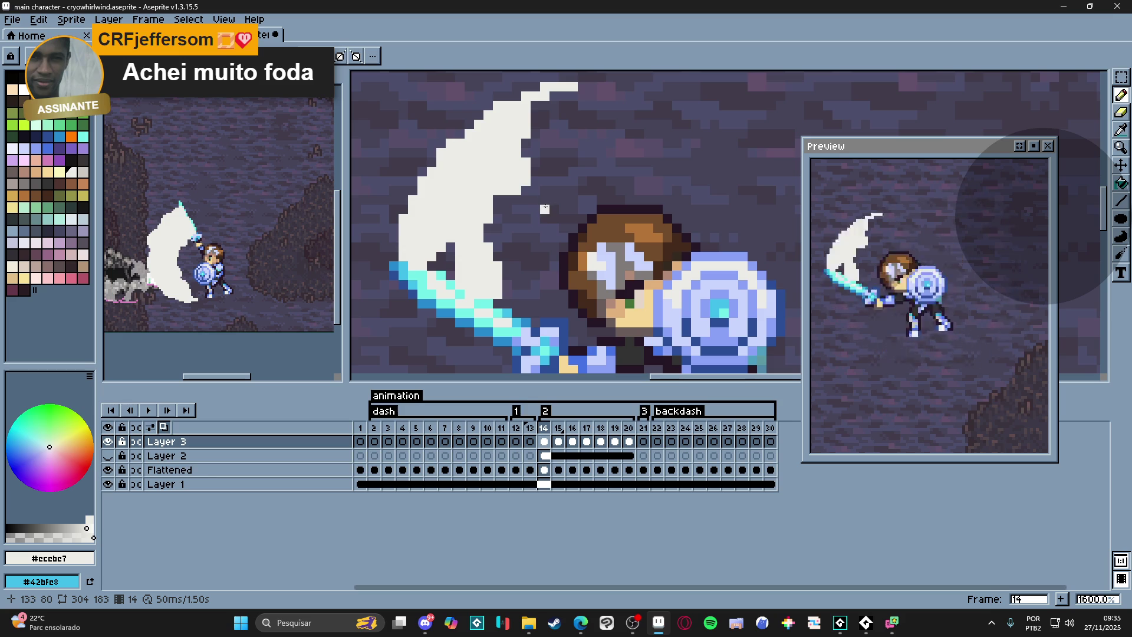
pyautogui.scroll(-3, 553, 200)
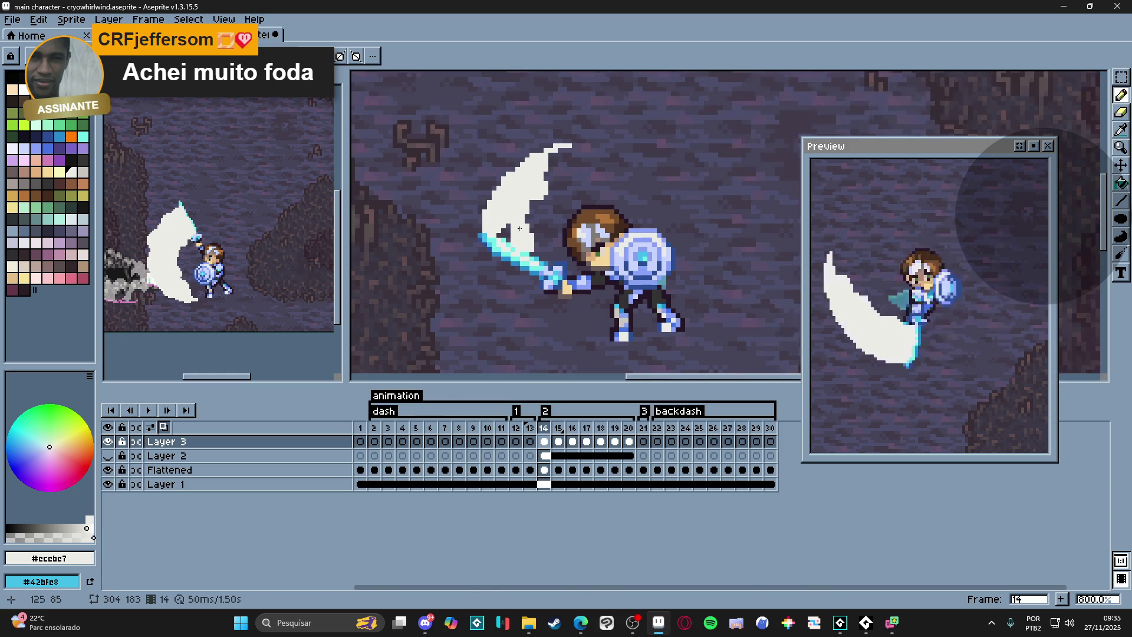
pyautogui.scroll(3, 554, 191)
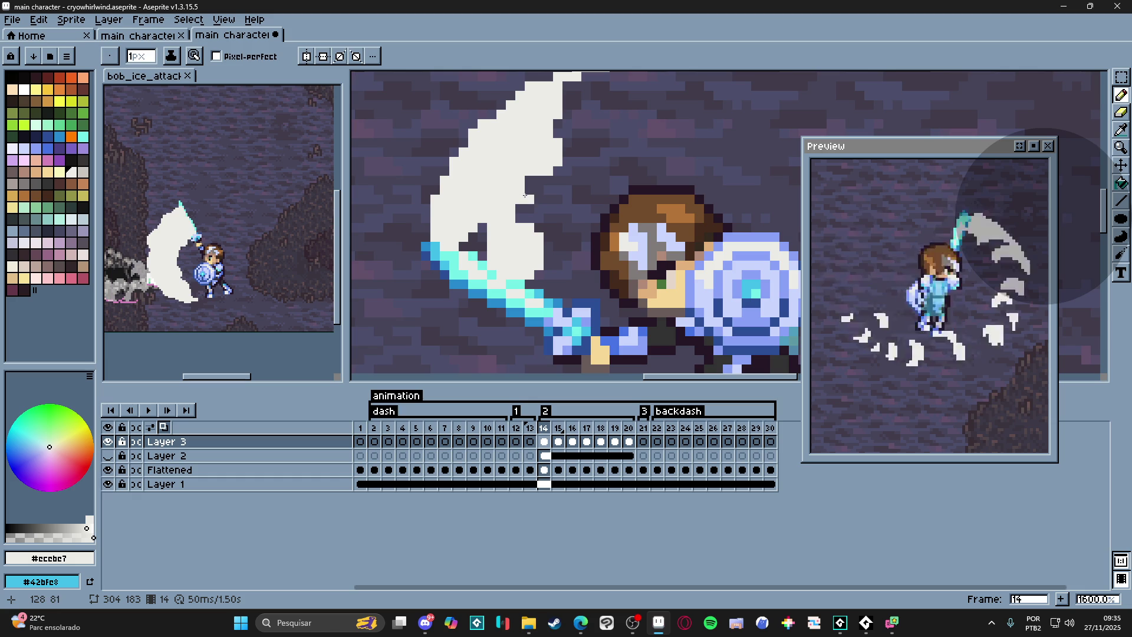
pyautogui.scroll(-1, 538, 235)
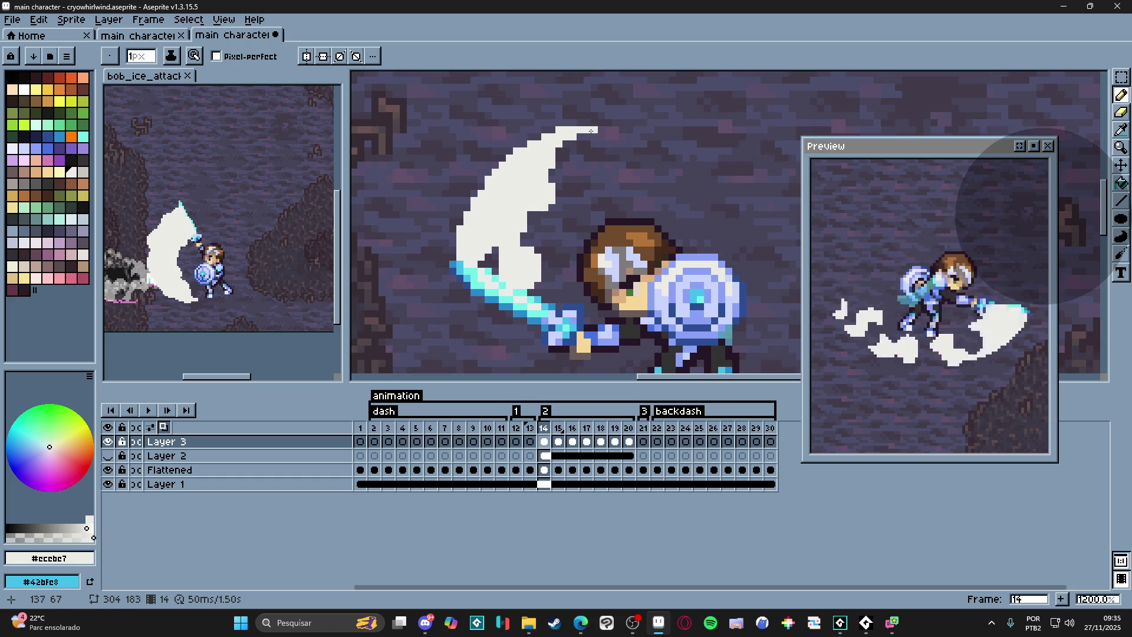
pyautogui.scroll(-1, 500, 214)
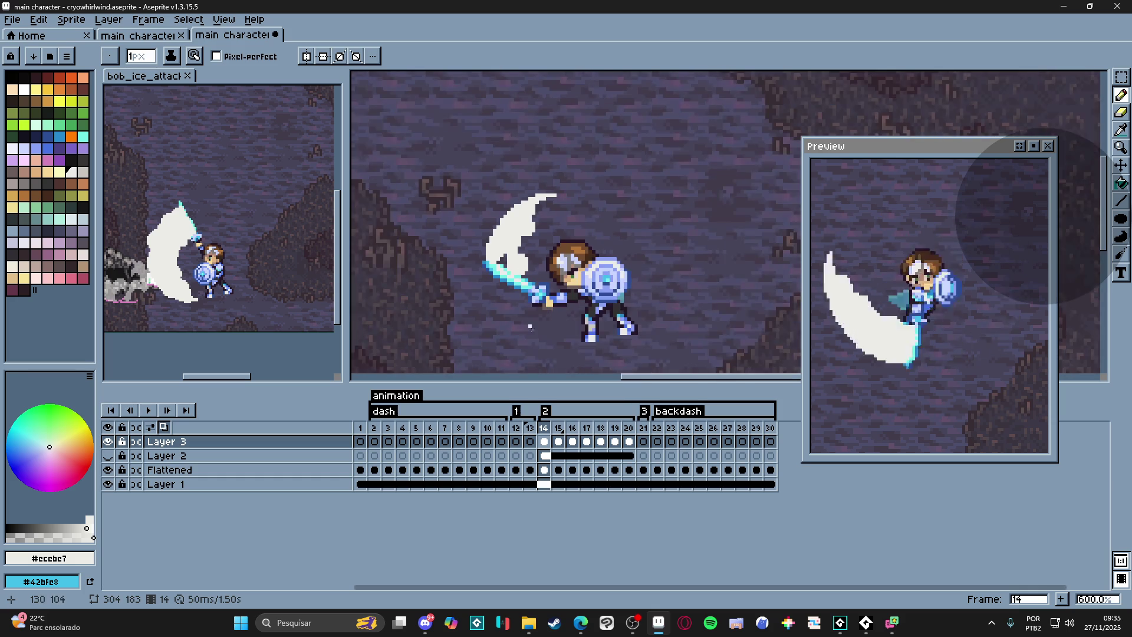
pyautogui.scroll(2, 525, 265)
pyautogui.scroll(-1, 516, 275)
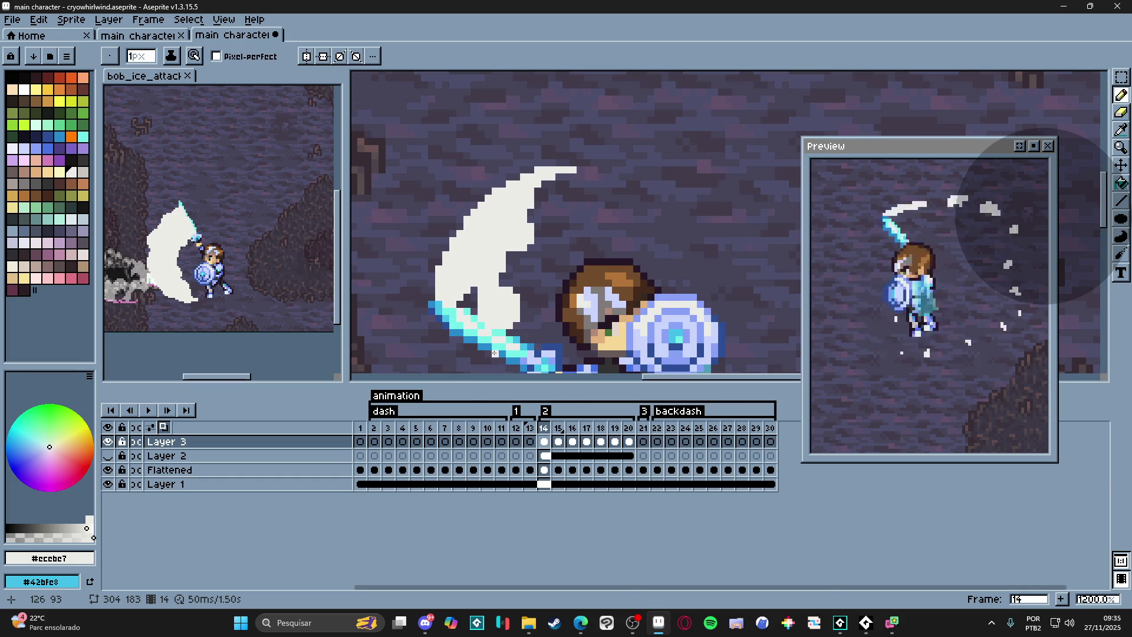
pyautogui.click(557, 428)
# - Erase and redraw pixels along frame 15's crescent edge near the sword, then go to frame 14
pyautogui.moveTo(486, 290); pyautogui.dragTo(471, 163)
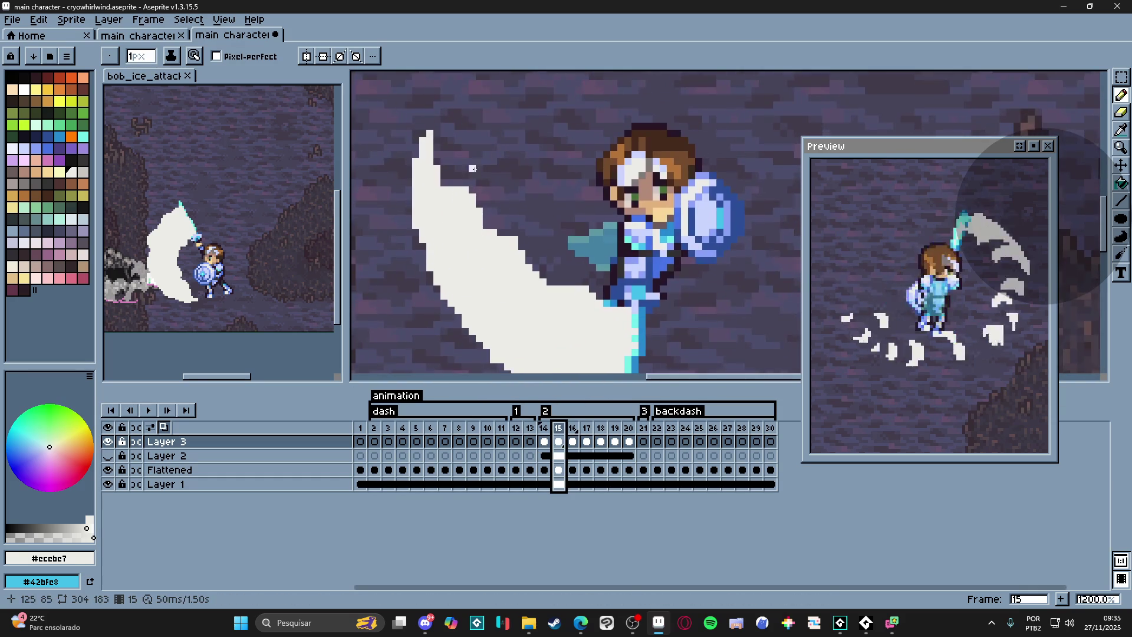
pyautogui.scroll(-1, 499, 241)
pyautogui.scroll(1, 498, 254)
pyautogui.press('e')
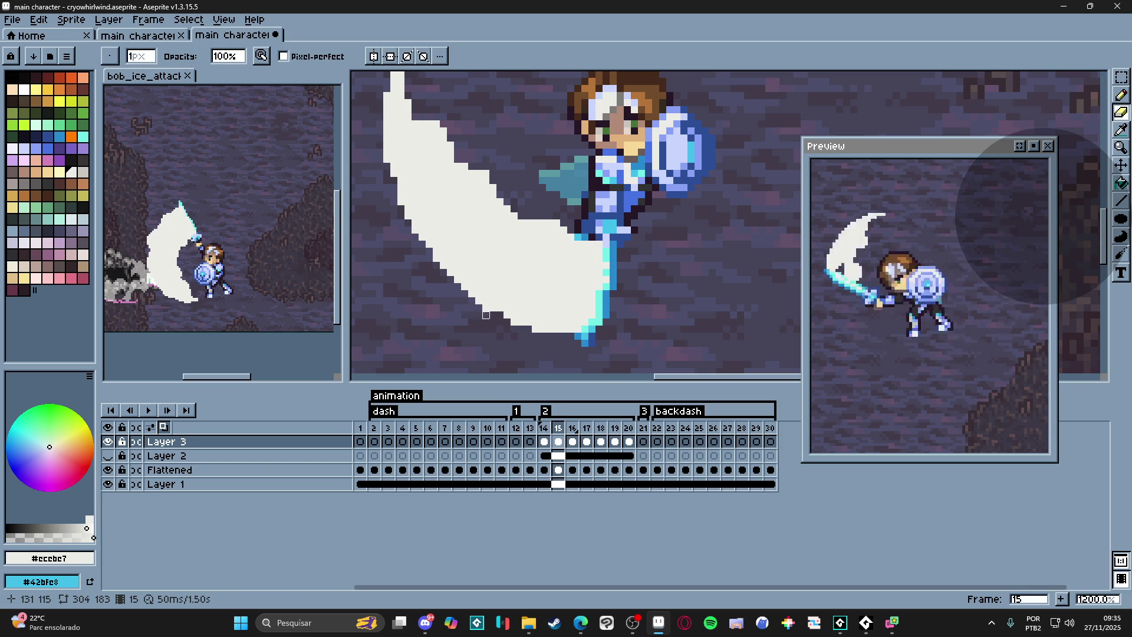
pyautogui.scroll(-1, 485, 308)
pyautogui.scroll(1, 495, 292)
pyautogui.press('b')
pyautogui.scroll(1, 522, 251)
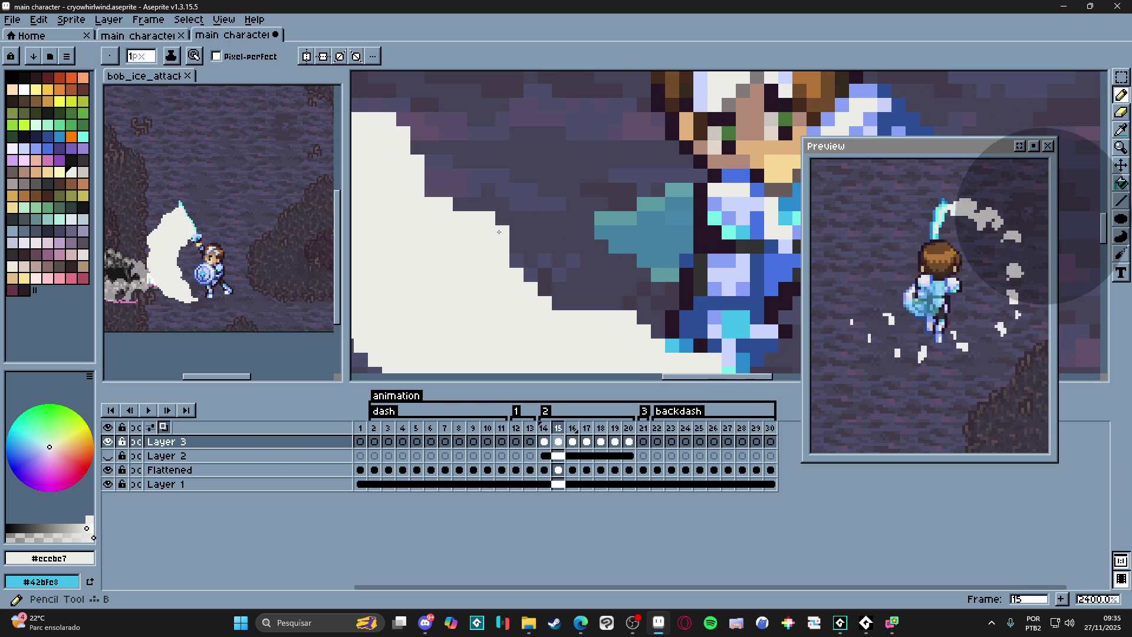
pyautogui.scroll(-3, 496, 266)
pyautogui.scroll(1, 485, 271)
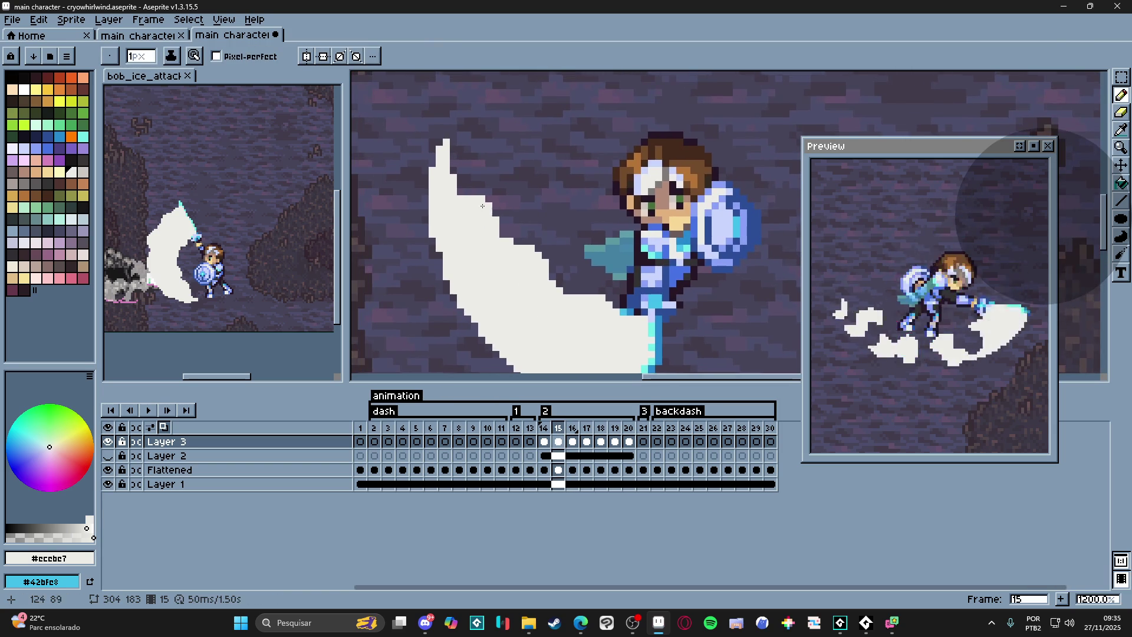
pyautogui.scroll(1, 474, 194)
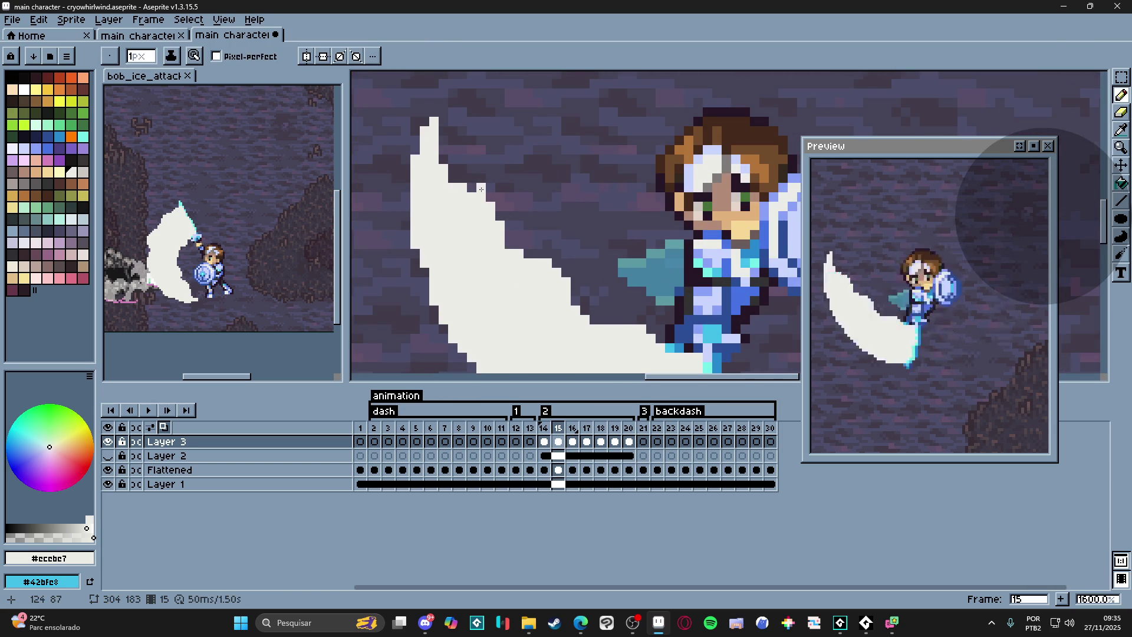
pyautogui.scroll(-3, 487, 209)
pyautogui.scroll(1, 509, 220)
pyautogui.press('e')
pyautogui.scroll(1, 527, 228)
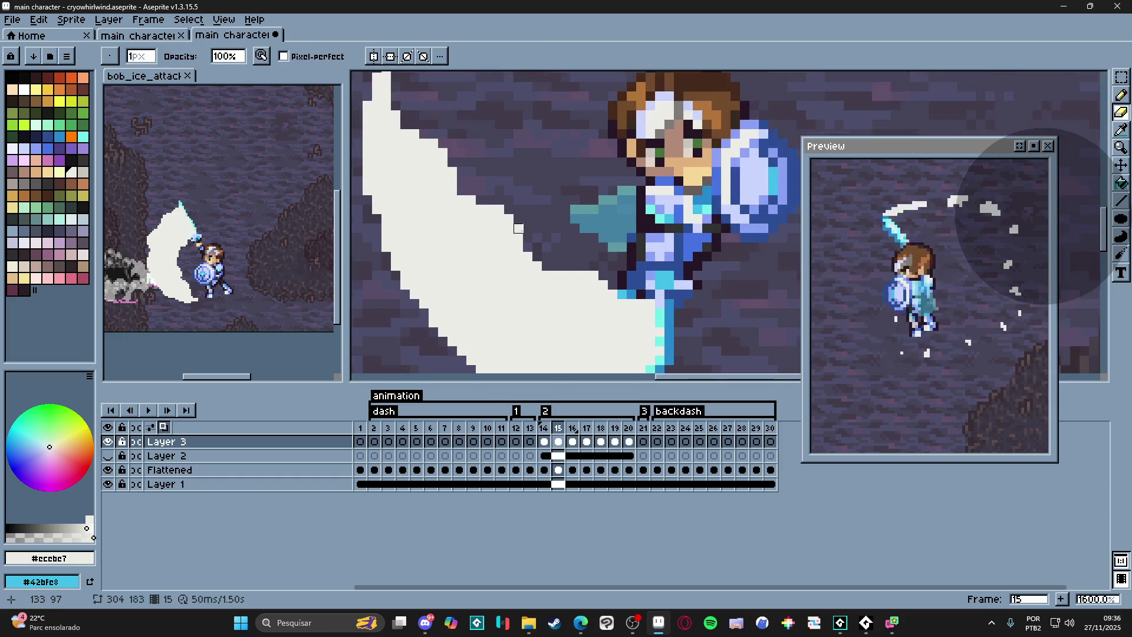
pyautogui.scroll(-1, 527, 228)
pyautogui.scroll(1, 561, 251)
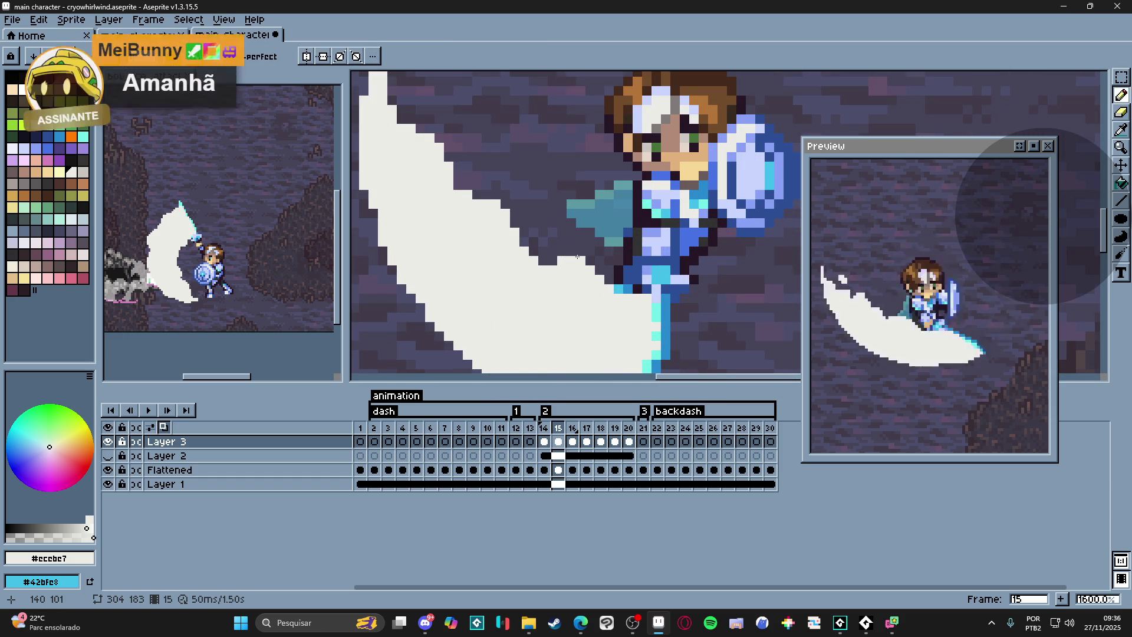
pyautogui.press('e')
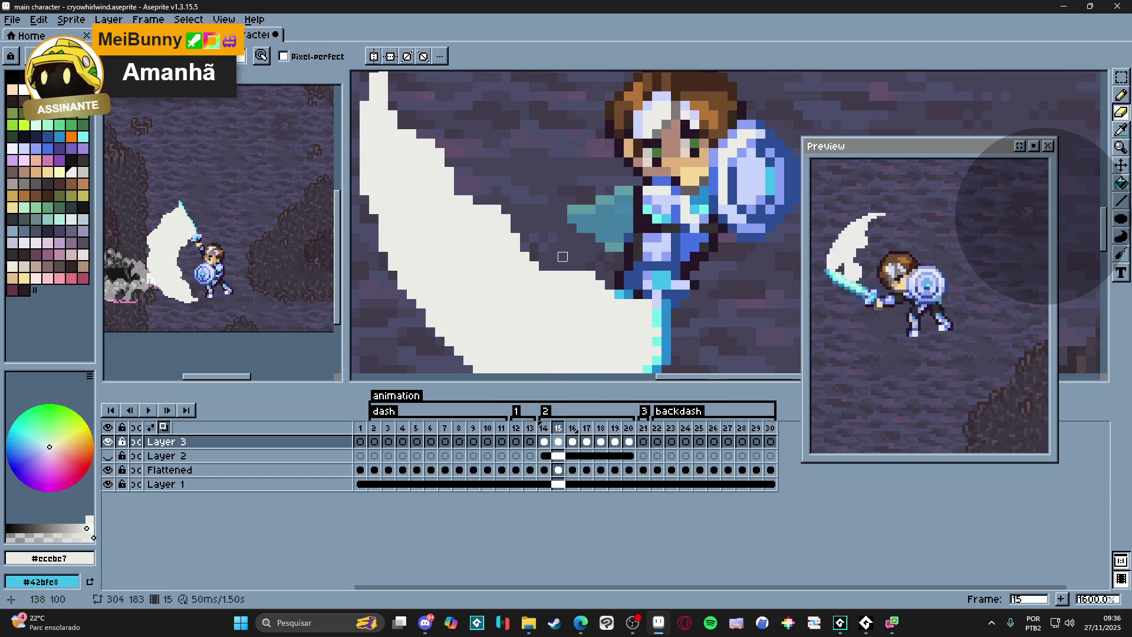
pyautogui.press('b')
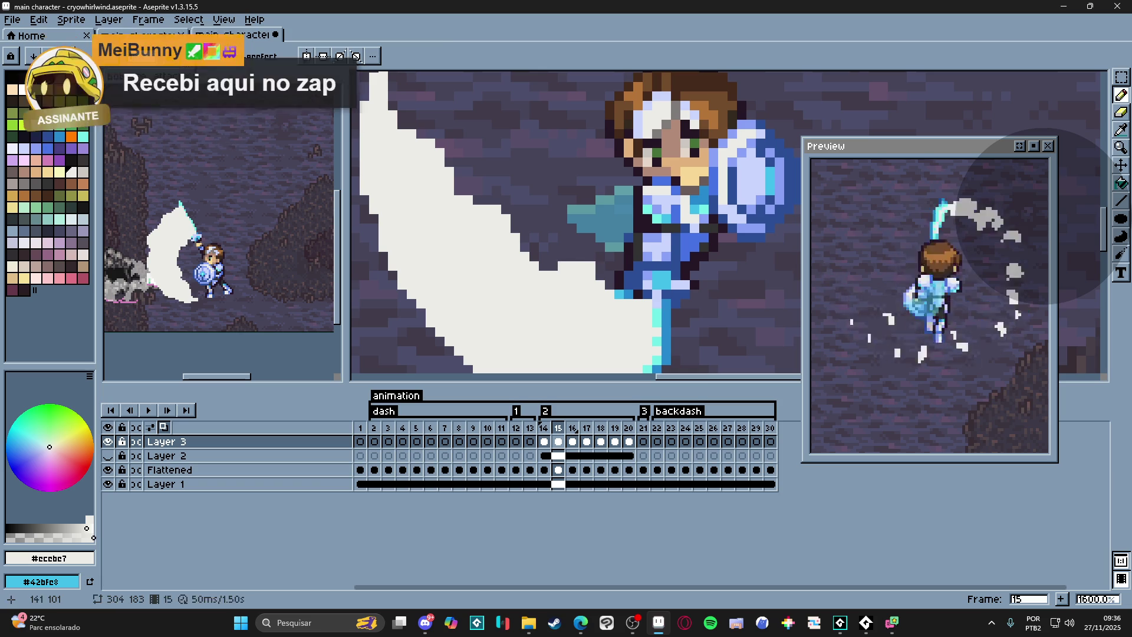
pyautogui.scroll(-3, 557, 263)
pyautogui.scroll(3, 573, 285)
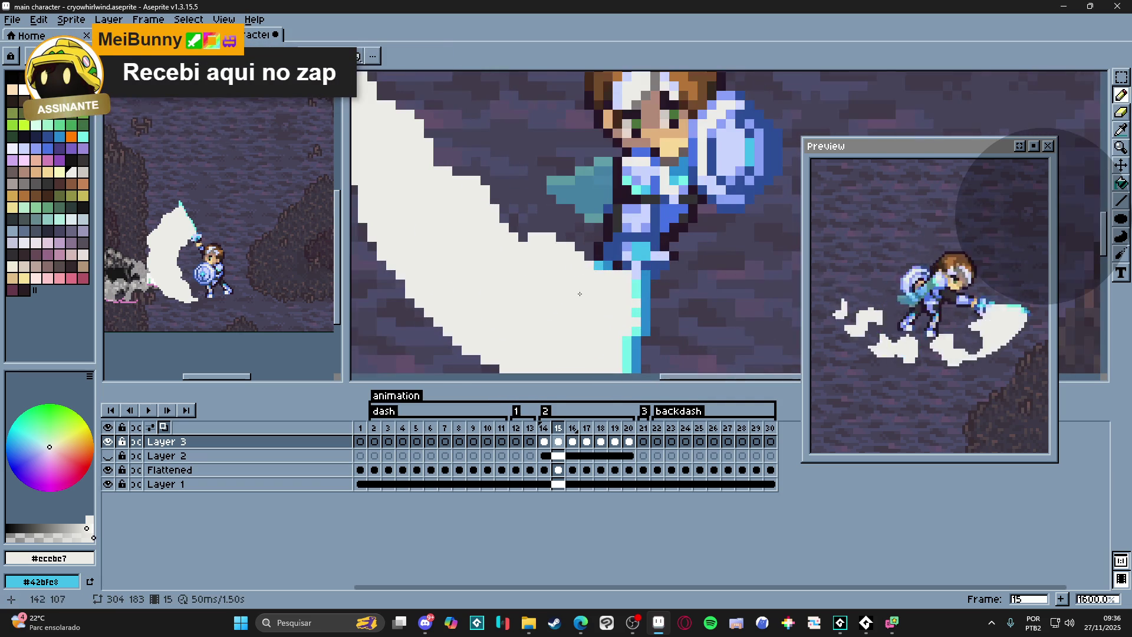
pyautogui.scroll(-2, 615, 287)
pyautogui.scroll(2, 624, 294)
pyautogui.press('e')
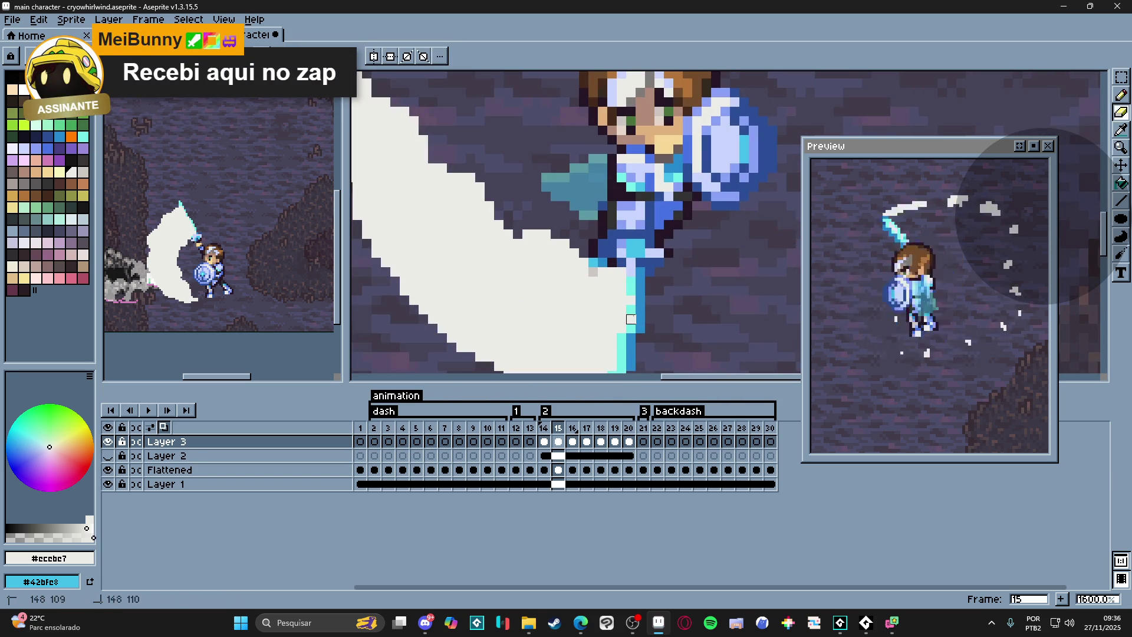
pyautogui.scroll(-2, 624, 314)
pyautogui.scroll(-1, 545, 261)
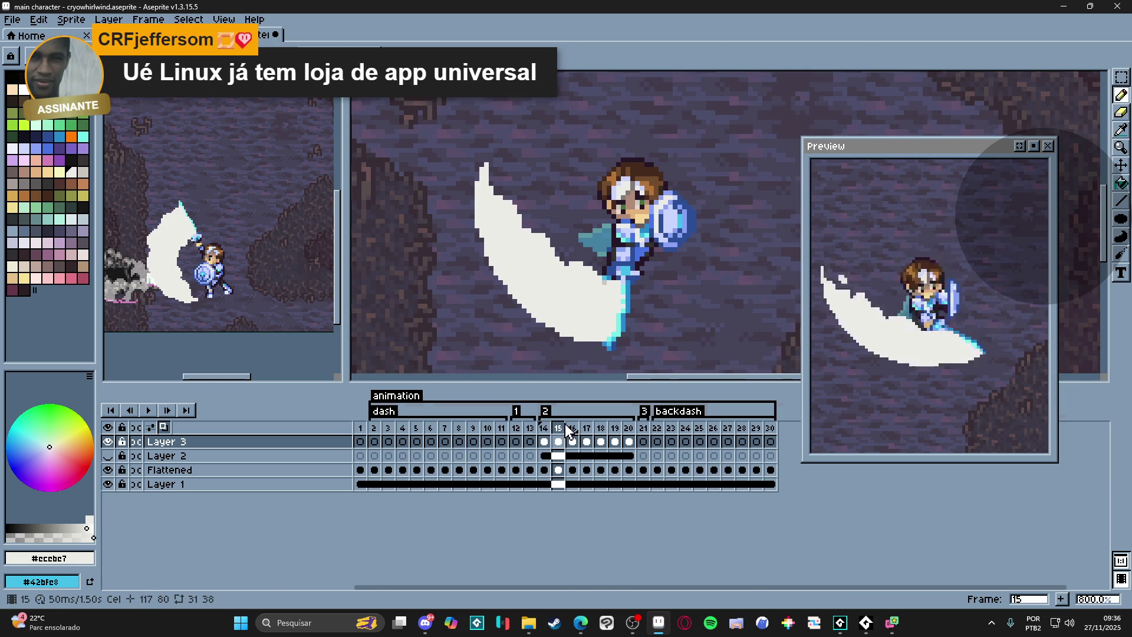
pyautogui.click(544, 429)
# - Flip between frames 15 and 16 to compare crescents, then advance to frame 17's ice puffs
pyautogui.click(558, 431)
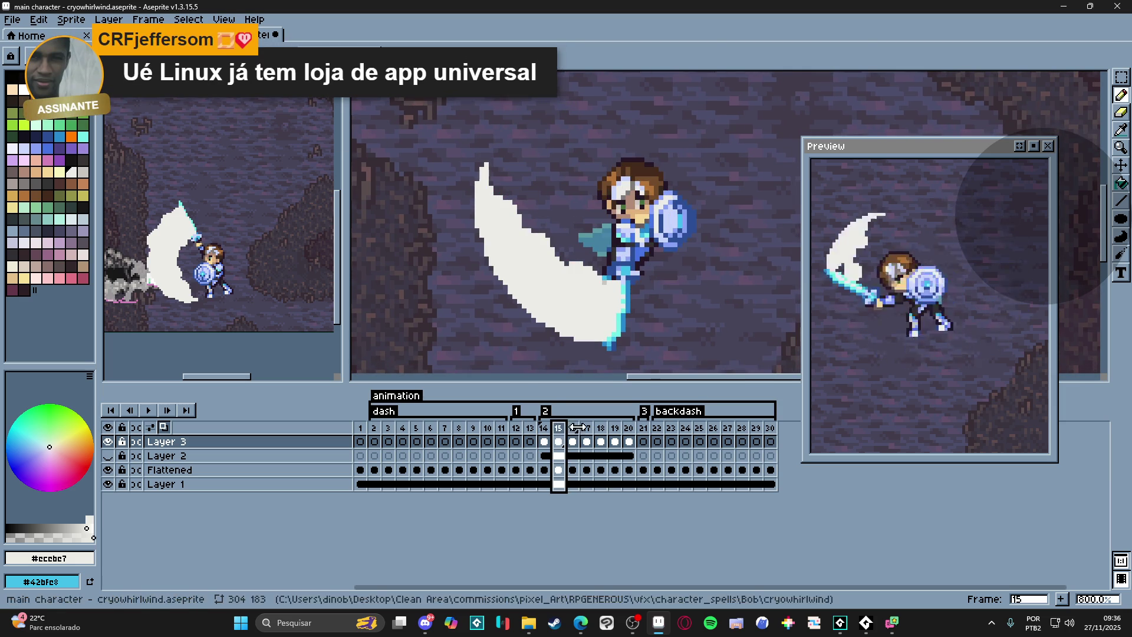
pyautogui.click(573, 431)
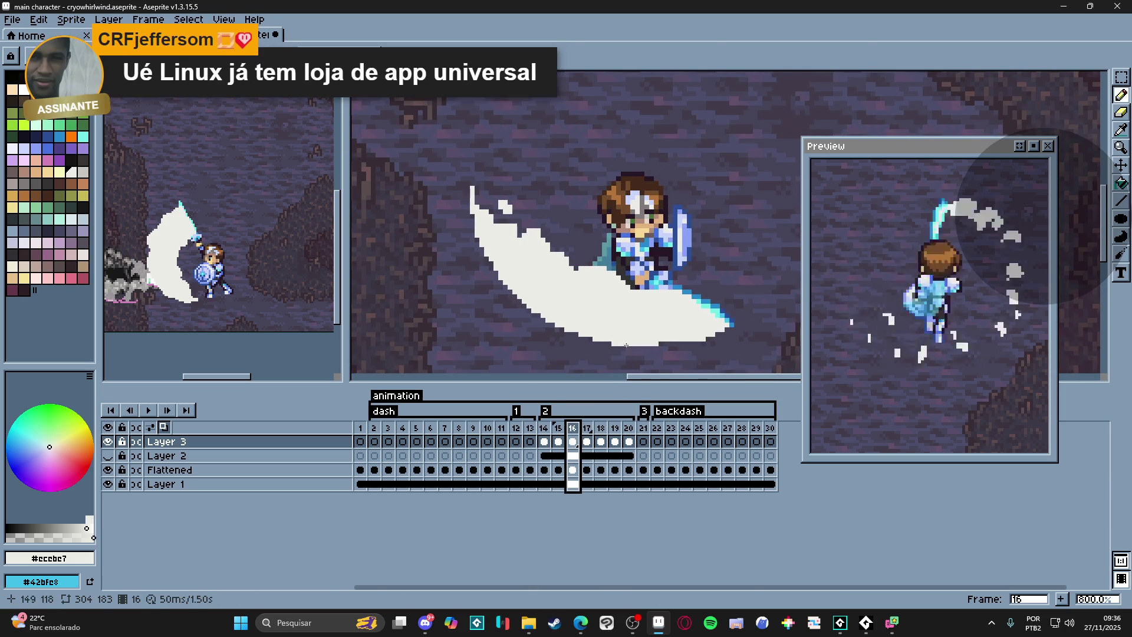
pyautogui.scroll(-1, 604, 327)
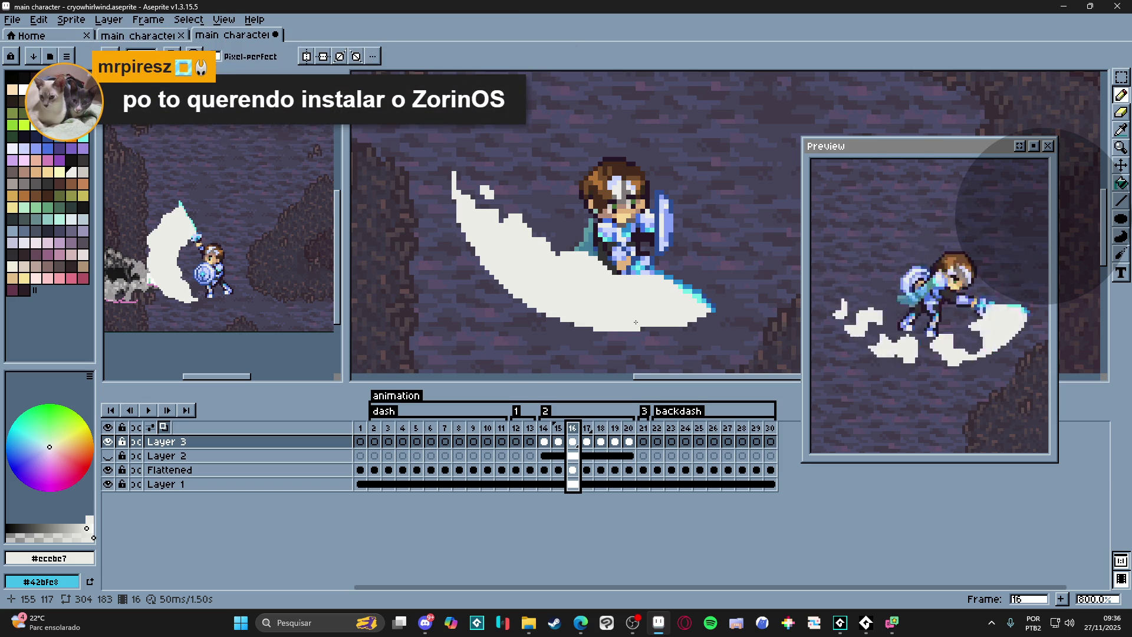
pyautogui.click(558, 441)
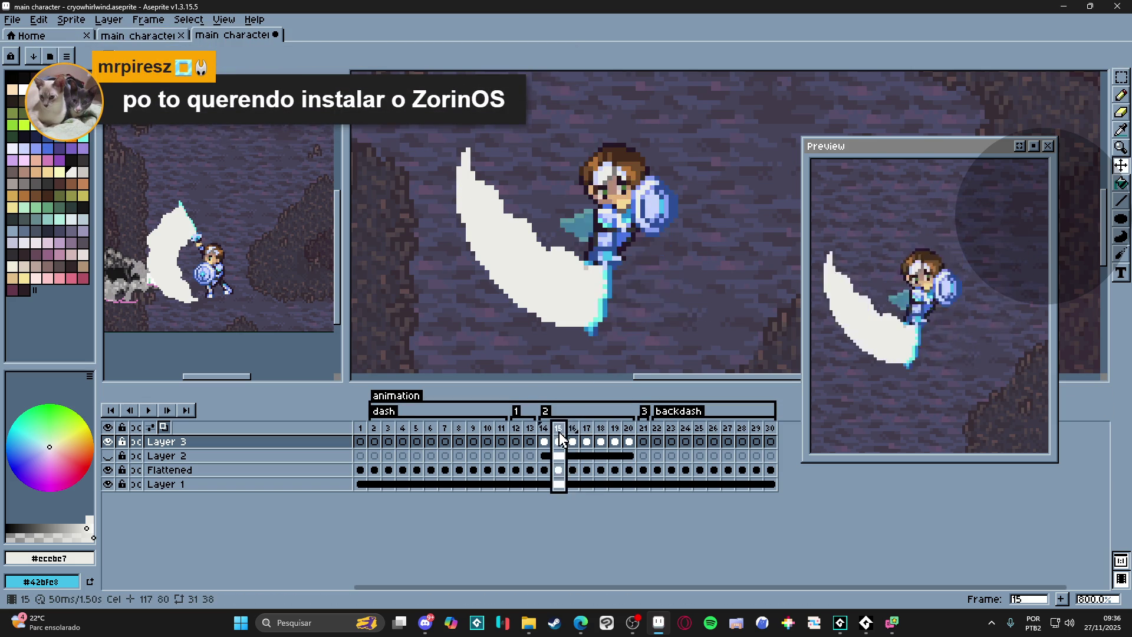
pyautogui.click(572, 433)
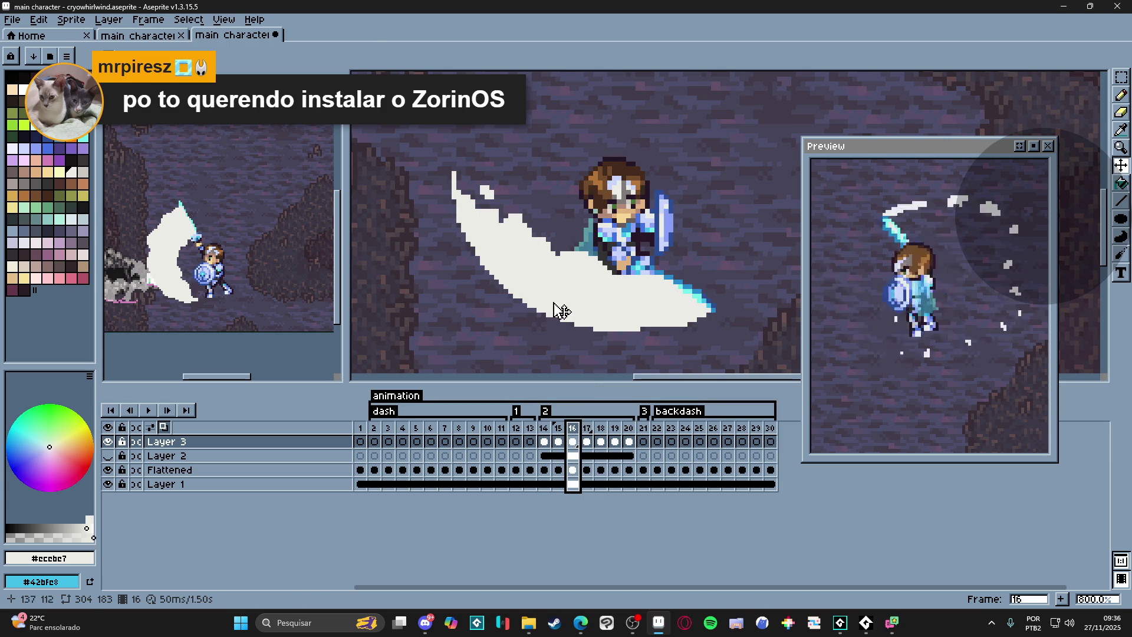
pyautogui.press('b')
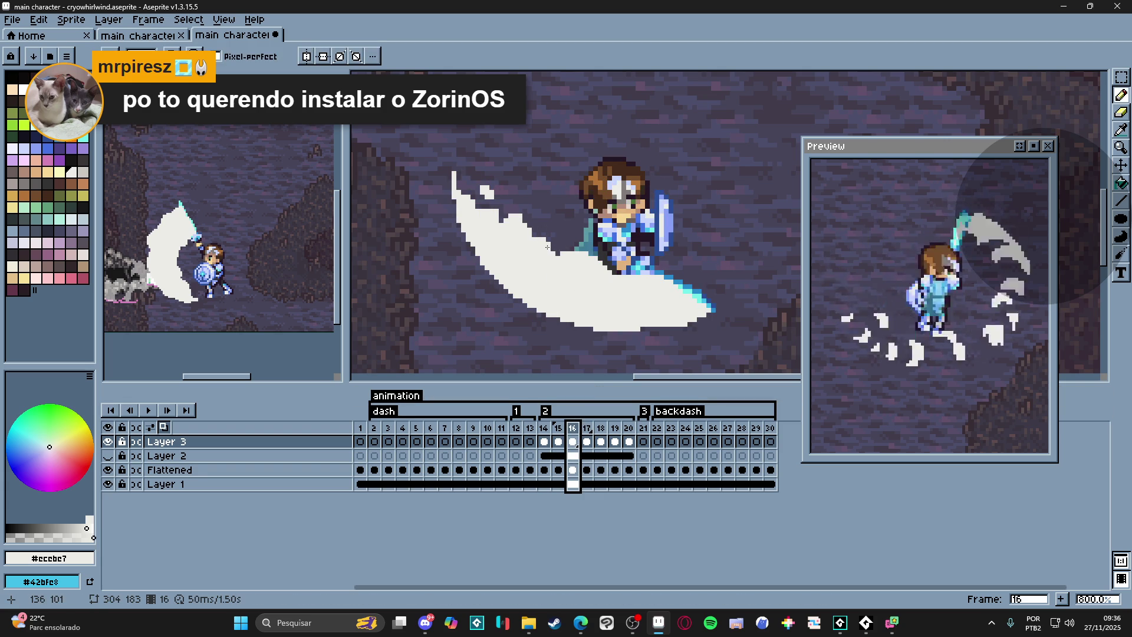
pyautogui.press('.')
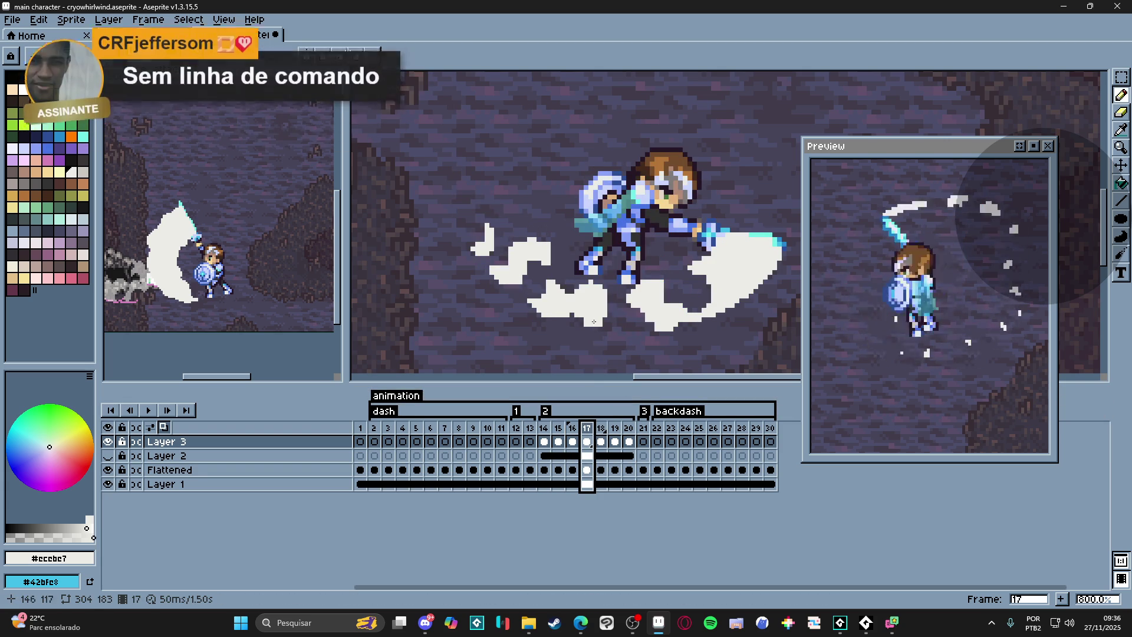
# - Zoomed on frame 17, erase and reshape the white whirlwind puffs, undoing a stray edit
pyautogui.press('5')
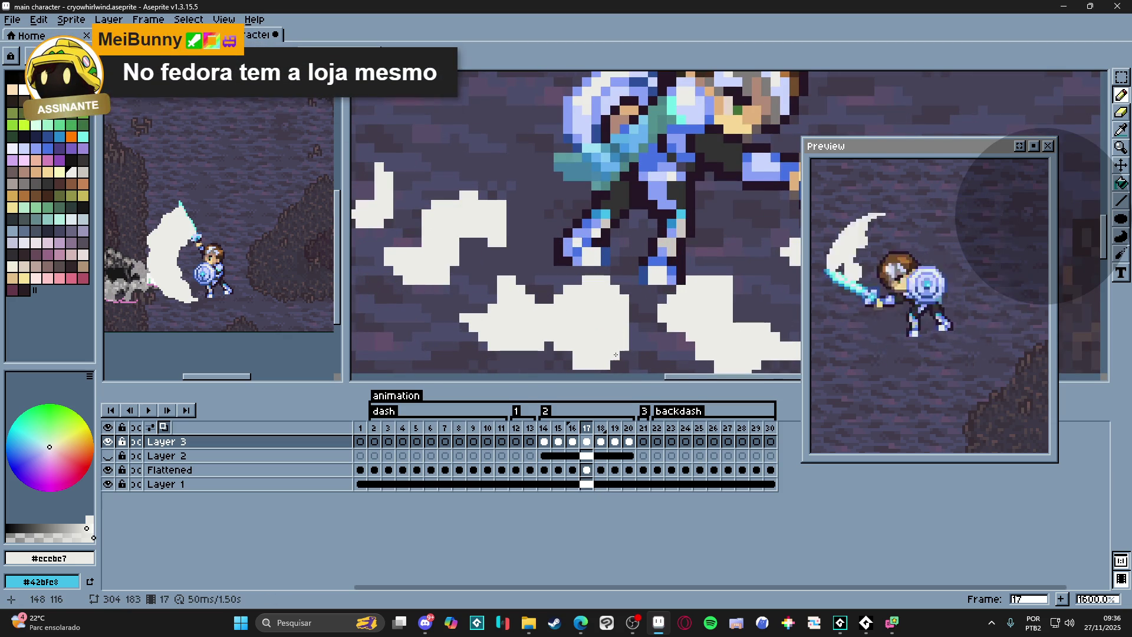
pyautogui.moveTo(595, 340); pyautogui.dragTo(597, 337)
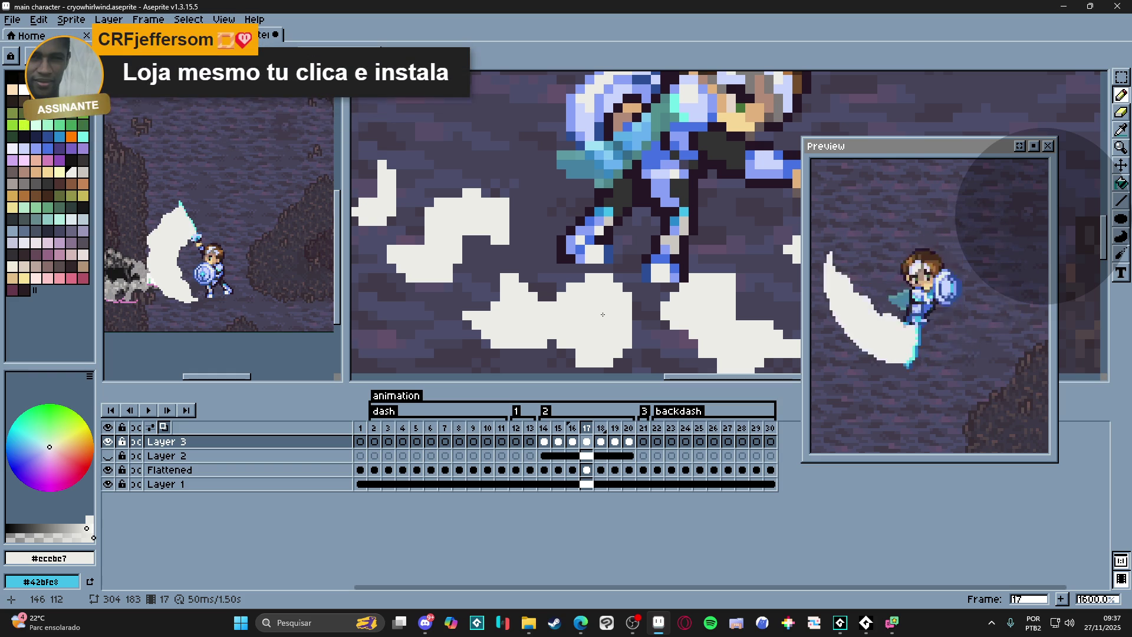
pyautogui.scroll(-2, 603, 314)
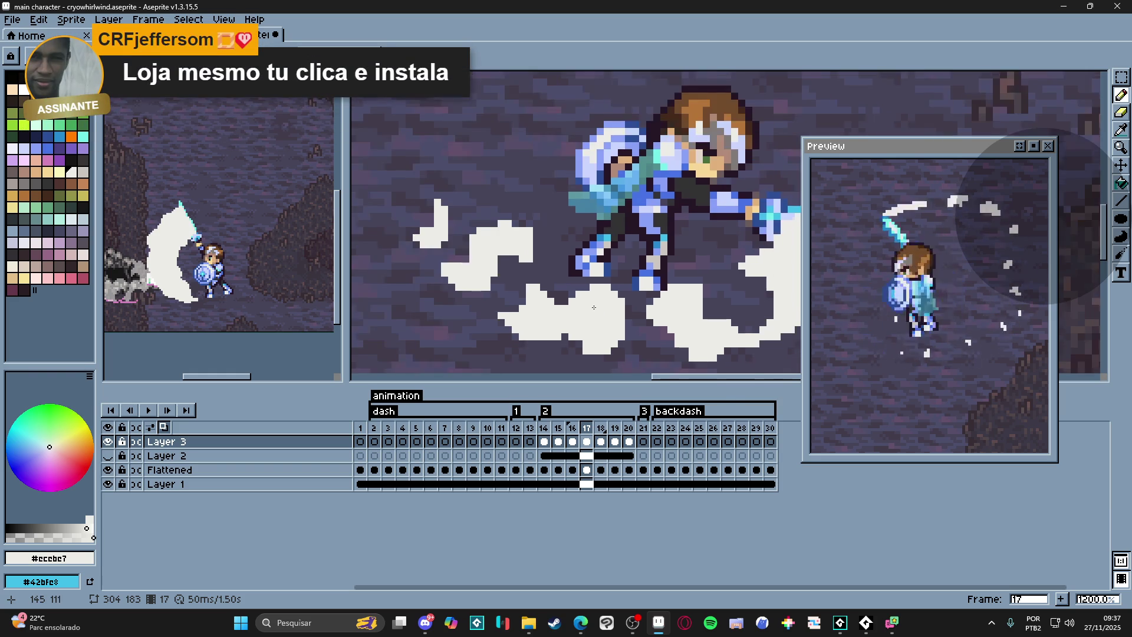
pyautogui.scroll(1, 579, 321)
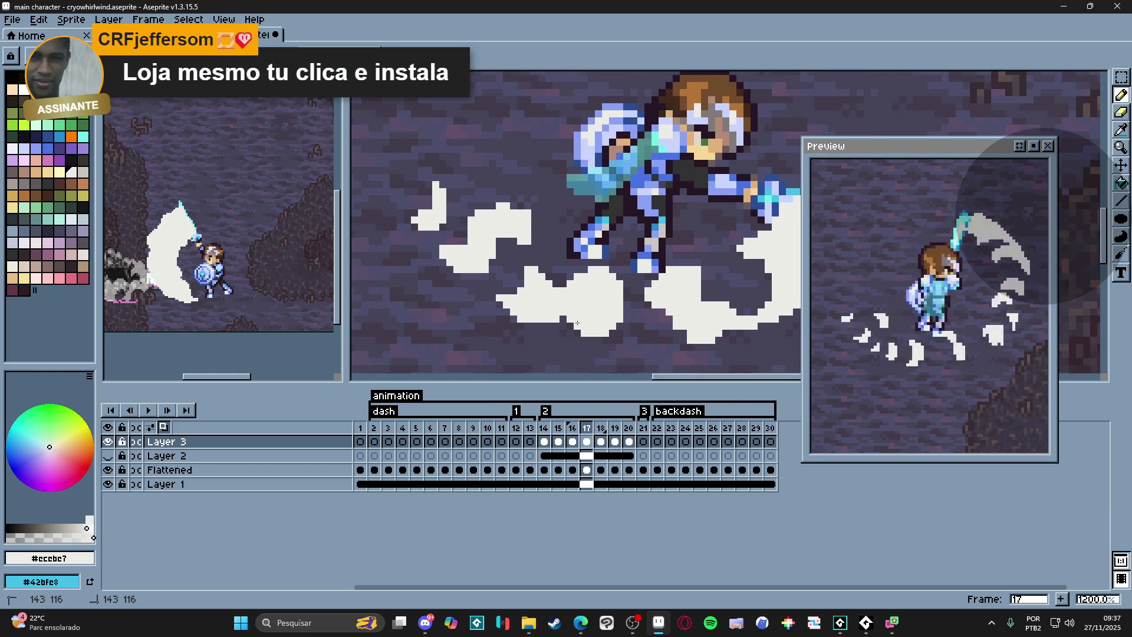
pyautogui.scroll(-3, 523, 298)
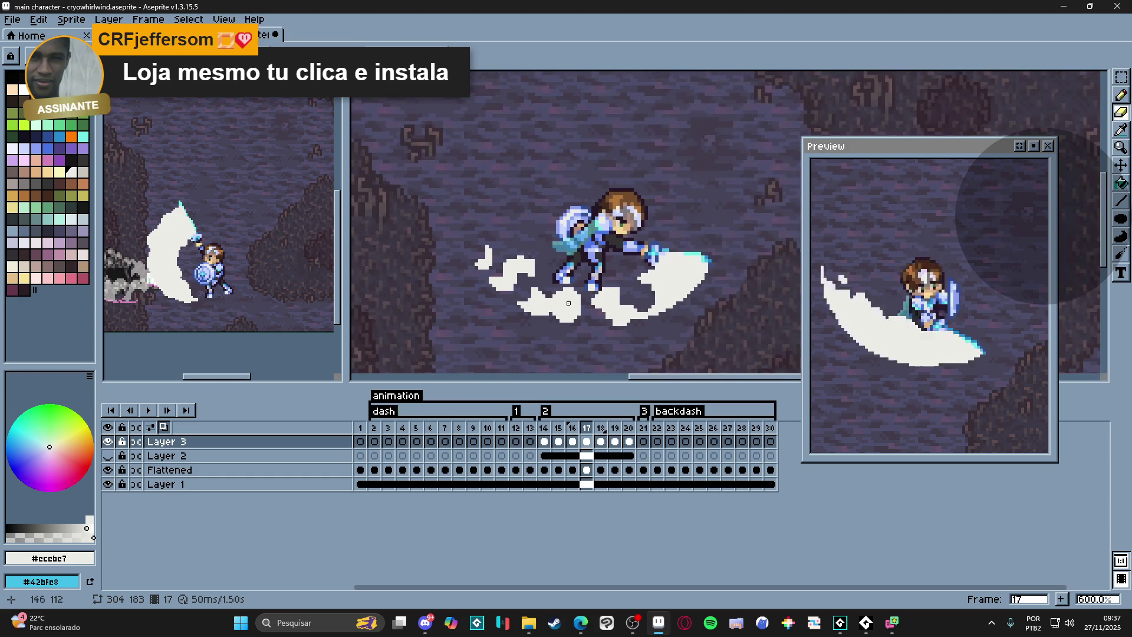
pyautogui.scroll(3, 560, 299)
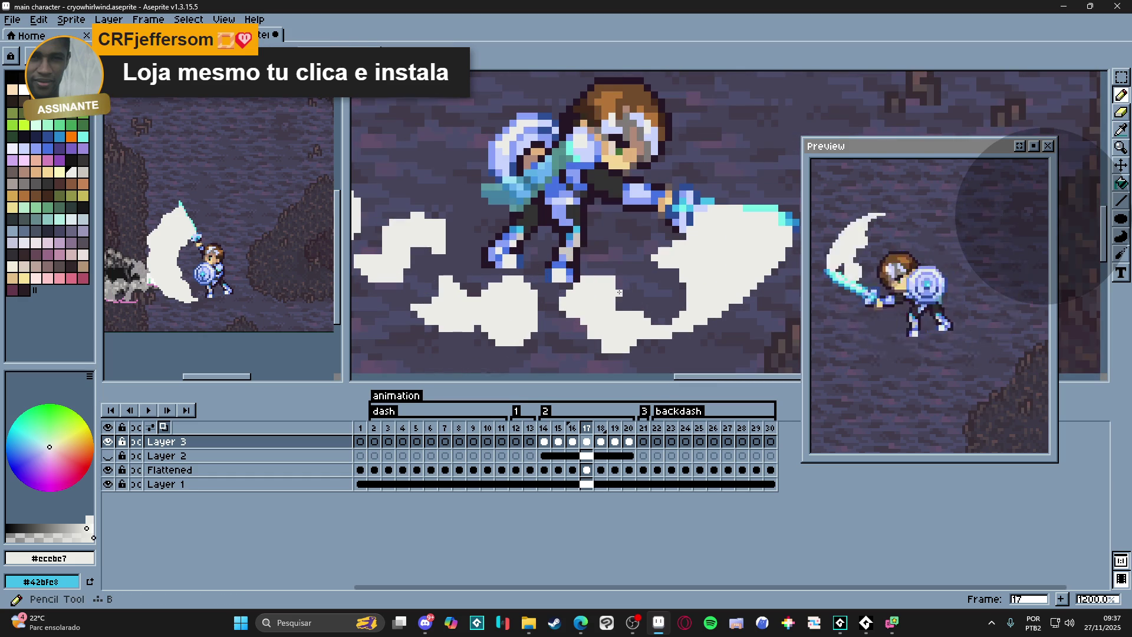
pyautogui.scroll(-3, 617, 301)
pyautogui.scroll(3, 610, 292)
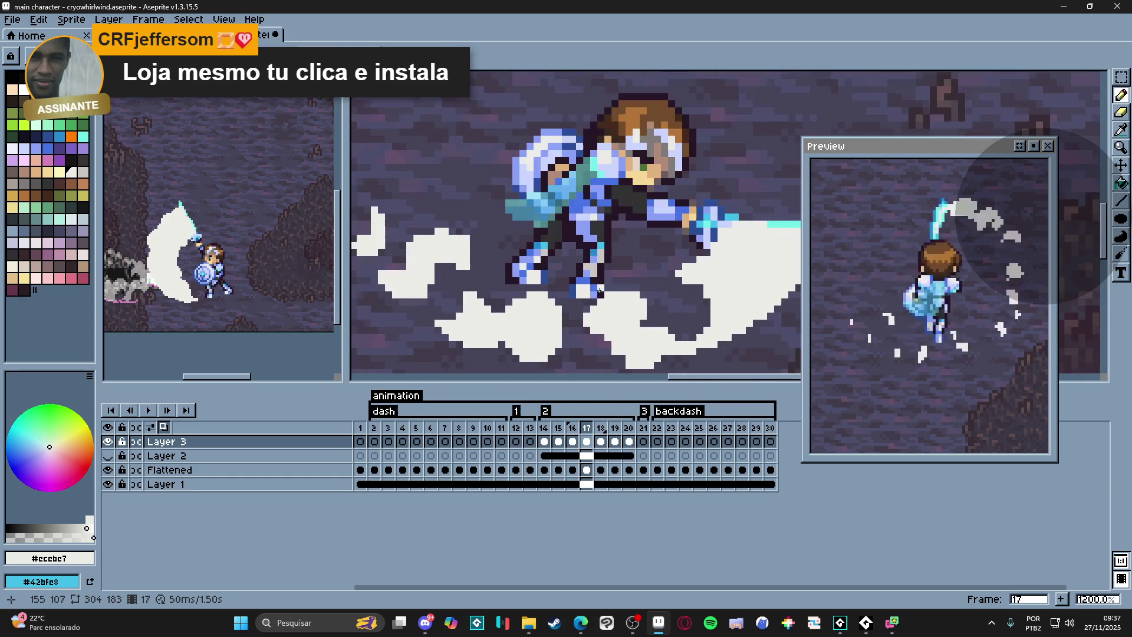
pyautogui.press('e')
pyautogui.scroll(-3, 607, 287)
pyautogui.scroll(3, 602, 310)
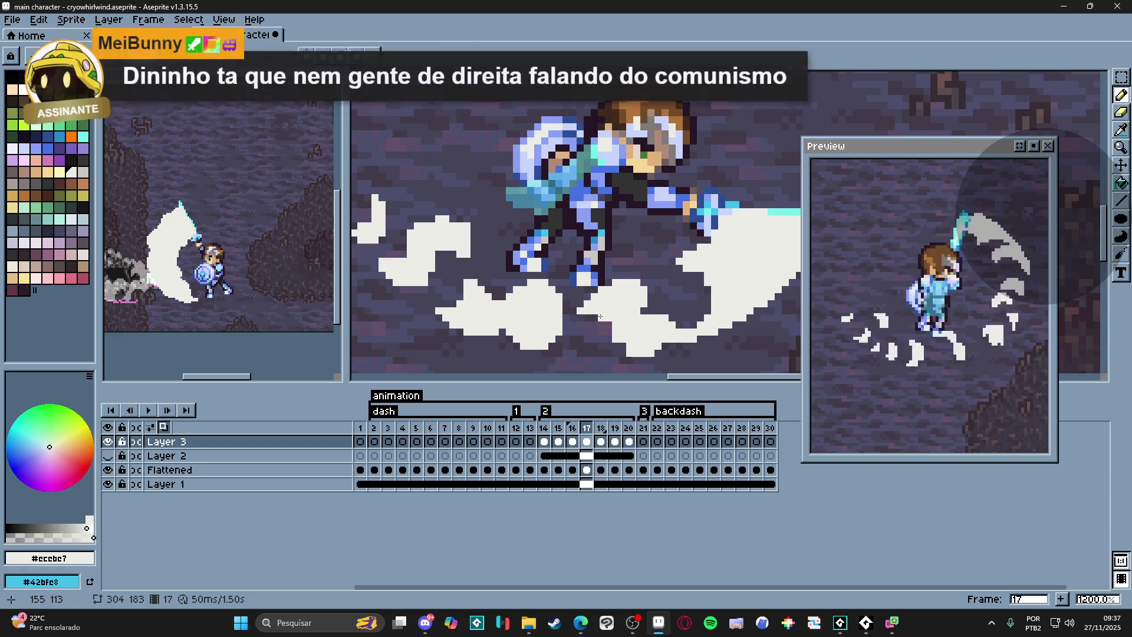
pyautogui.scroll(-1, 582, 332)
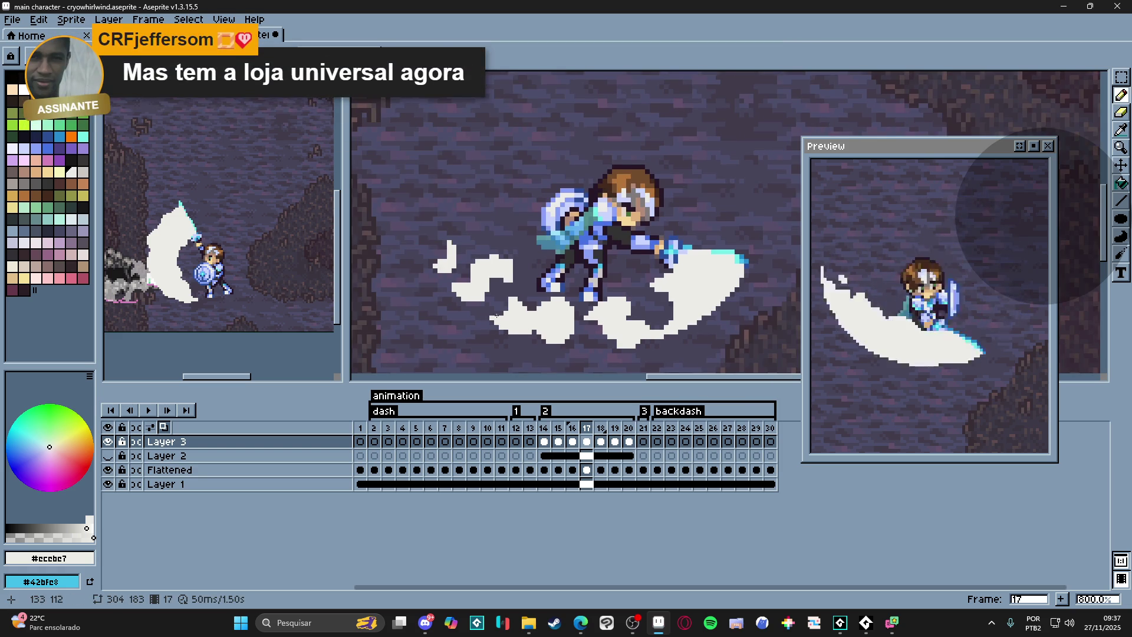
pyautogui.scroll(2, 491, 316)
pyautogui.scroll(1, 478, 292)
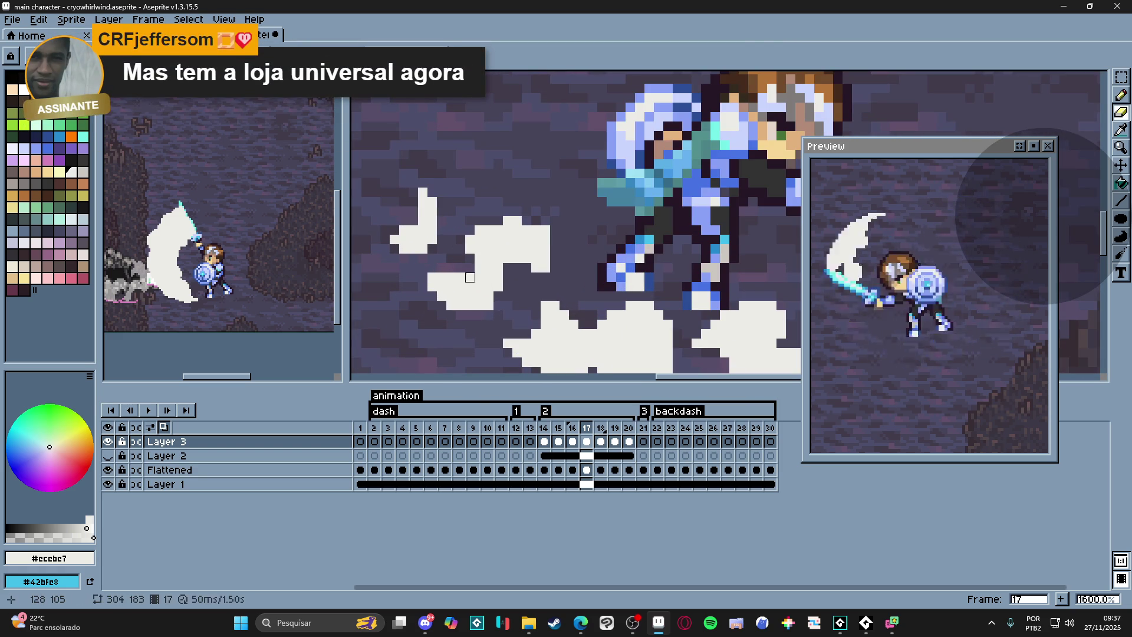
pyautogui.scroll(-1, 460, 267)
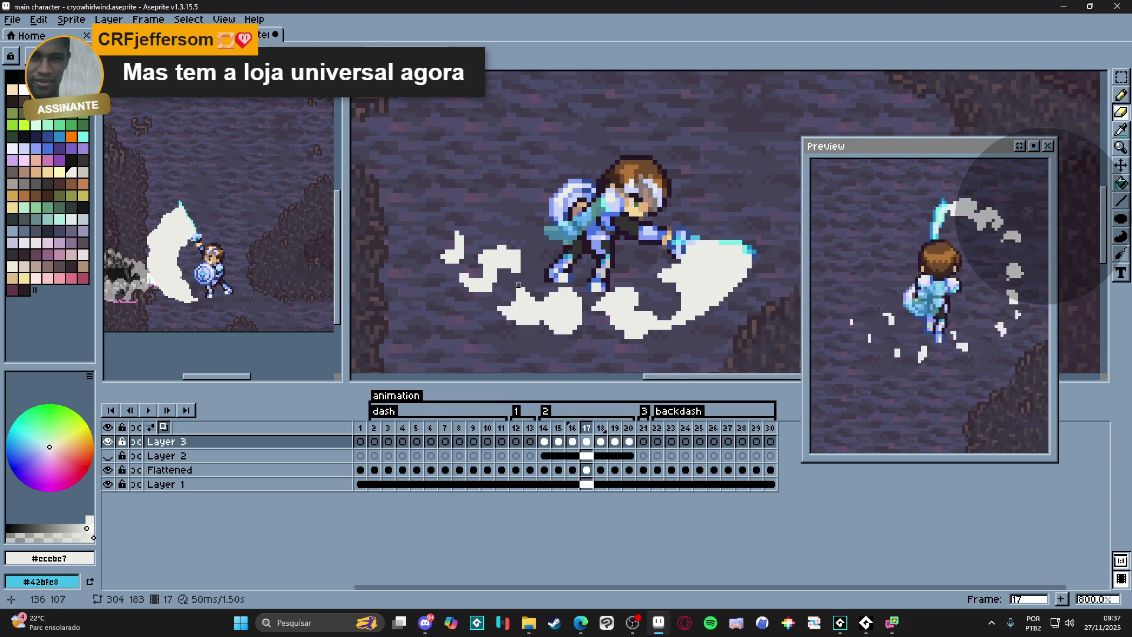
pyautogui.press('e')
pyautogui.scroll(1, 517, 240)
pyautogui.scroll(-4, 517, 240)
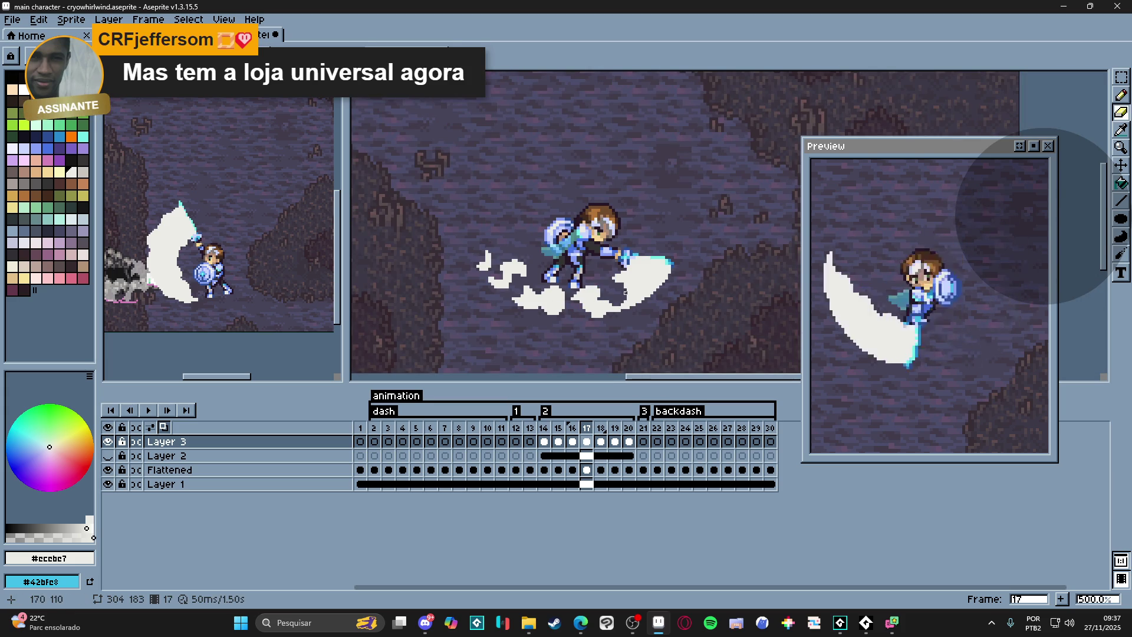
pyautogui.scroll(3, 622, 294)
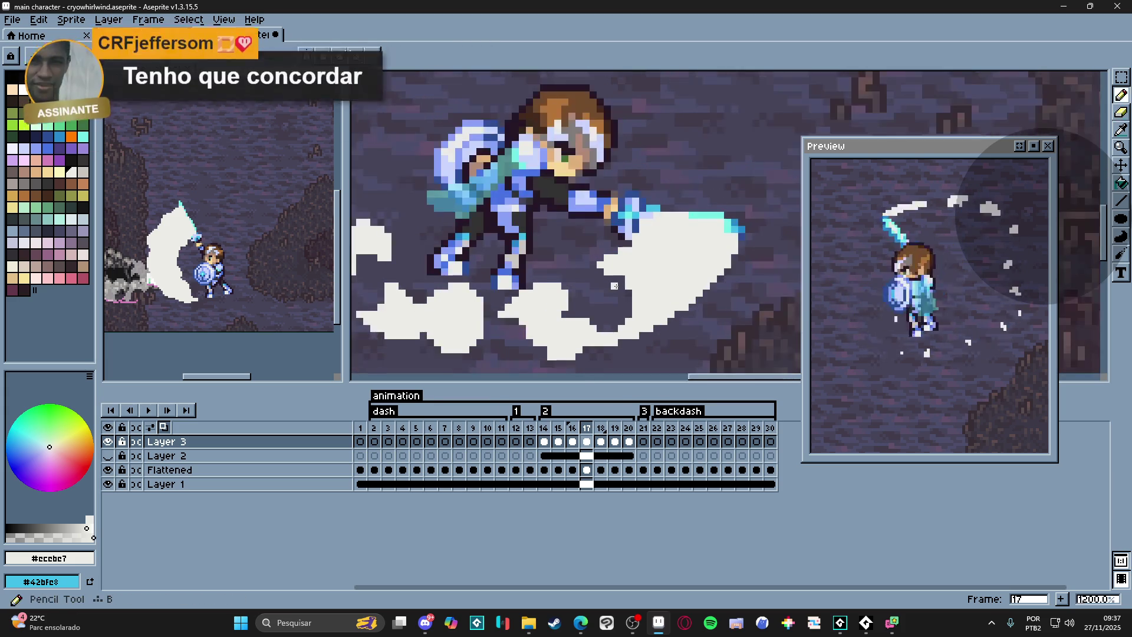
pyautogui.scroll(2, 595, 277)
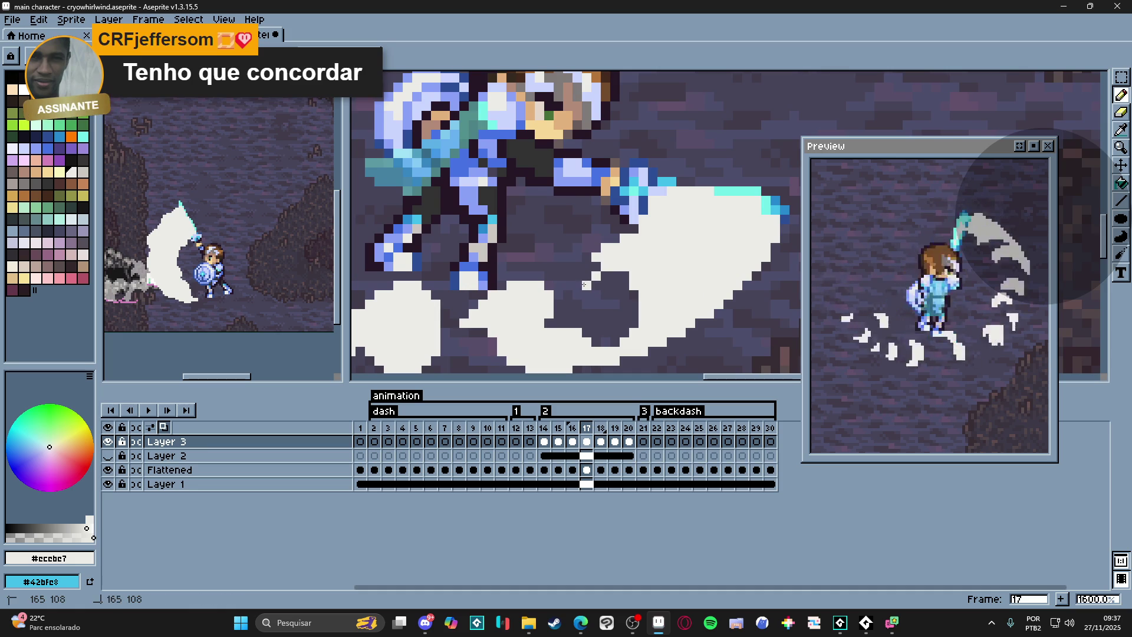
pyautogui.scroll(-3, 602, 286)
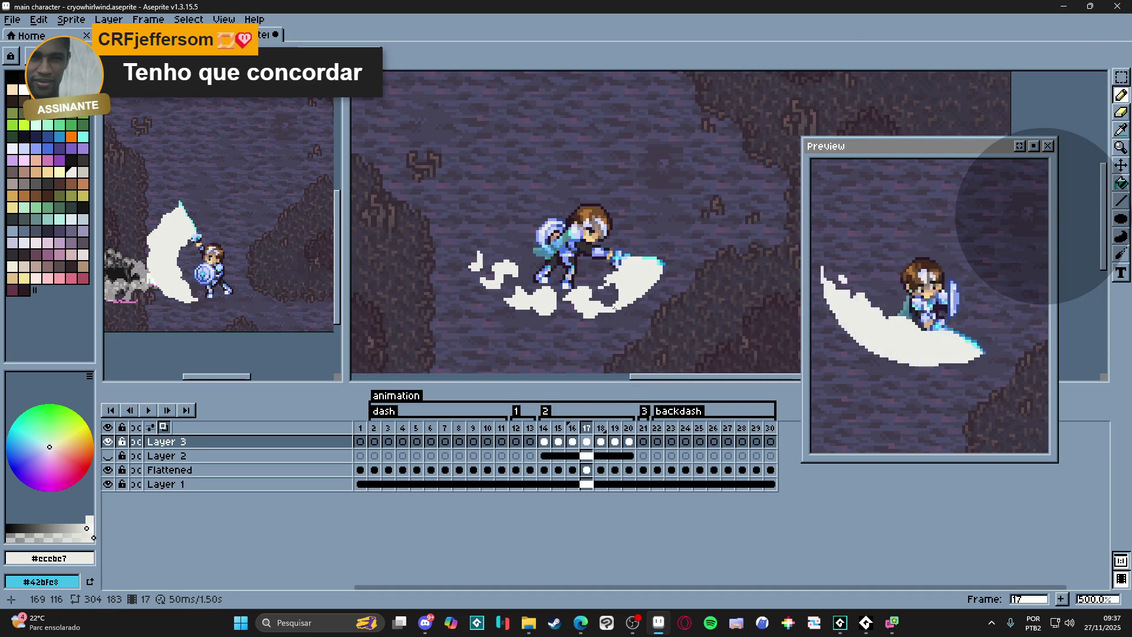
pyautogui.scroll(2, 621, 288)
pyautogui.press('e')
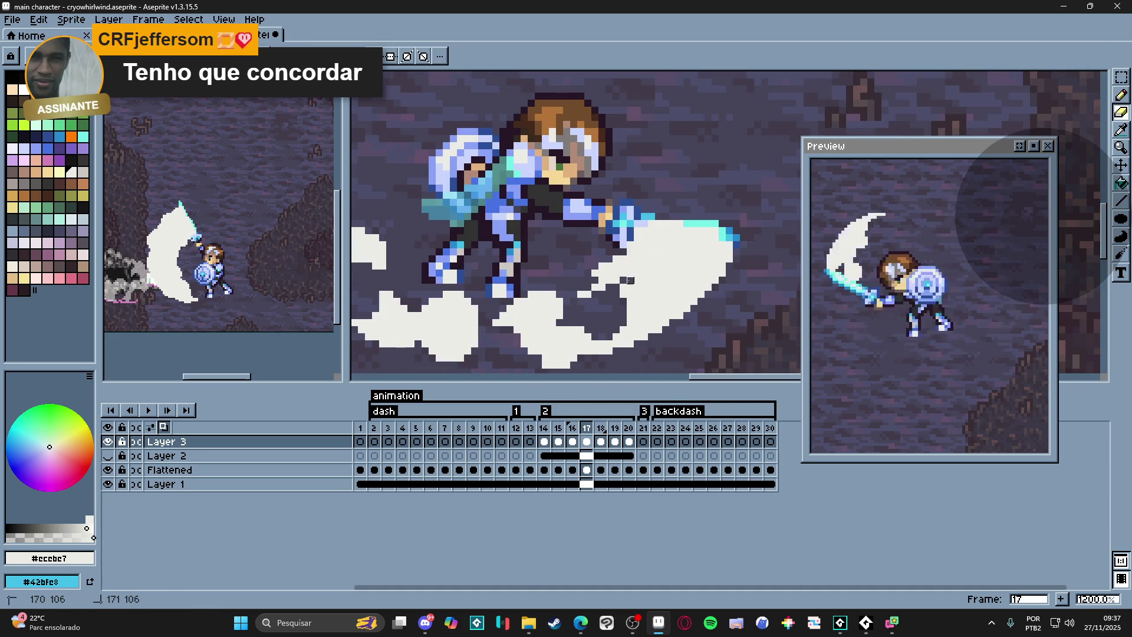
pyautogui.scroll(-5, 635, 316)
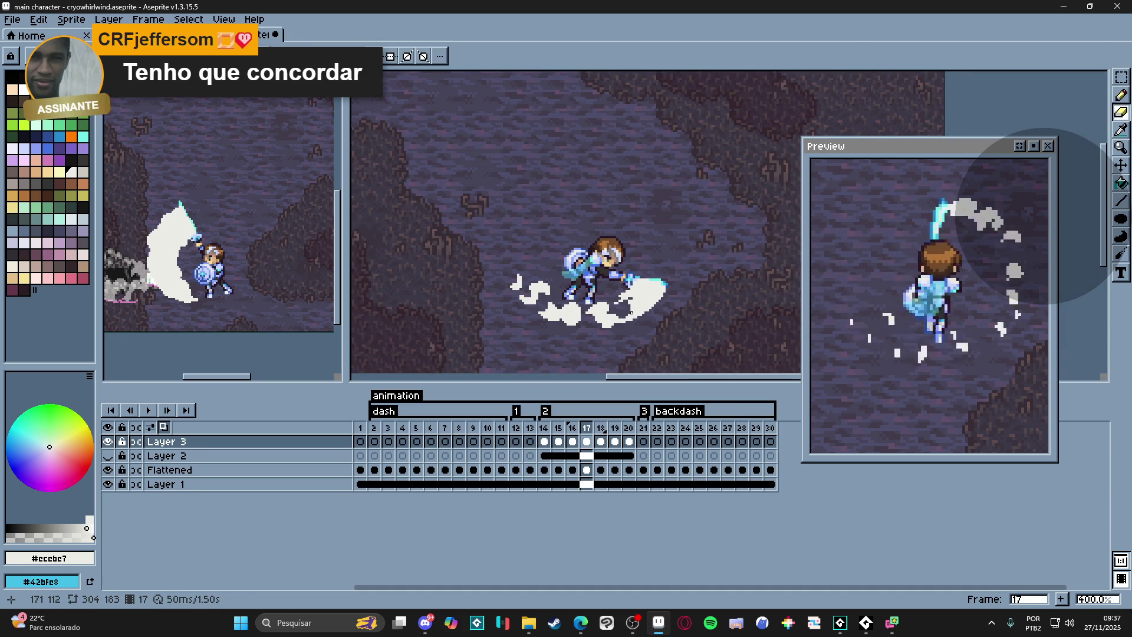
pyautogui.hotkey('ctrl', 'z')
pyautogui.hotkey('ctrl', 'z')
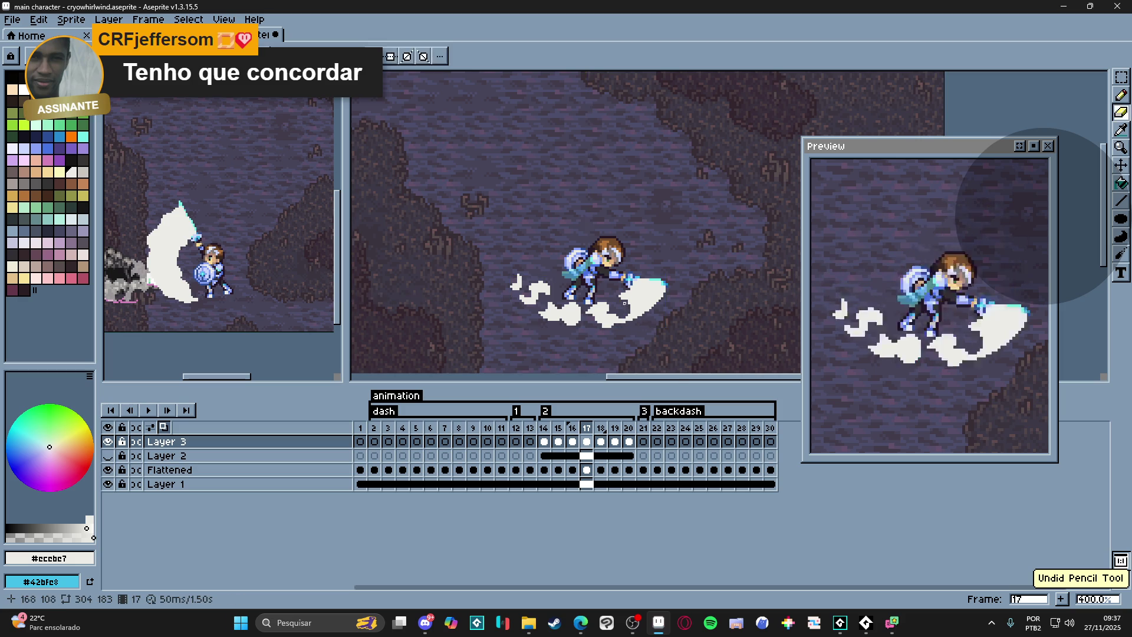
pyautogui.scroll(5, 607, 302)
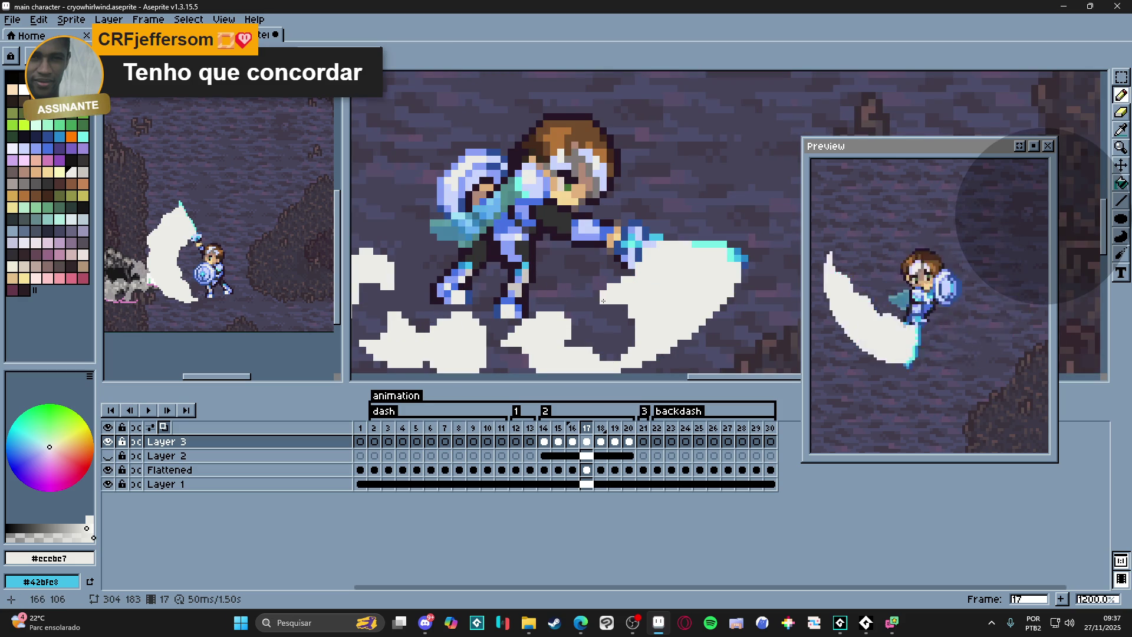
pyautogui.scroll(-4, 605, 303)
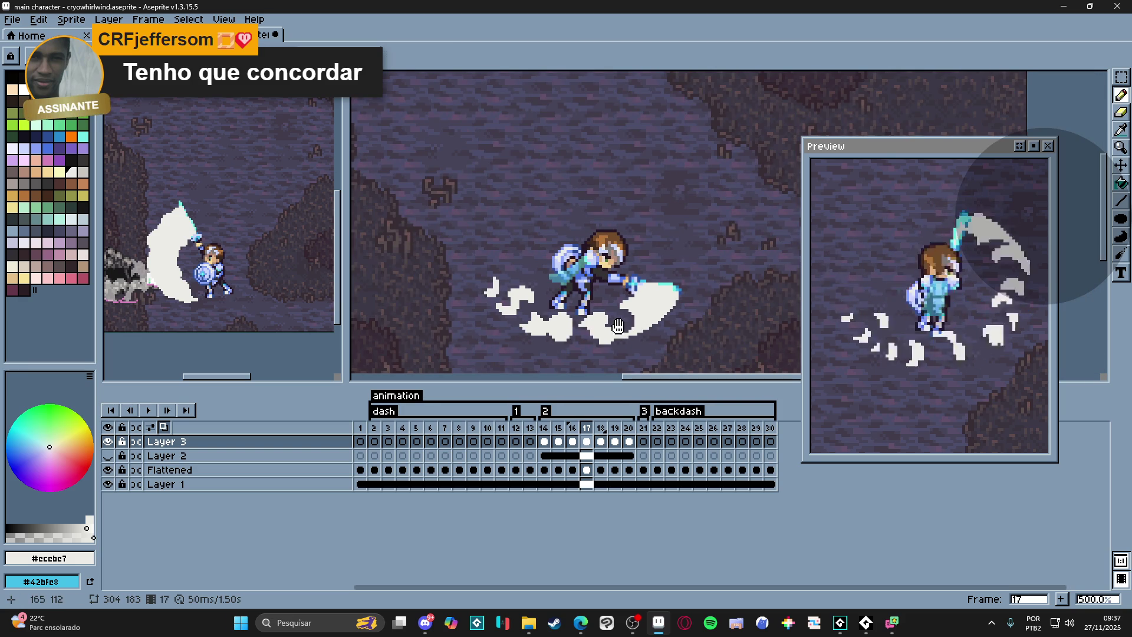
pyautogui.moveTo(617, 326); pyautogui.dragTo(621, 330)
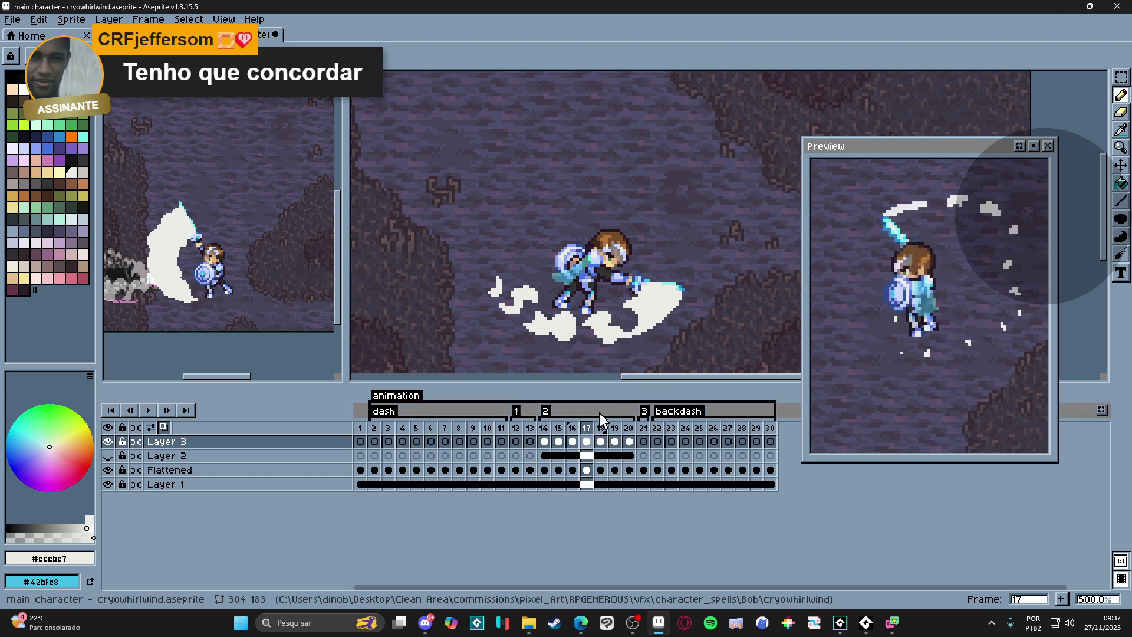
pyautogui.scroll(4, 662, 288)
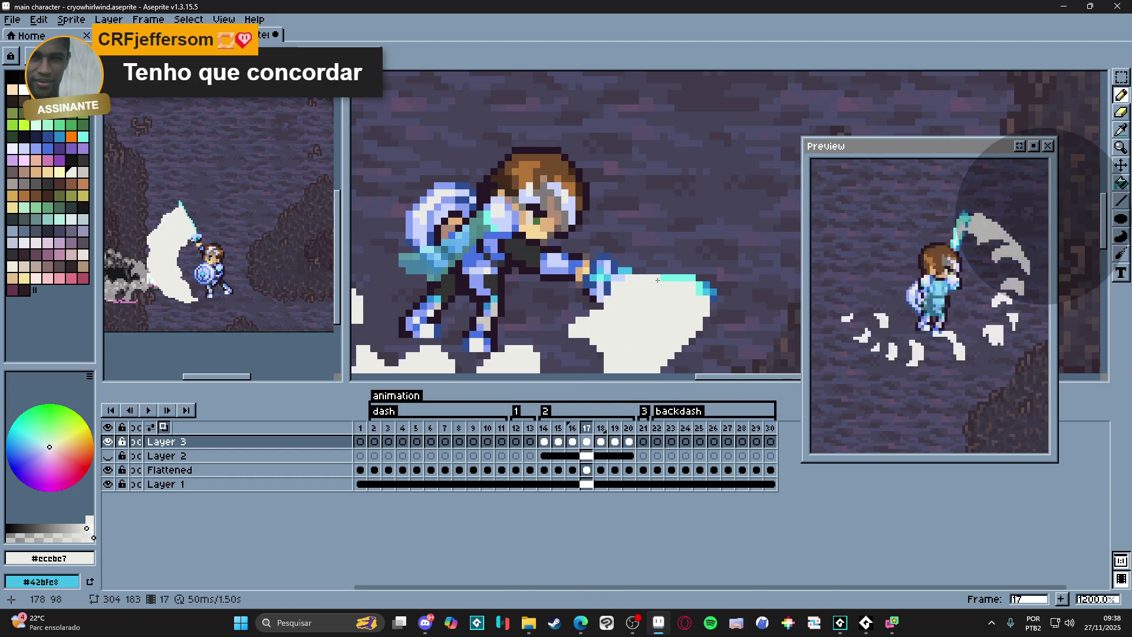
# - Clean frame 17's slash edge with eraser and pencil, then move to frame 18
pyautogui.press('e')
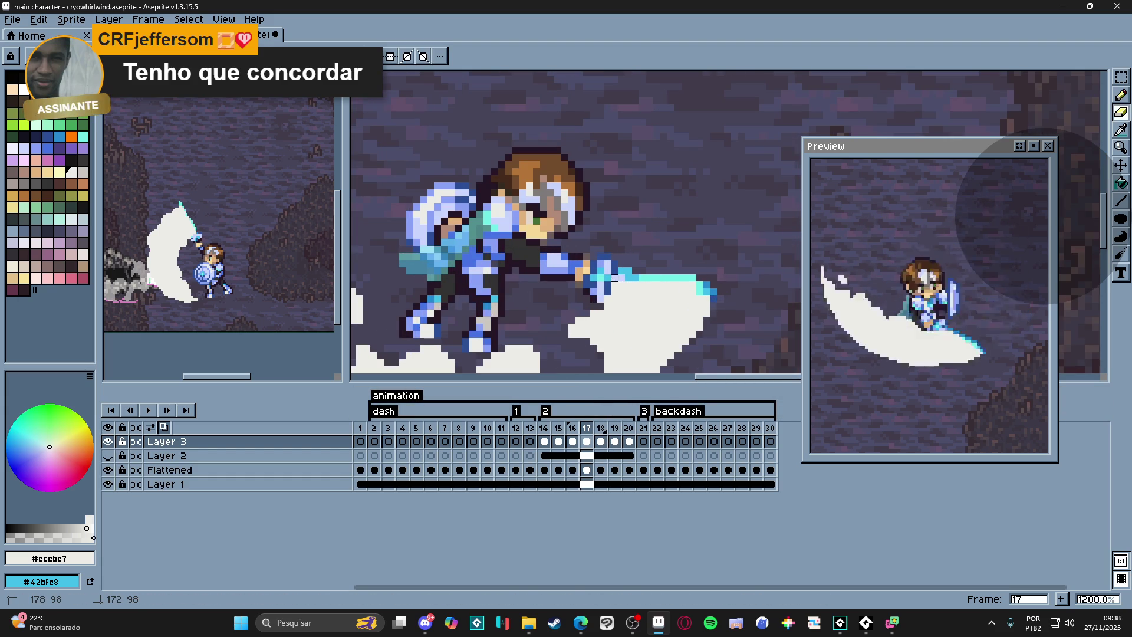
pyautogui.press('b')
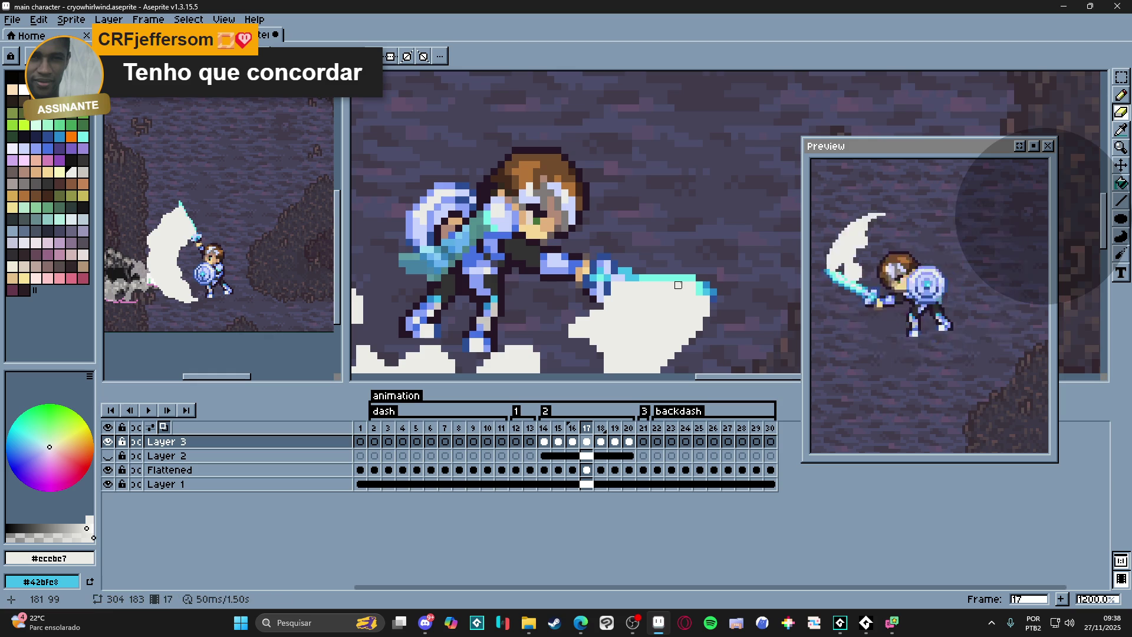
pyautogui.scroll(-2, 655, 301)
pyautogui.scroll(2, 633, 324)
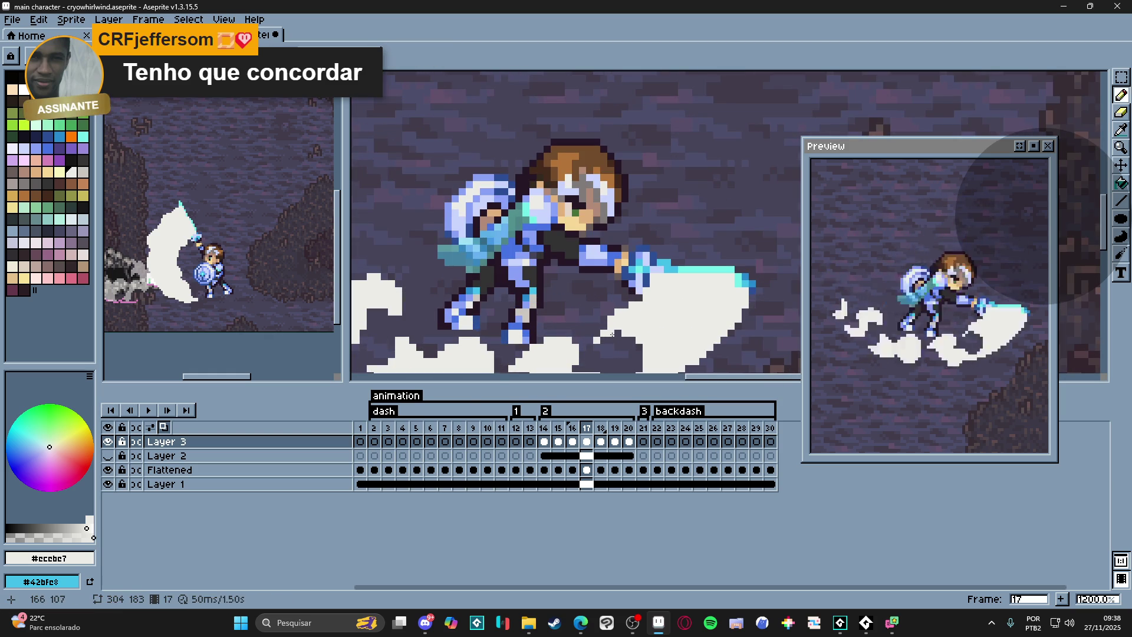
pyautogui.scroll(-2, 604, 336)
pyautogui.scroll(-1, 619, 334)
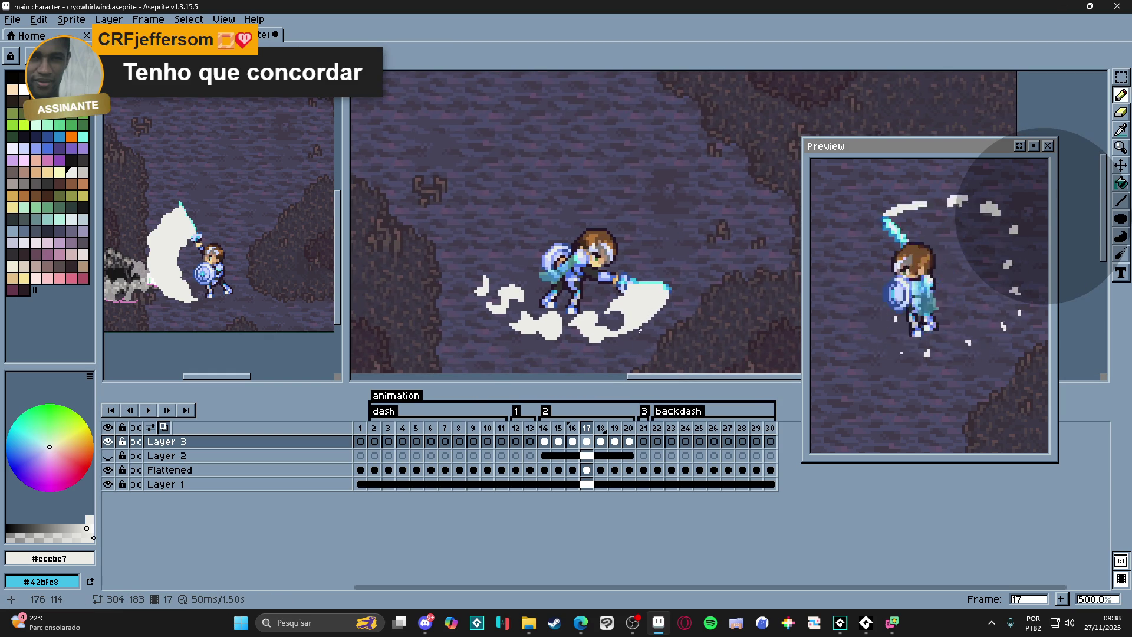
pyautogui.scroll(-1, 634, 332)
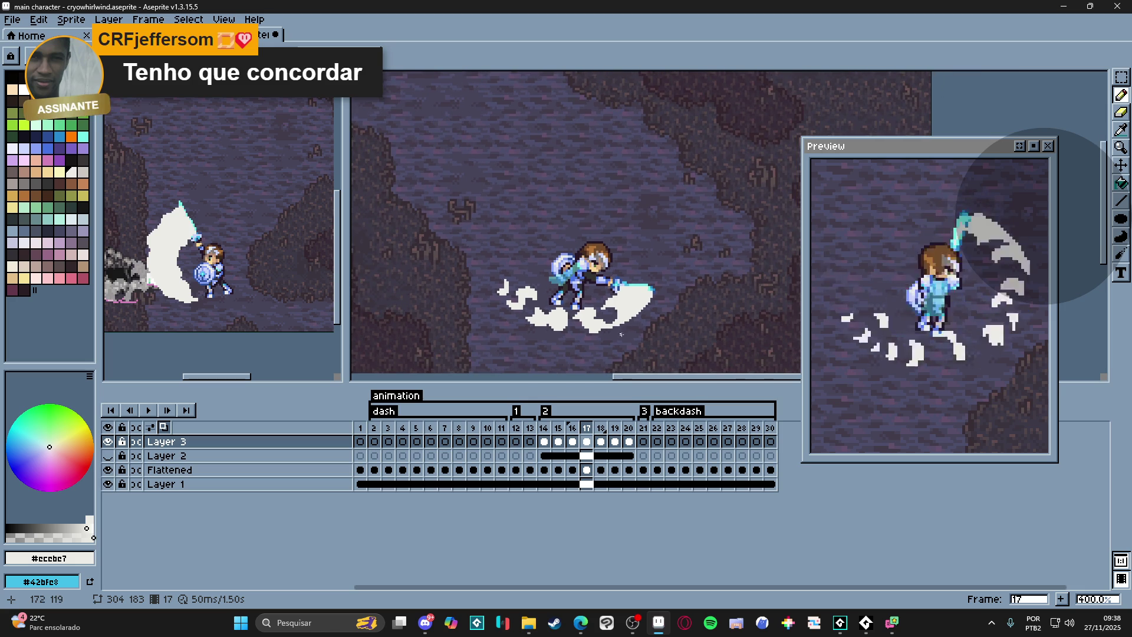
pyautogui.click(608, 429)
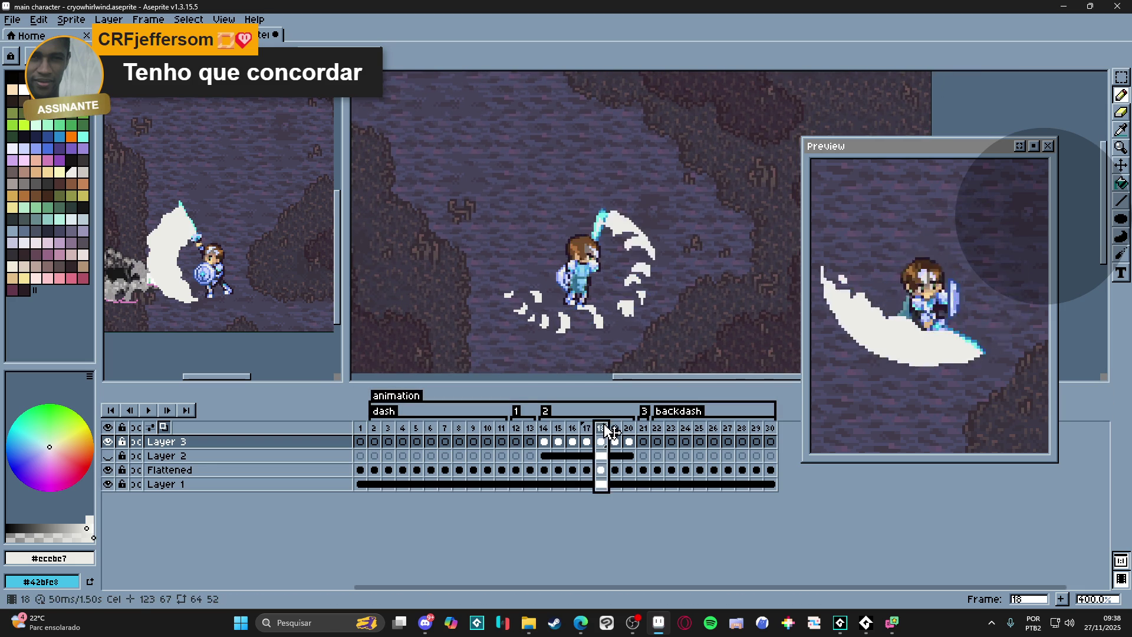
pyautogui.scroll(4, 627, 228)
pyautogui.scroll(3, 628, 227)
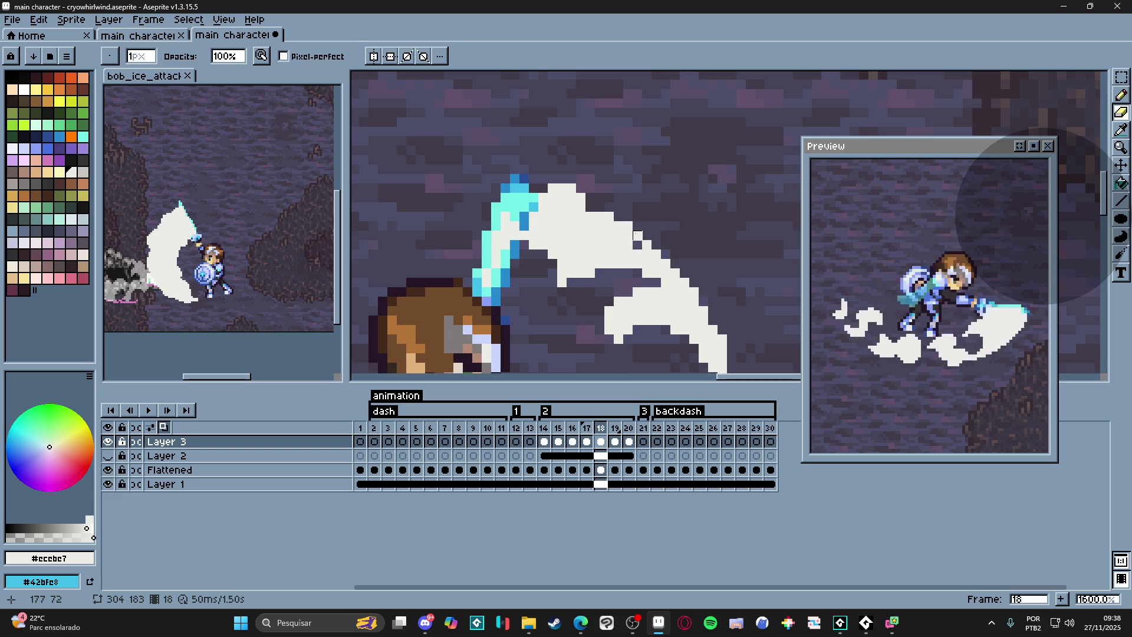
# - Add a white pixel to the curling ice trail on frame 18 with the pencil
pyautogui.press('b')
pyautogui.click(663, 248)
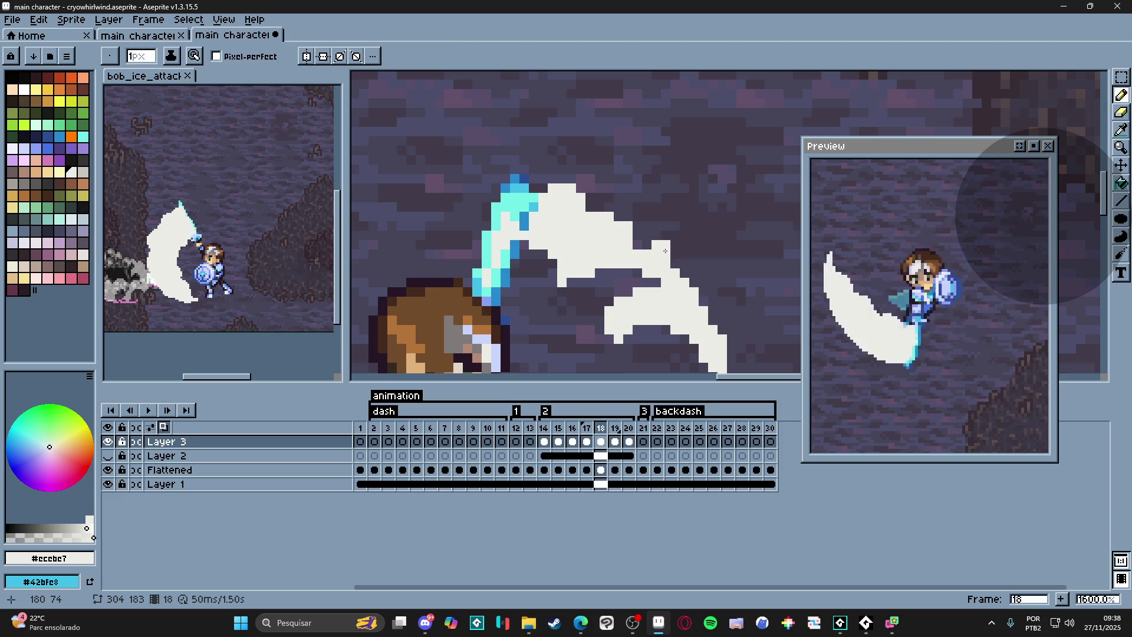
pyautogui.scroll(-4, 673, 254)
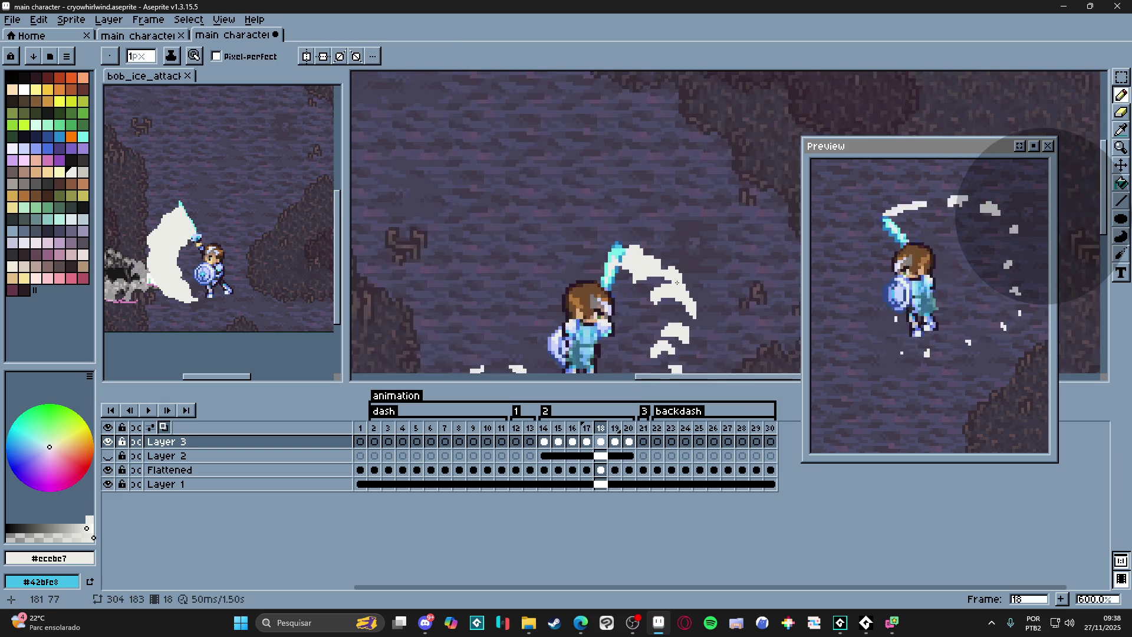
pyautogui.scroll(-1, 1037, 215)
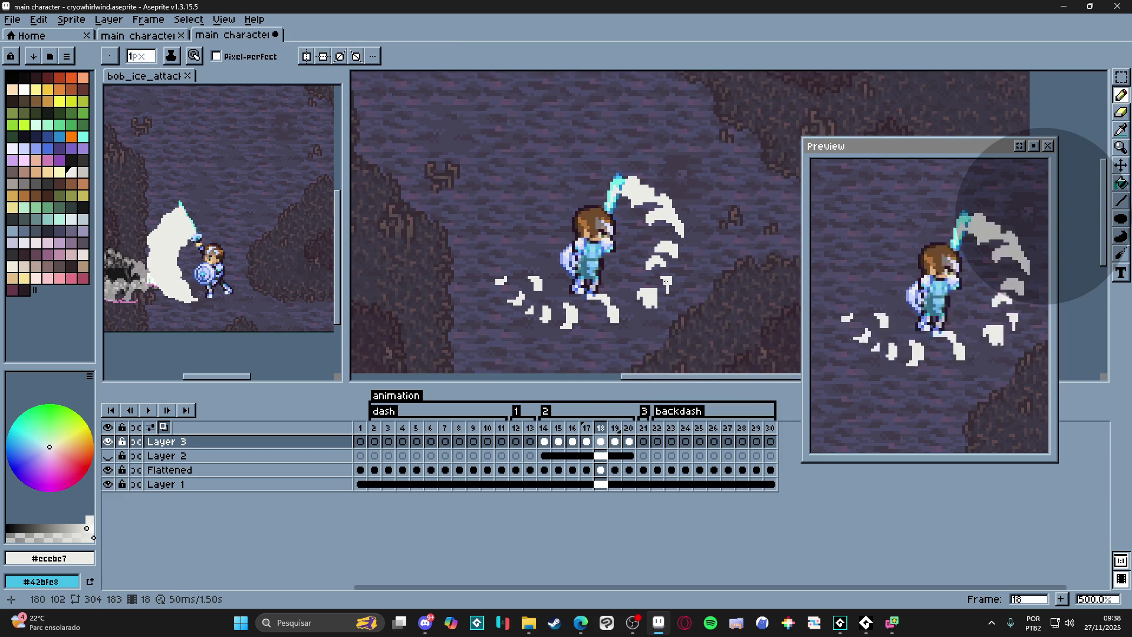
pyautogui.scroll(4, 665, 282)
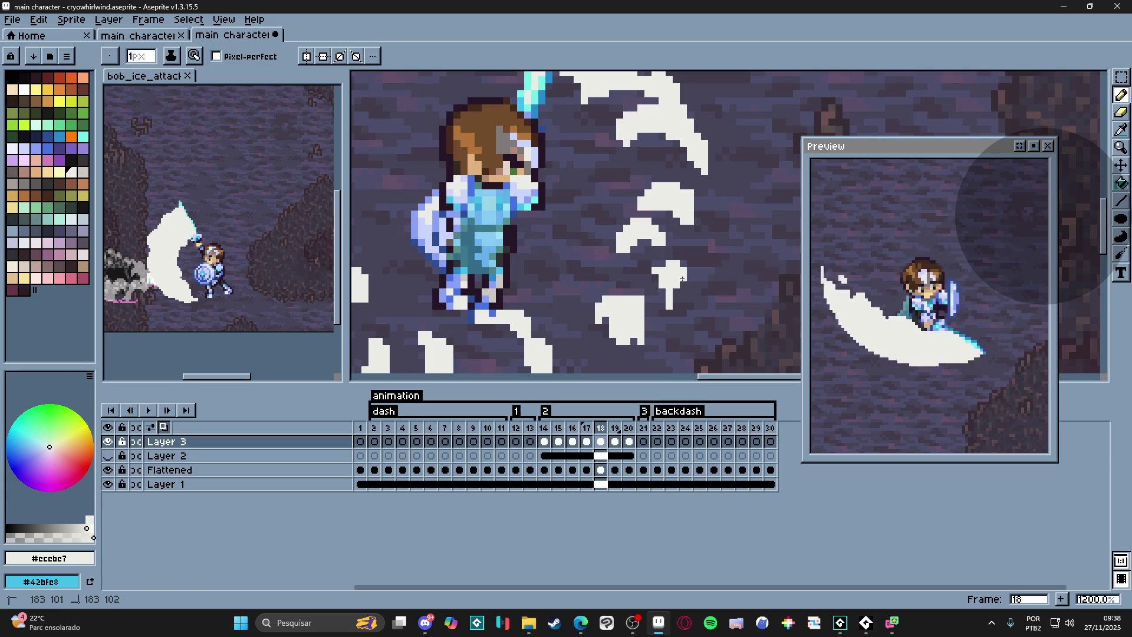
pyautogui.scroll(-4, 655, 311)
pyautogui.scroll(1, 655, 310)
pyautogui.scroll(3, 667, 254)
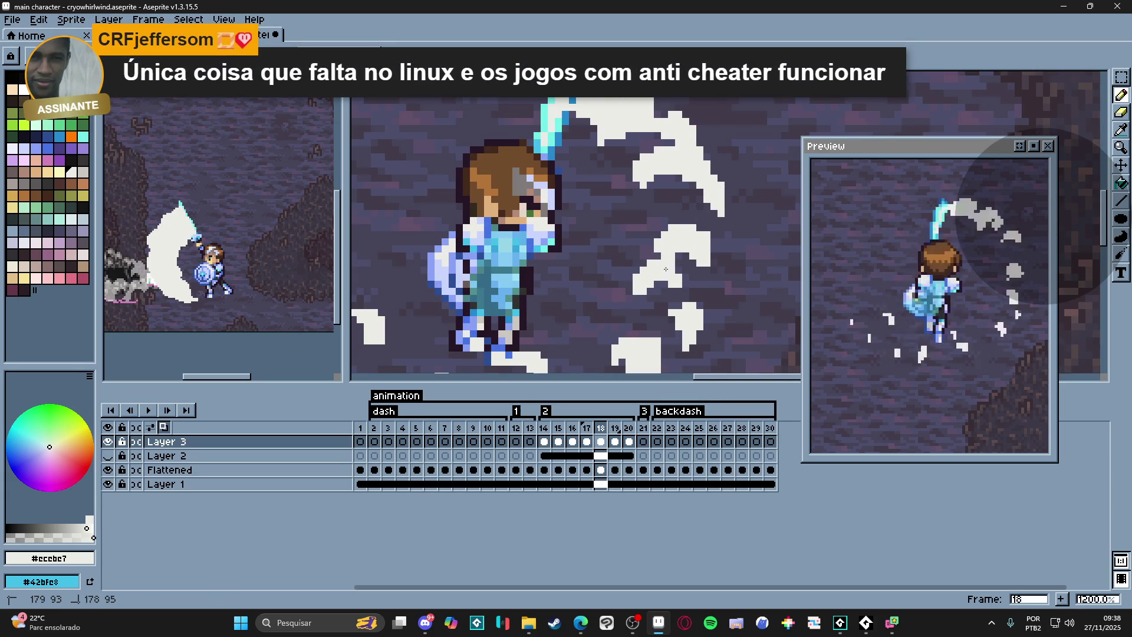
pyautogui.scroll(-4, 675, 259)
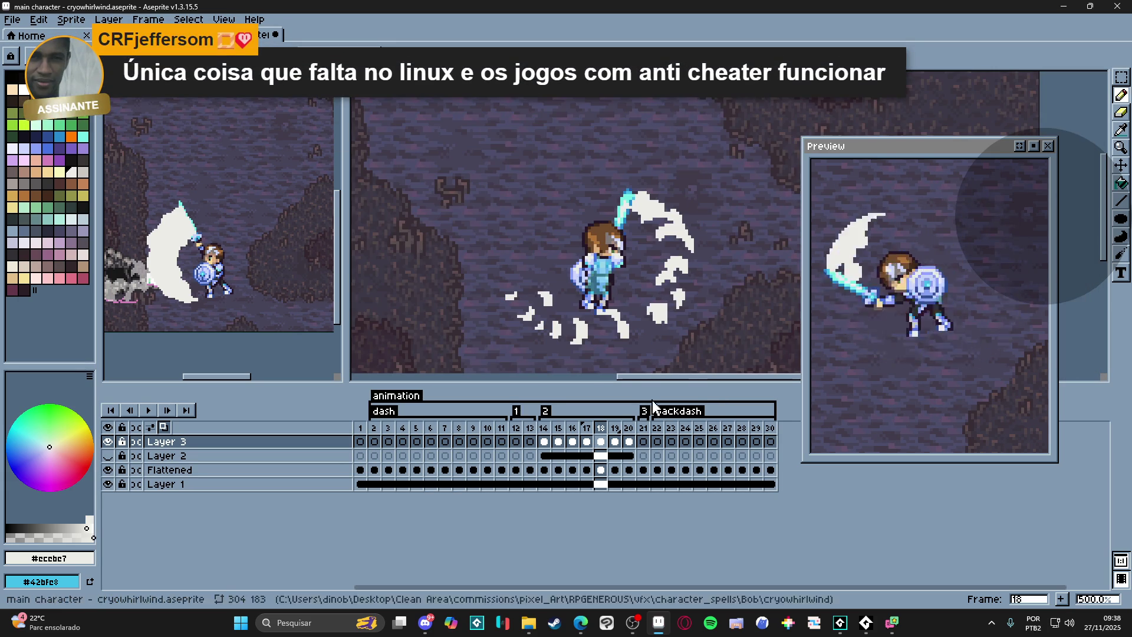
# - Return to frame 18 and save the sprite with Ctrl+S
pyautogui.click(587, 428)
pyautogui.click(601, 430)
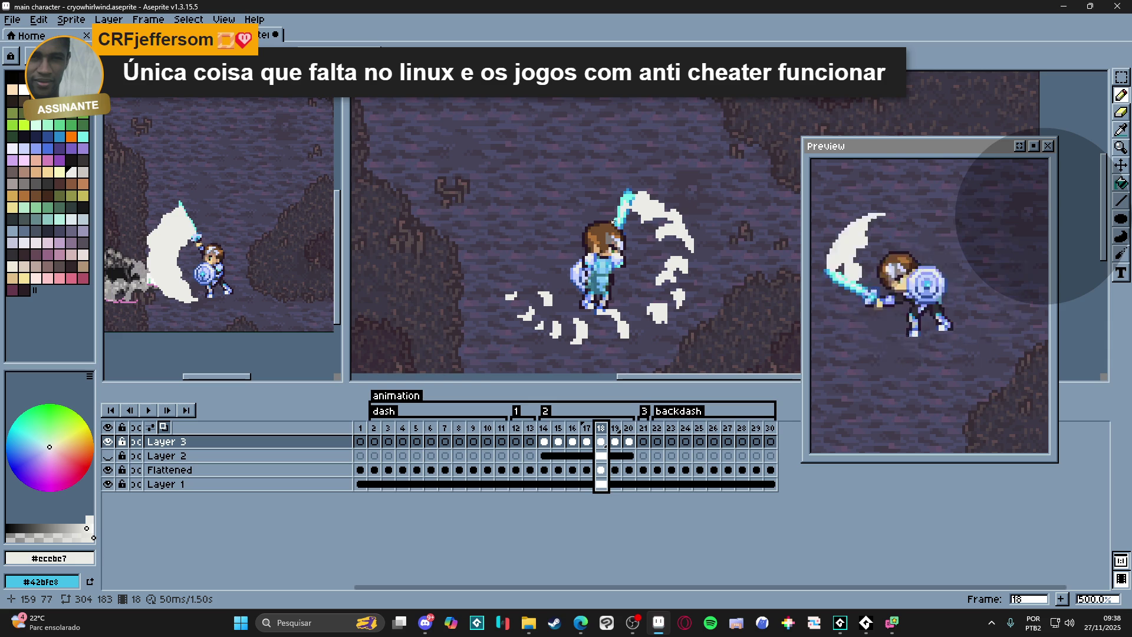
pyautogui.hotkey('ctrl', 's')
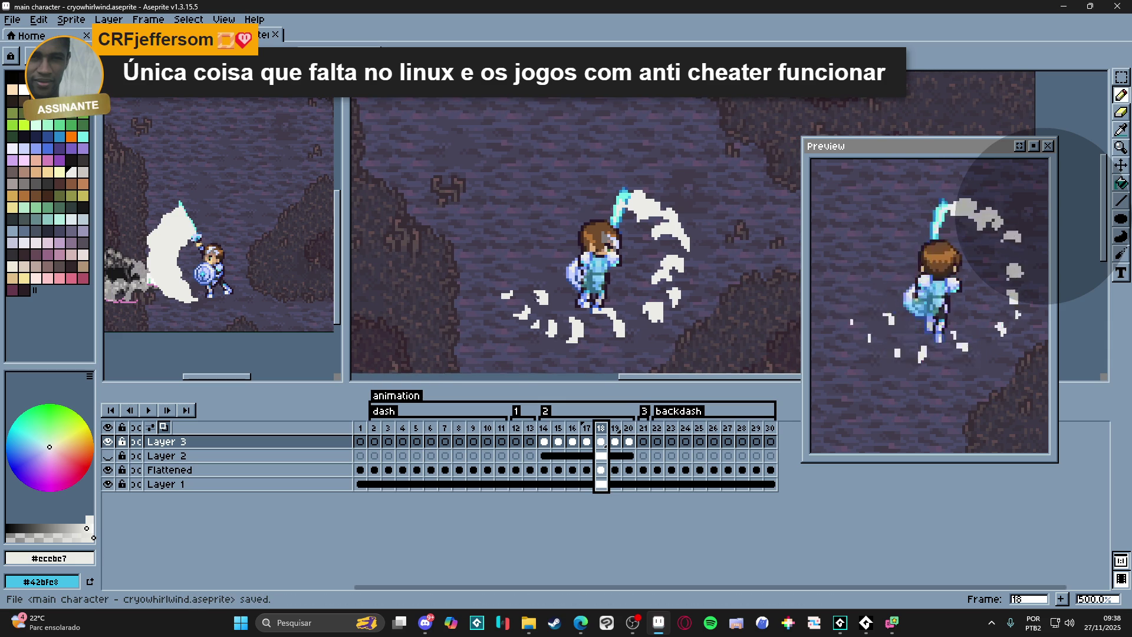
# - Review the dash effect by stepping through frames 14 to 18 twice
pyautogui.click(543, 429)
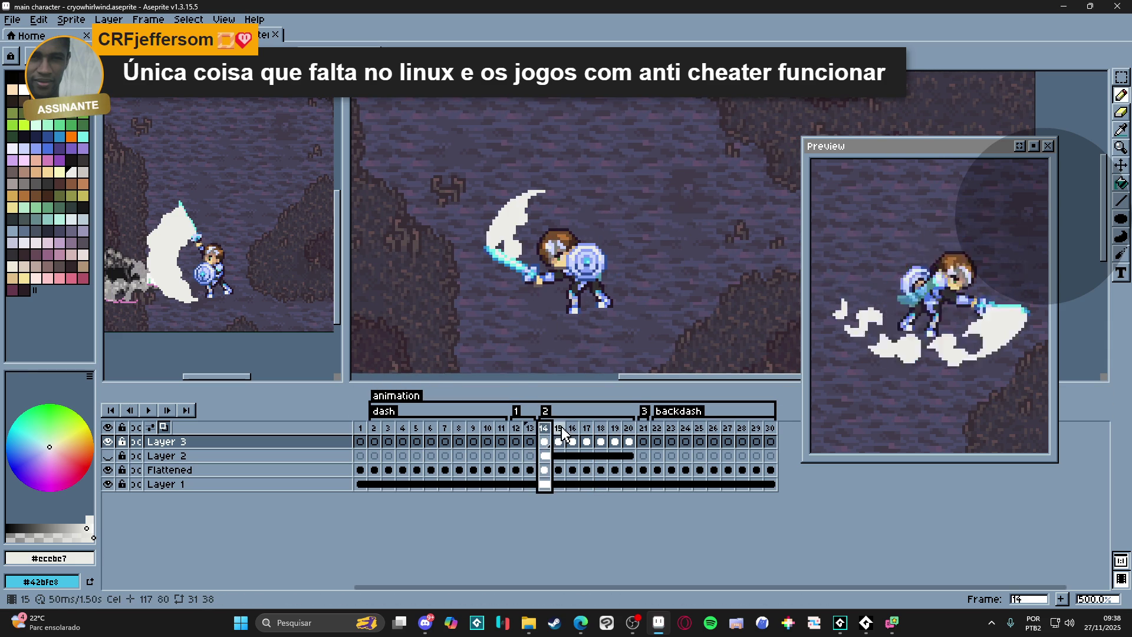
pyautogui.click(559, 429)
pyautogui.press('Right')
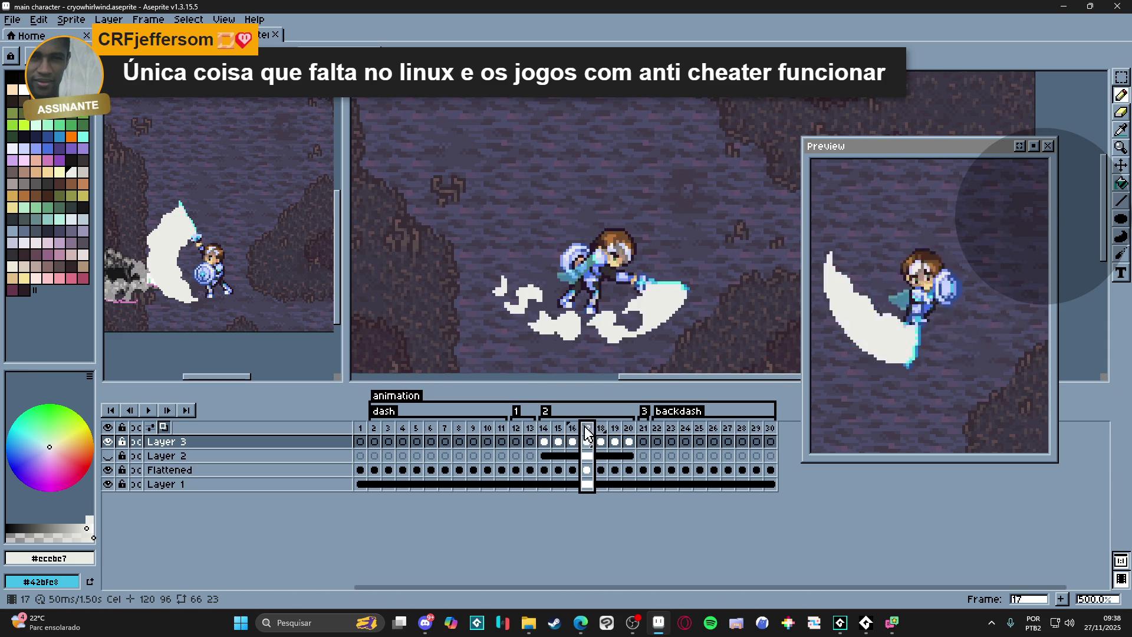
pyautogui.click(572, 429)
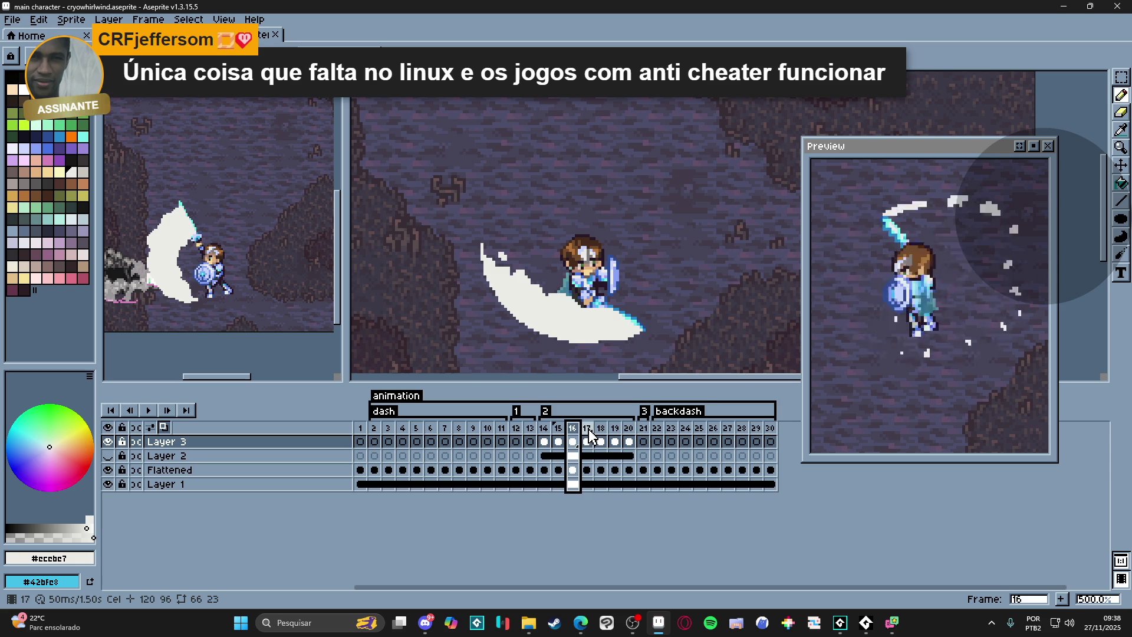
pyautogui.click(588, 431)
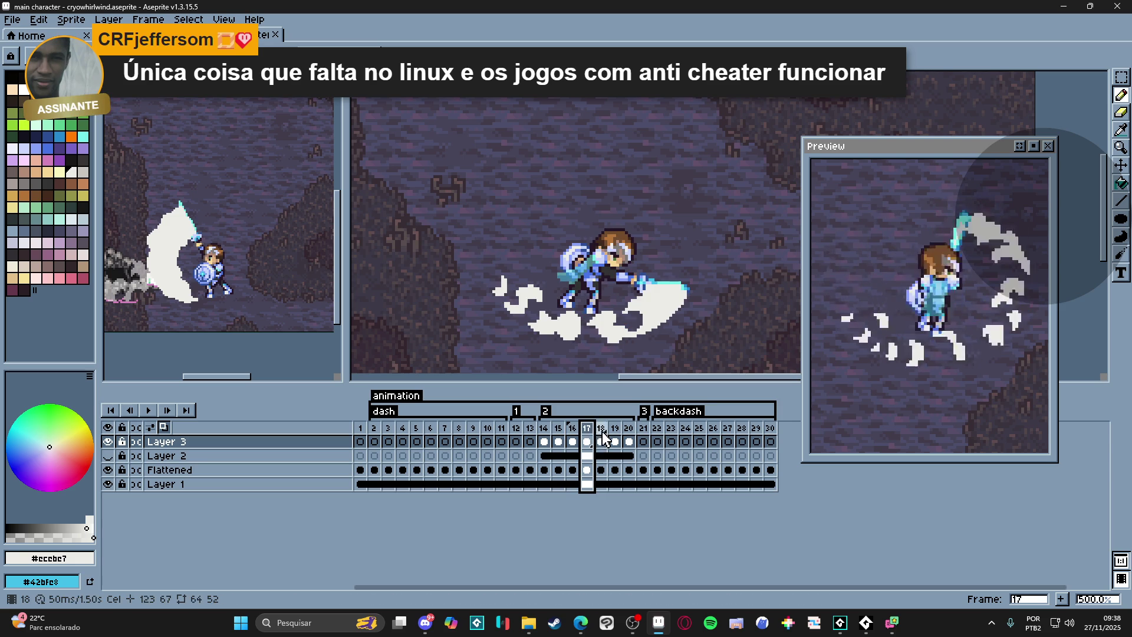
pyautogui.click(601, 431)
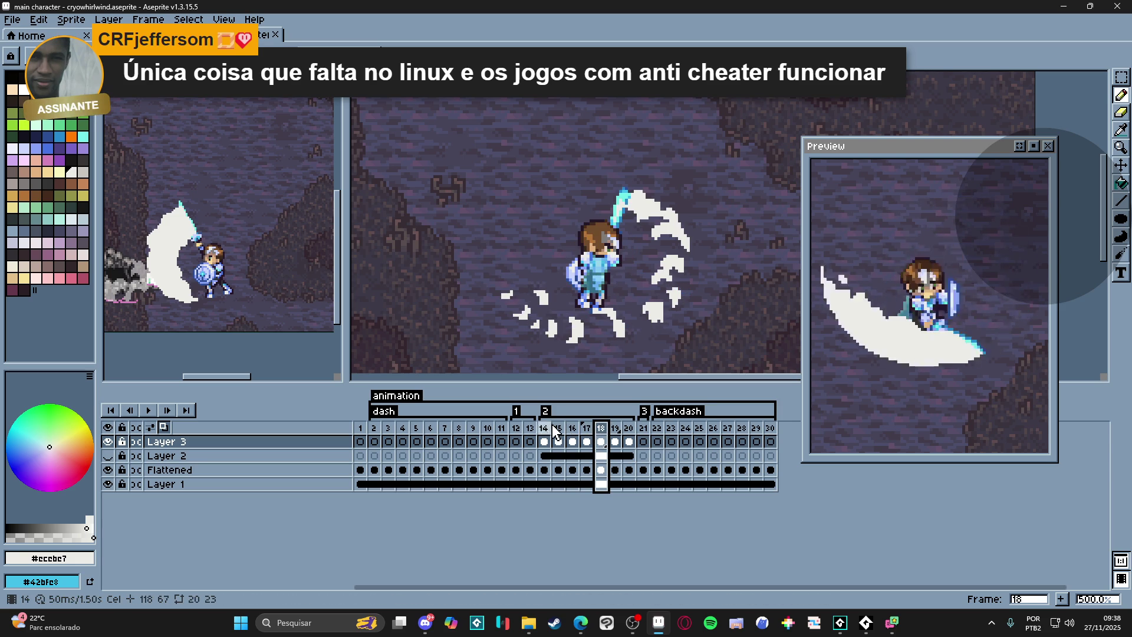
pyautogui.click(544, 432)
pyautogui.click(572, 432)
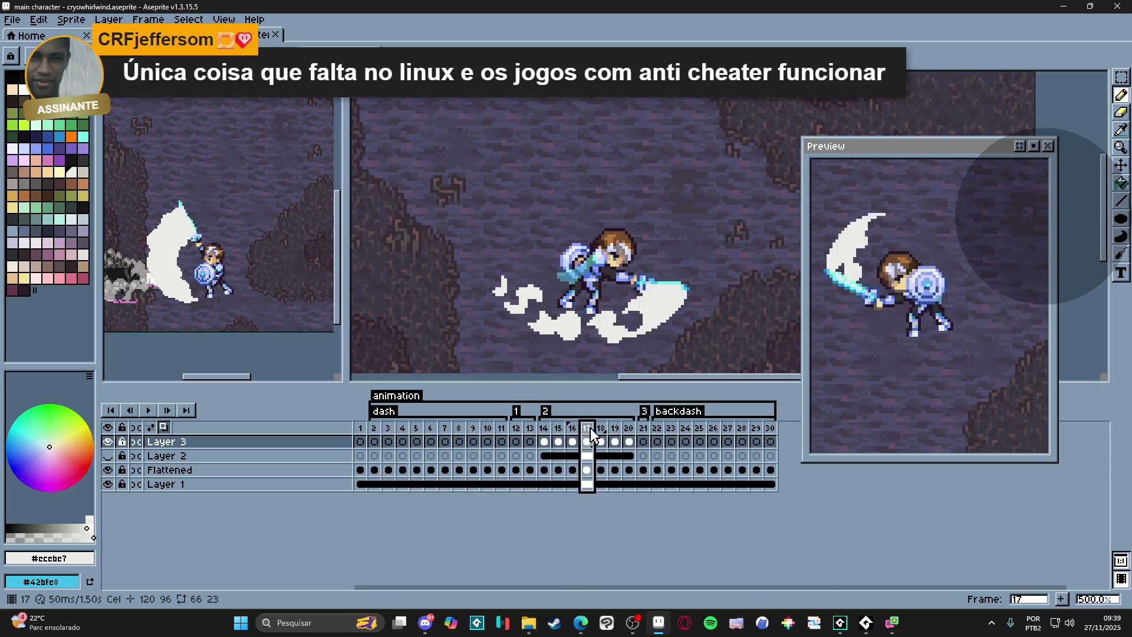
pyautogui.click(600, 431)
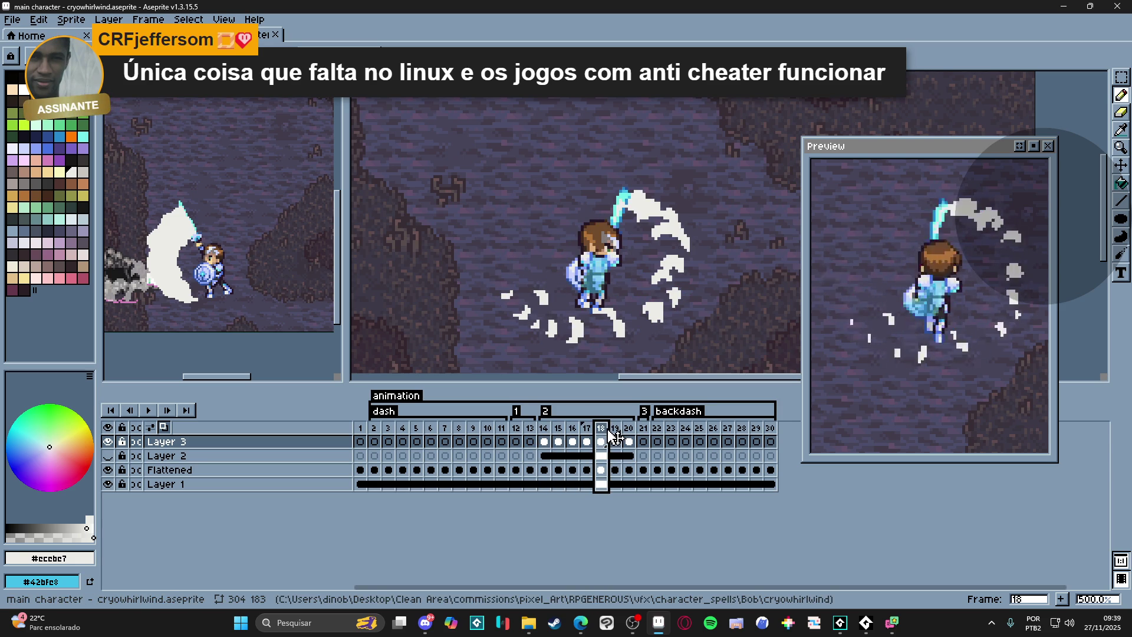
# - Compare frame 17 against frame 18, then touch up the whirlwind on frame 18
pyautogui.press('Left')
pyautogui.click(601, 432)
pyautogui.scroll(2, 680, 212)
pyautogui.click(680, 212)
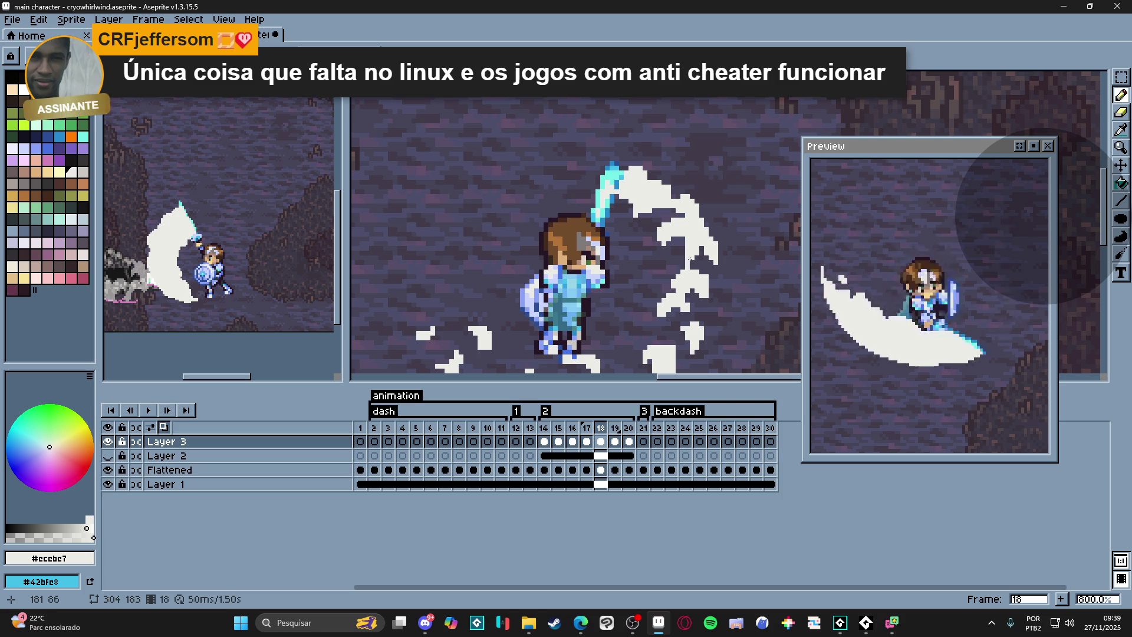
pyautogui.scroll(-1, 686, 265)
pyautogui.scroll(-1, 682, 304)
pyautogui.moveTo(670, 290); pyautogui.dragTo(667, 276)
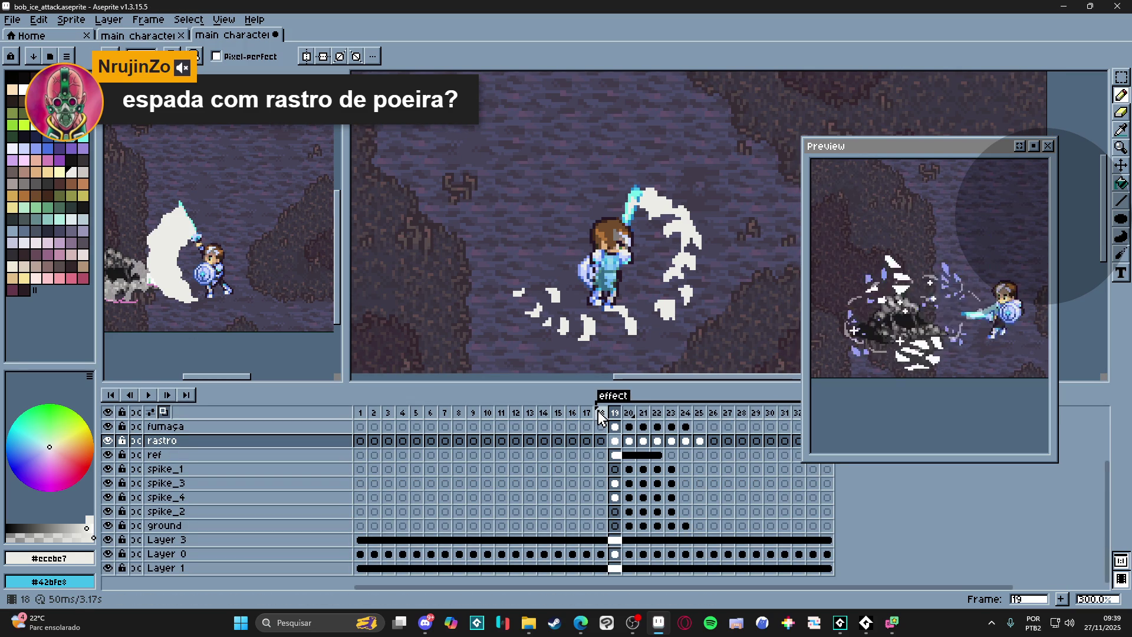
pyautogui.hotkey('ctrl', 'Tab')
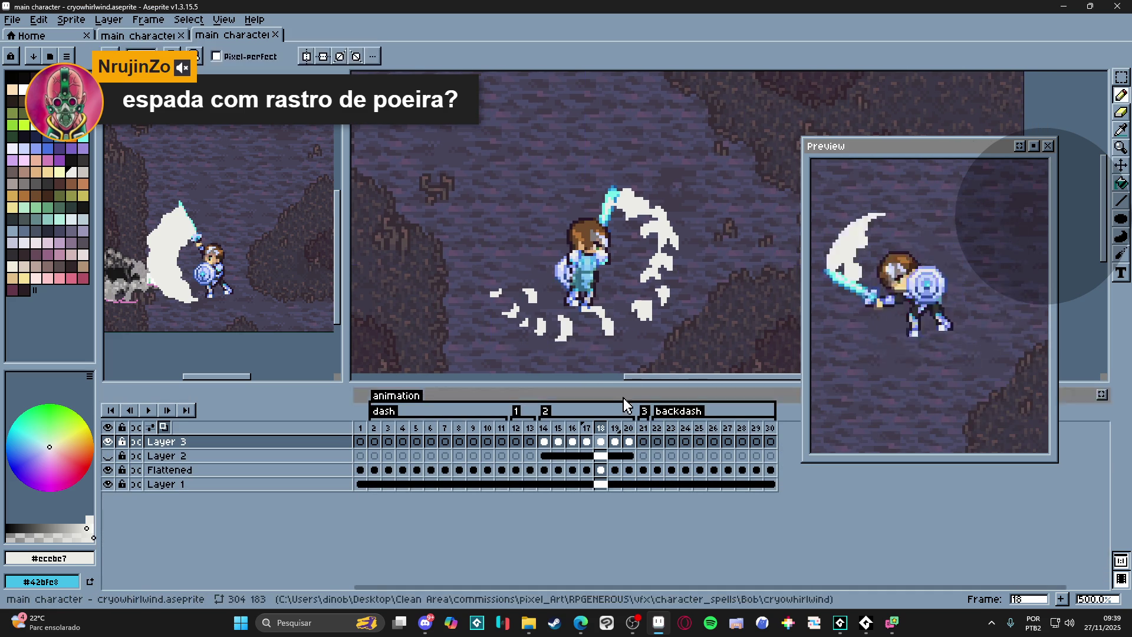
pyautogui.click(589, 430)
# - Touch up frame 18's whirlwind, reframe the character, then bring up frame 17's dash pose
pyautogui.click(600, 431)
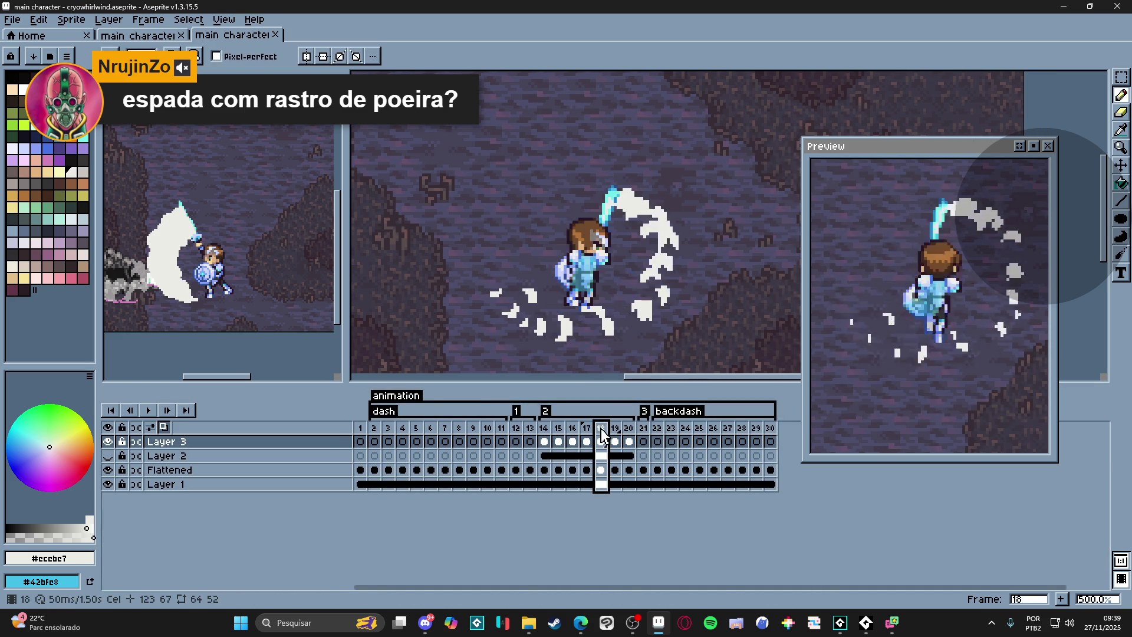
pyautogui.scroll(2, 667, 257)
pyautogui.click(655, 225)
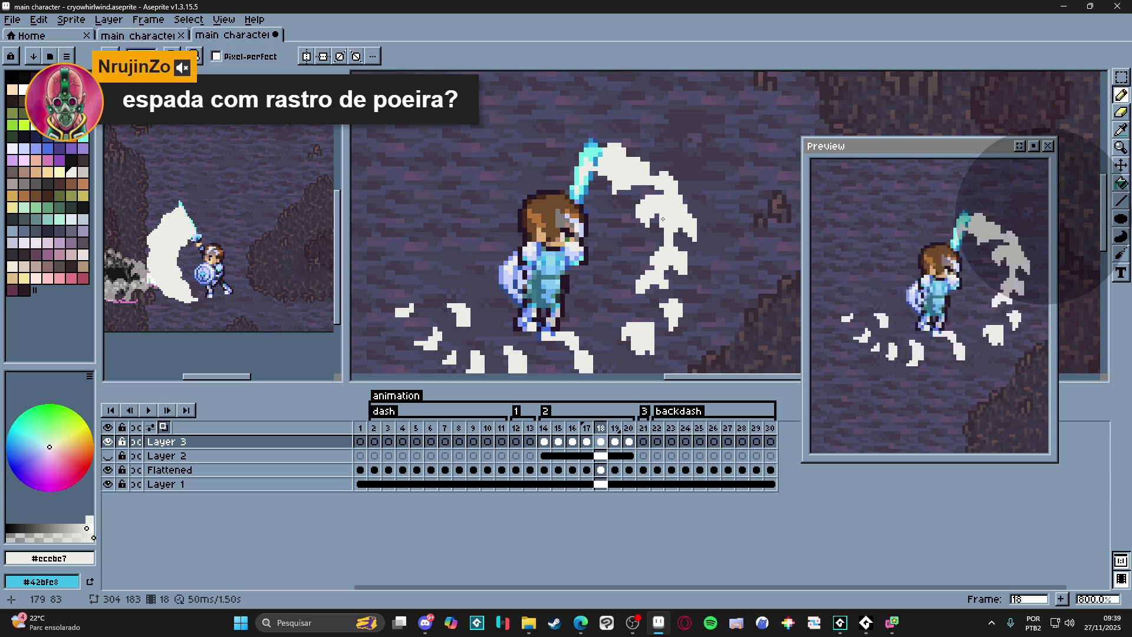
pyautogui.scroll(3, 694, 239)
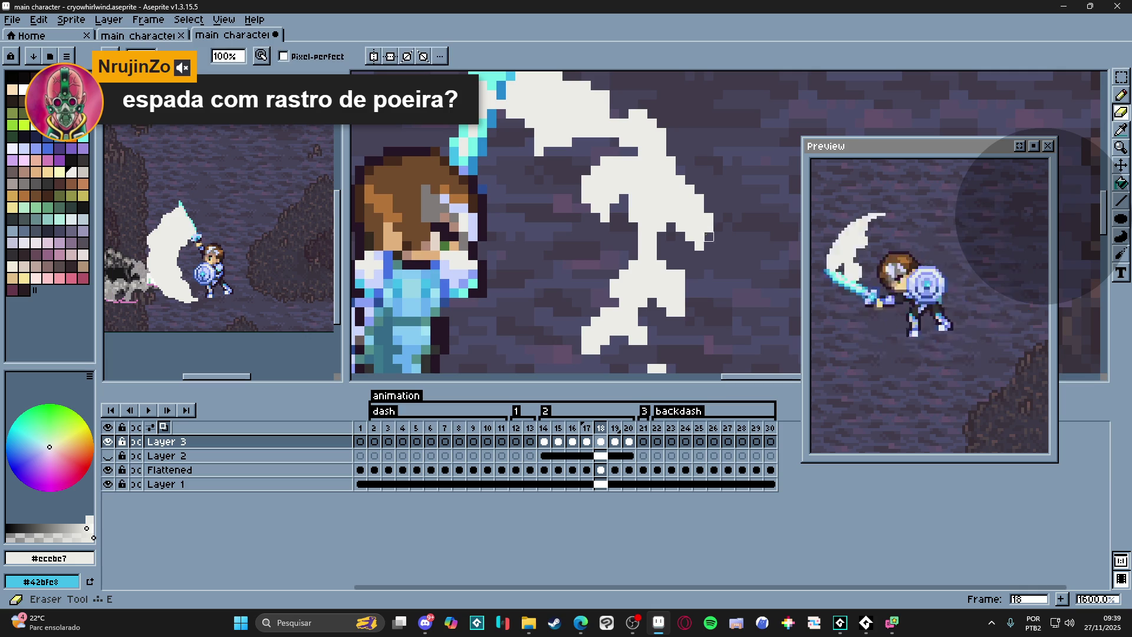
pyautogui.scroll(-3, 697, 271)
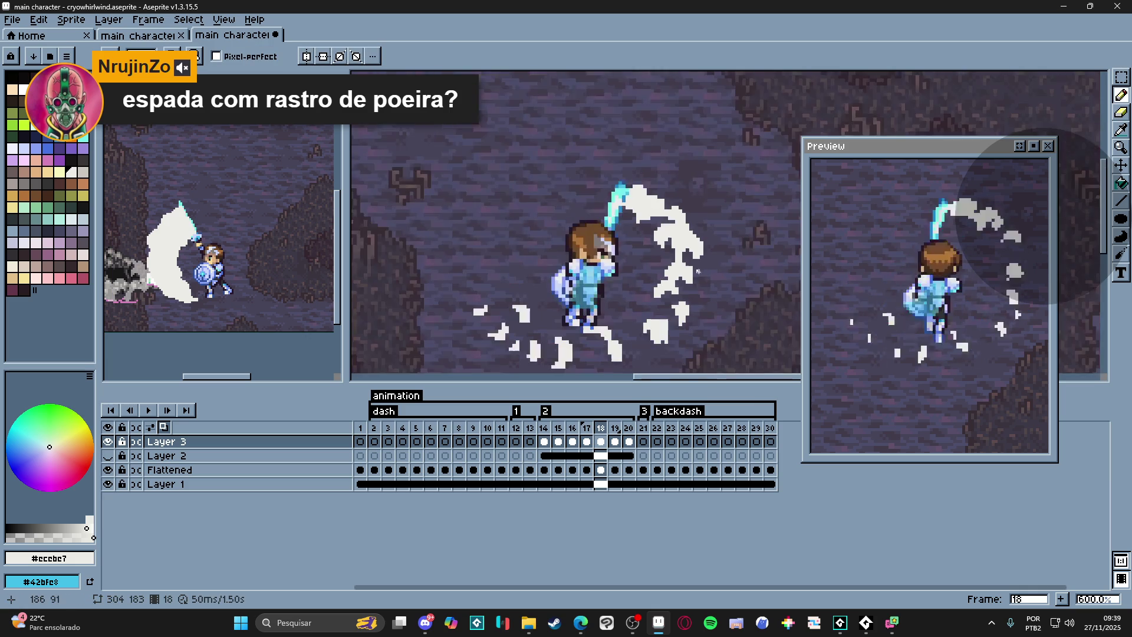
pyautogui.scroll(1, 679, 282)
pyautogui.scroll(2, 685, 257)
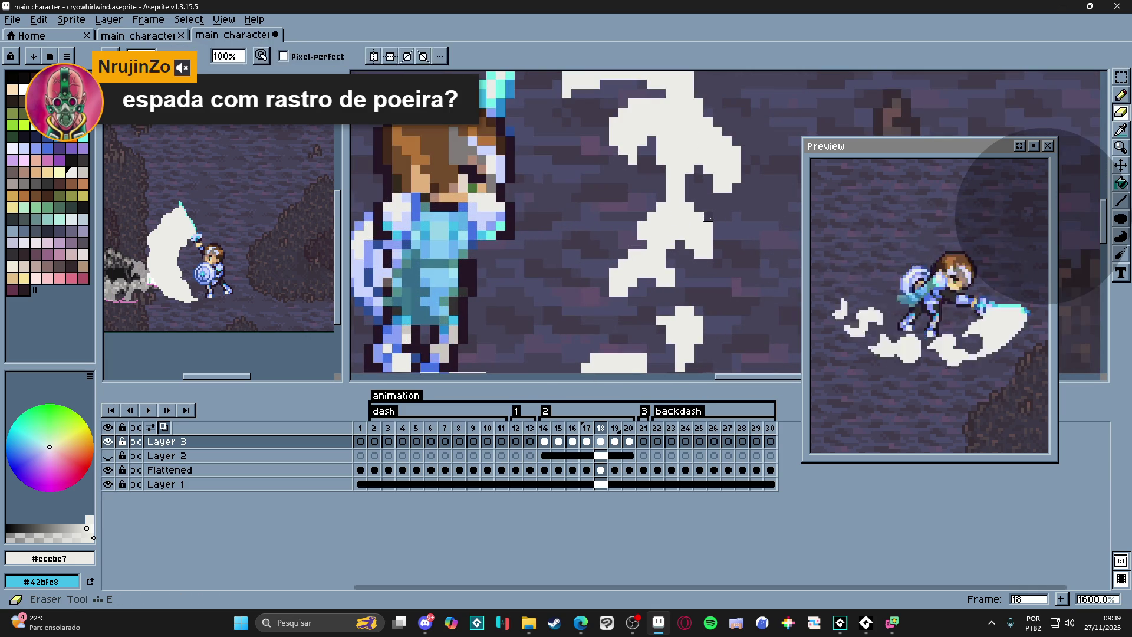
pyautogui.scroll(-3, 699, 217)
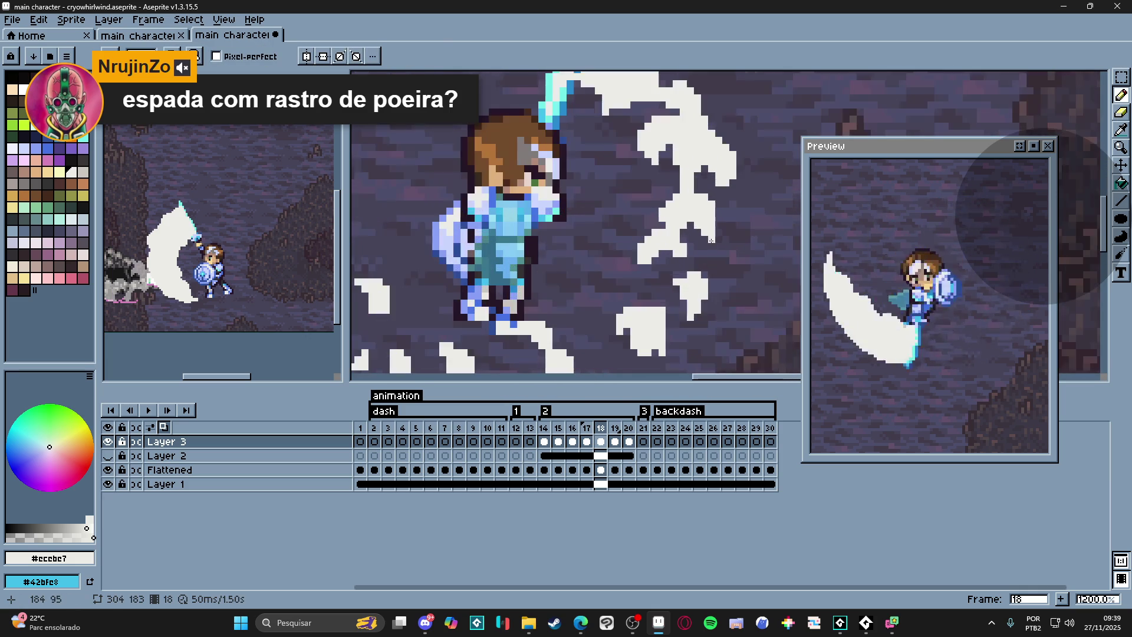
pyautogui.scroll(2, 707, 234)
pyautogui.press('e')
pyautogui.press('b')
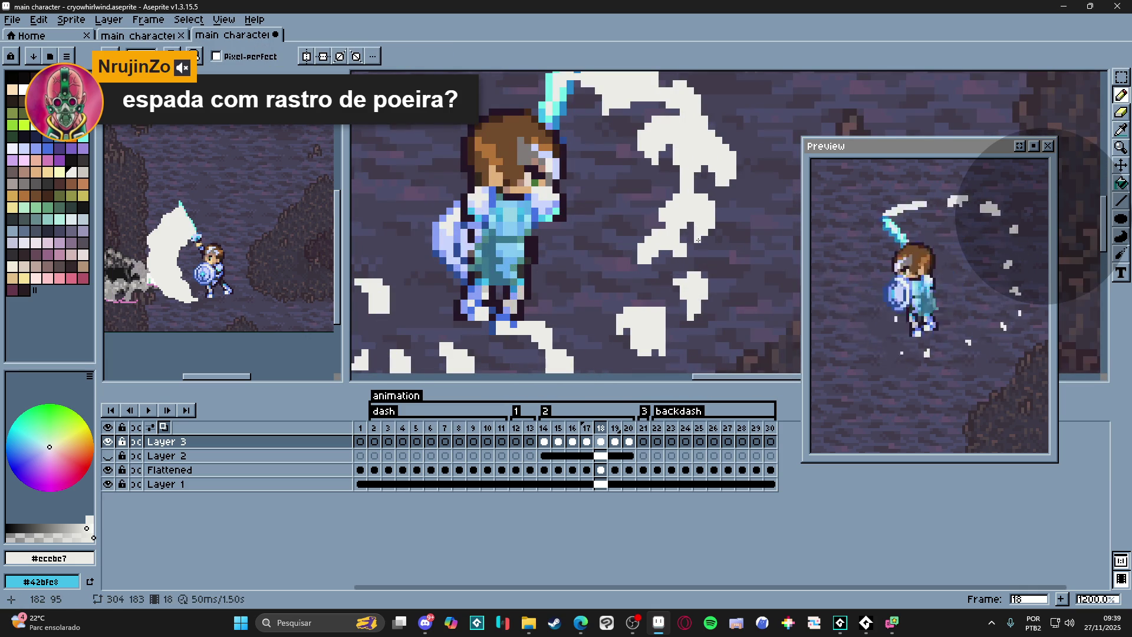
pyautogui.scroll(-2, 698, 241)
pyautogui.scroll(3, 678, 206)
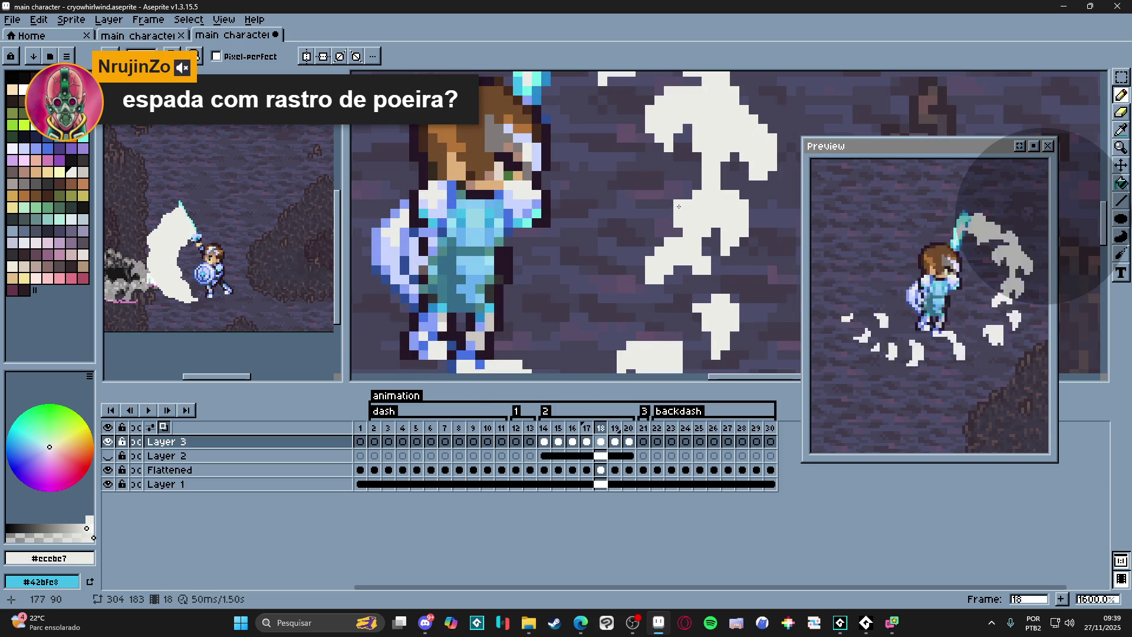
pyautogui.scroll(-3, 682, 196)
pyautogui.moveTo(702, 267); pyautogui.dragTo(691, 222)
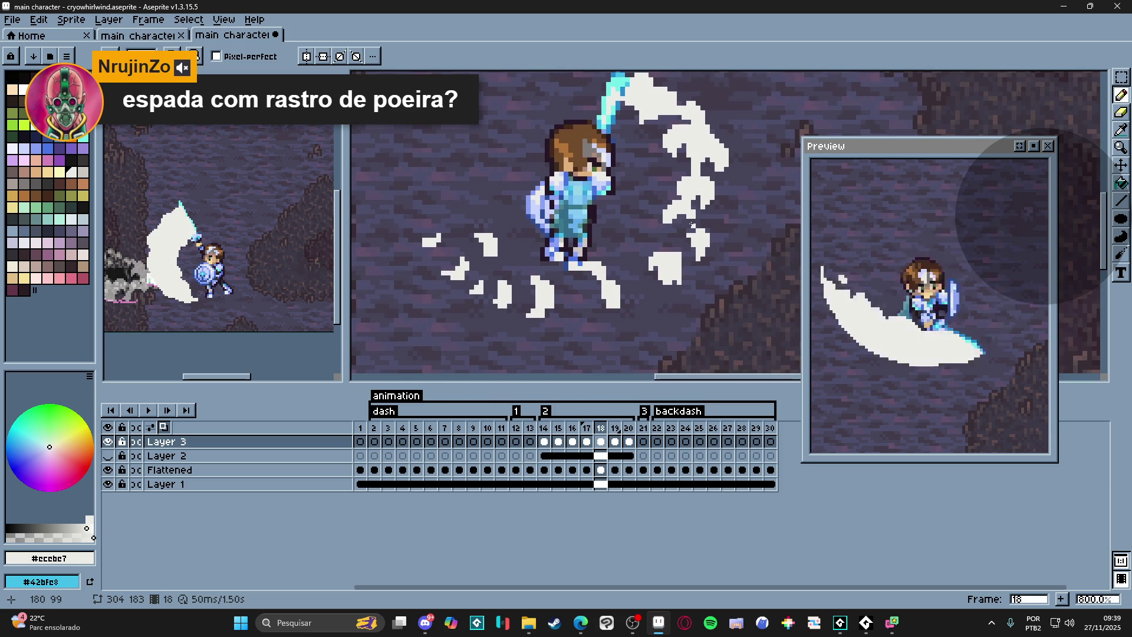
pyautogui.click(586, 428)
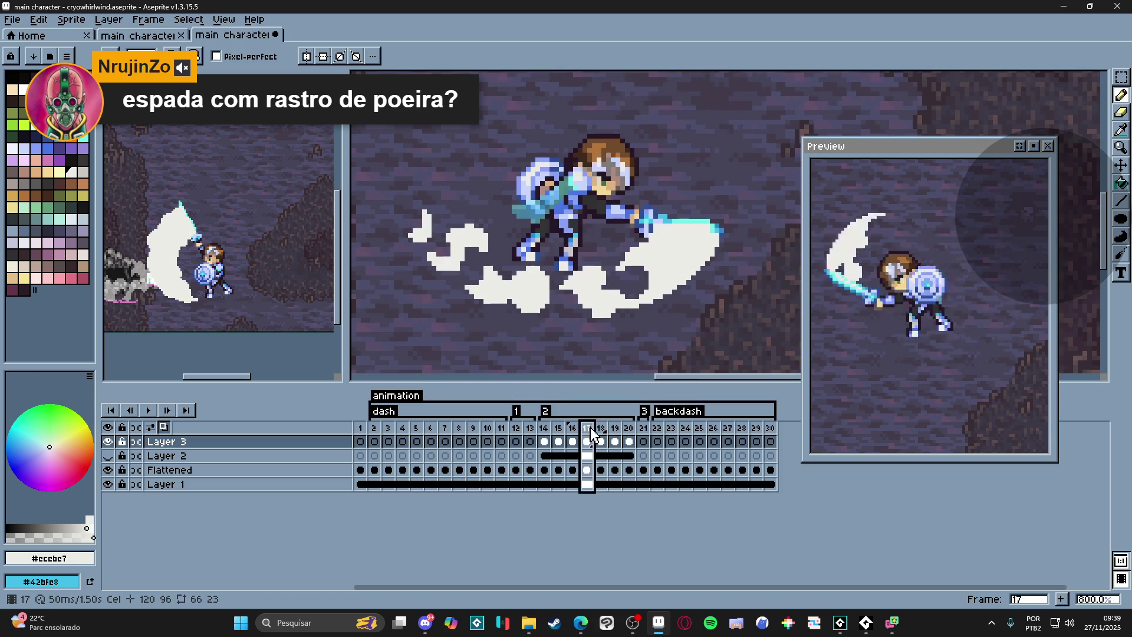
# - Flip between frames 17 and 18 to compare poses, then save the cryowhirlwind file
pyautogui.click(600, 431)
pyautogui.scroll(1, 668, 277)
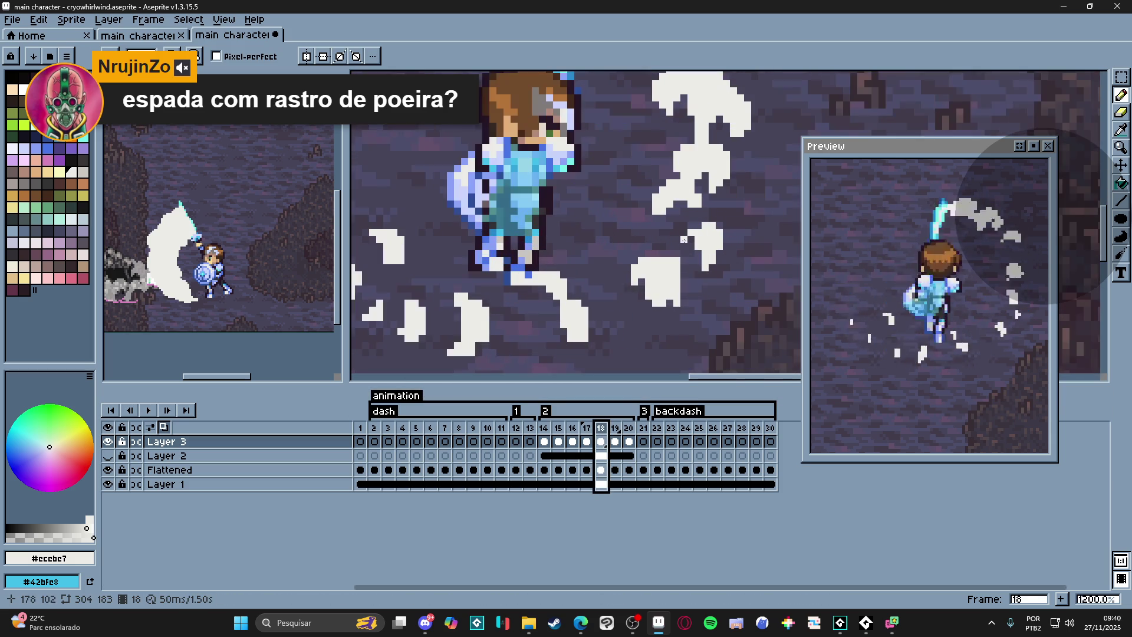
pyautogui.press('Left')
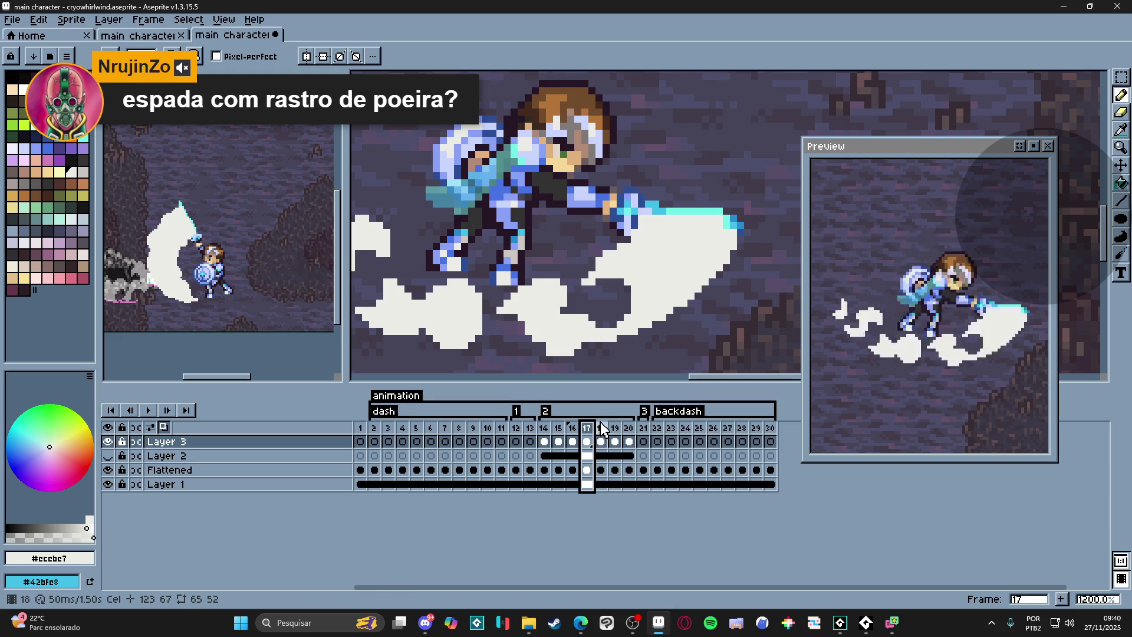
pyautogui.press('Right')
pyautogui.scroll(-4, 670, 274)
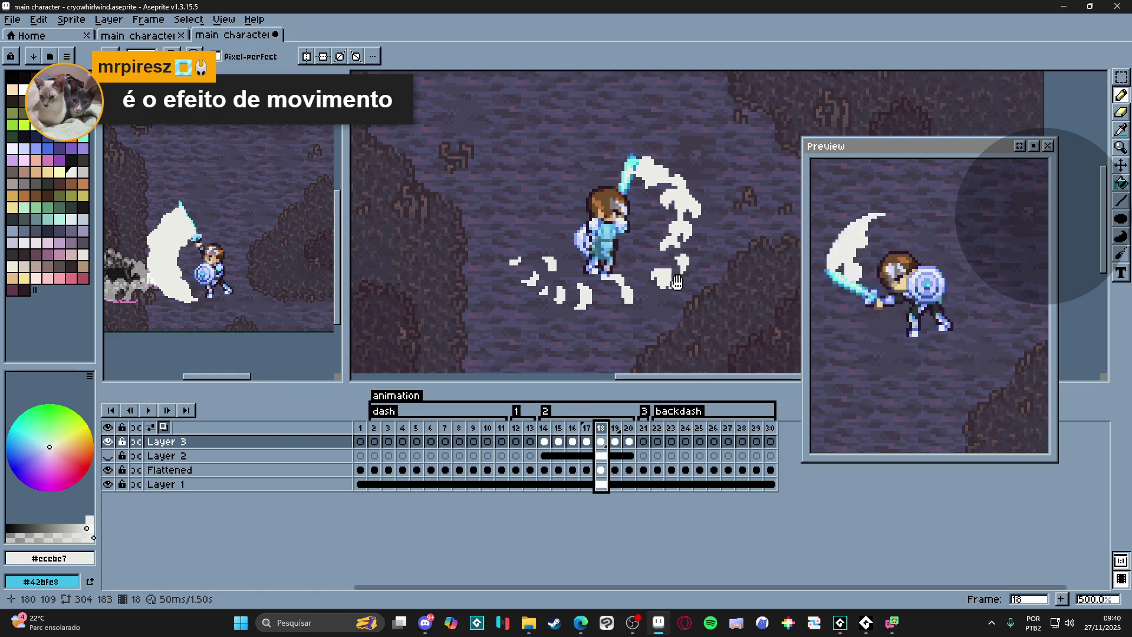
pyautogui.hotkey('ctrl', 's')
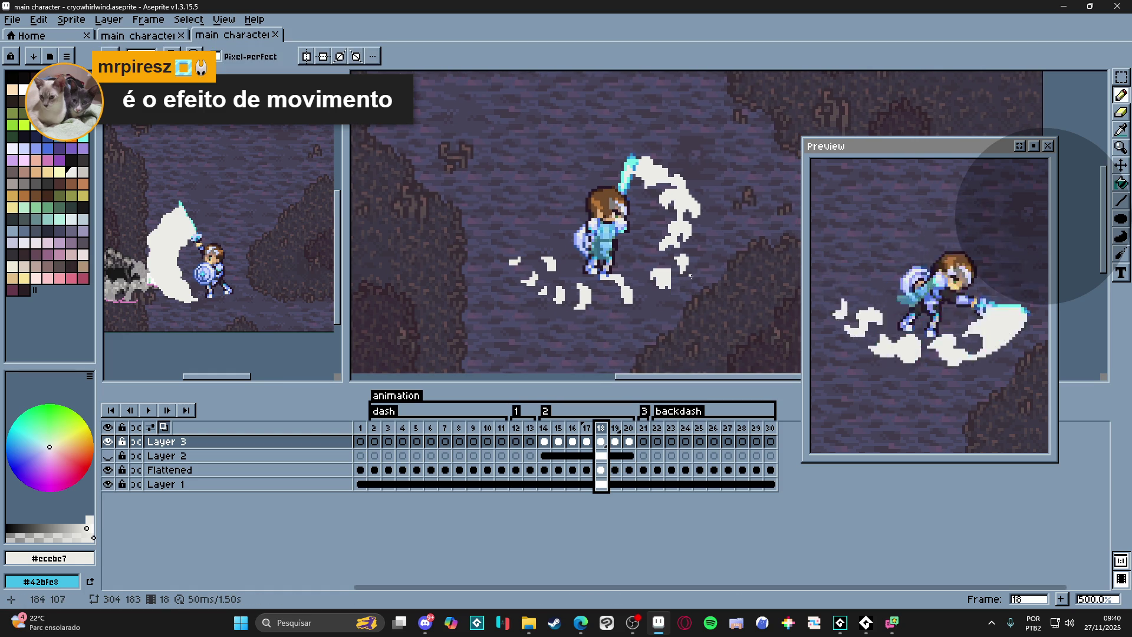
pyautogui.scroll(5, 670, 262)
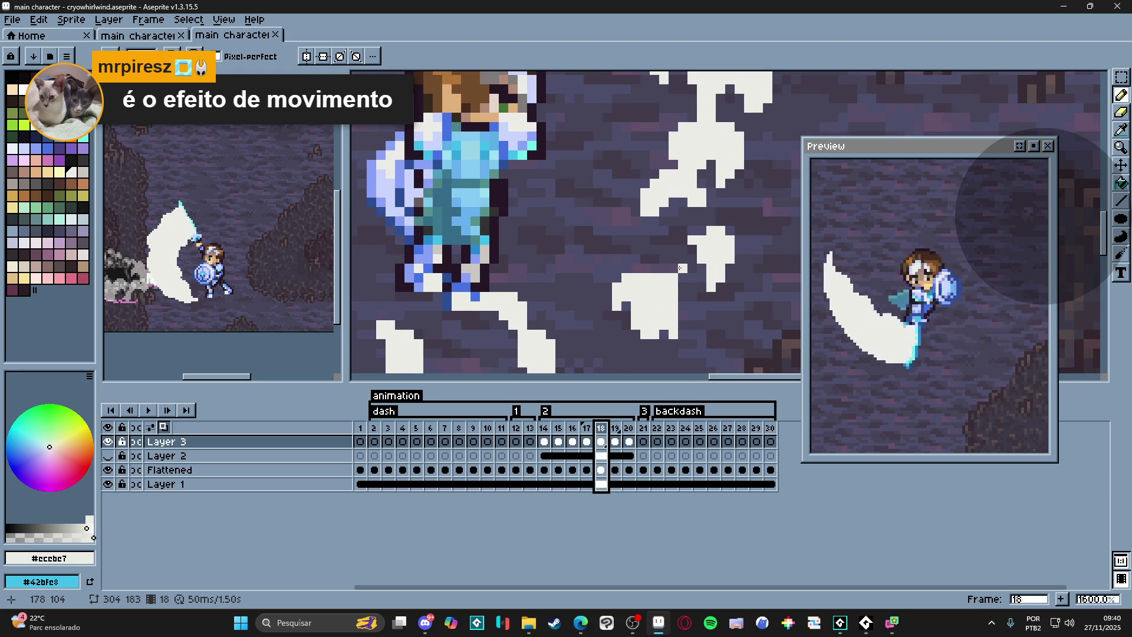
# - Add a white pixel to the frame 18 whirlwind and peek at the neighbouring frame
pyautogui.press('e')
pyautogui.press('b')
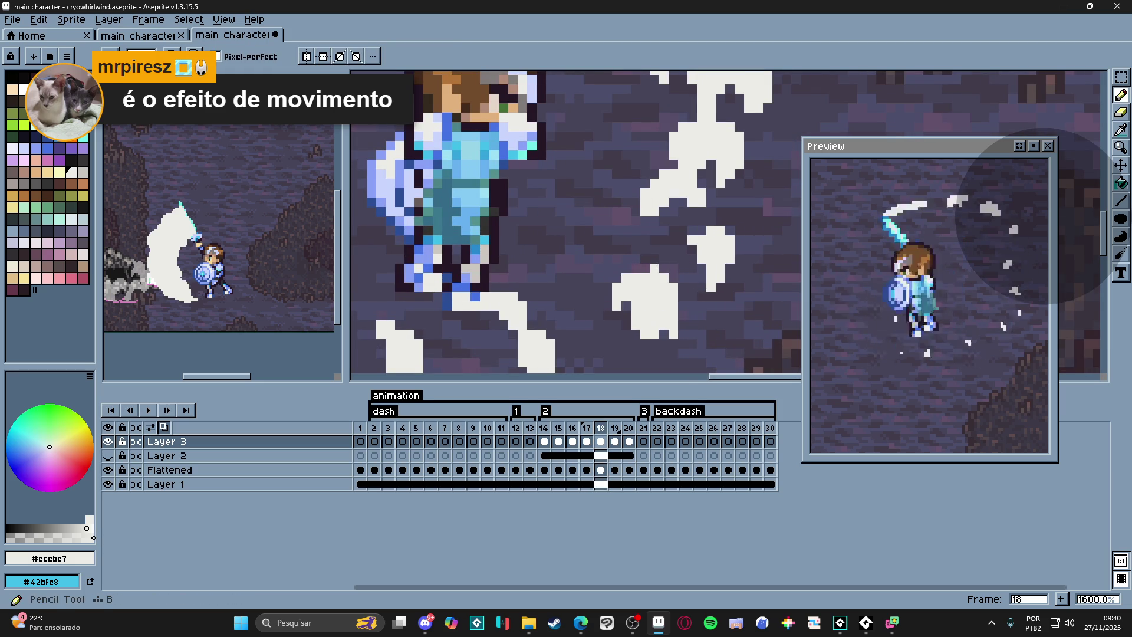
pyautogui.click(674, 276)
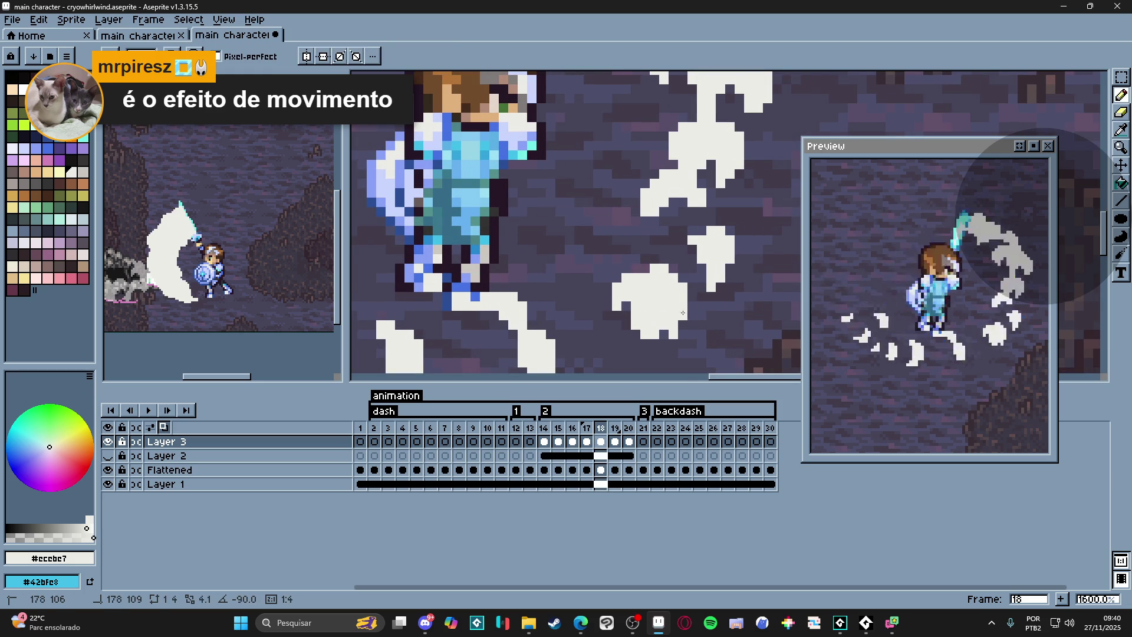
pyautogui.scroll(-3, 674, 337)
pyautogui.press('Left')
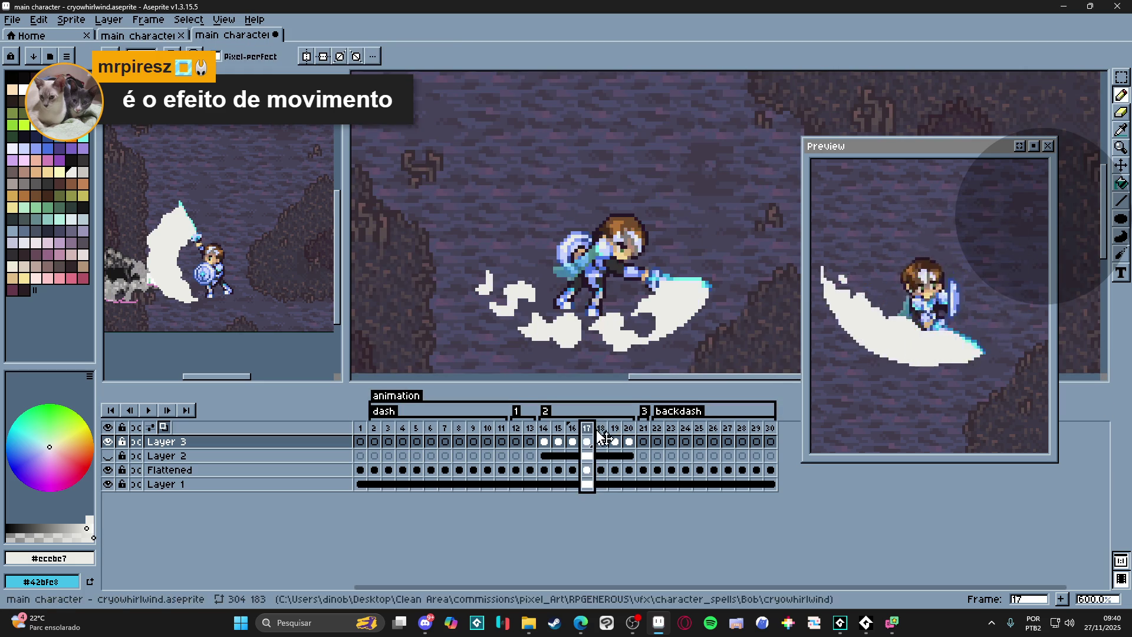
# - Save the file and paint another white pixel into the frame 18 whirlwind fragments
pyautogui.press('Right')
pyautogui.scroll(2, 631, 330)
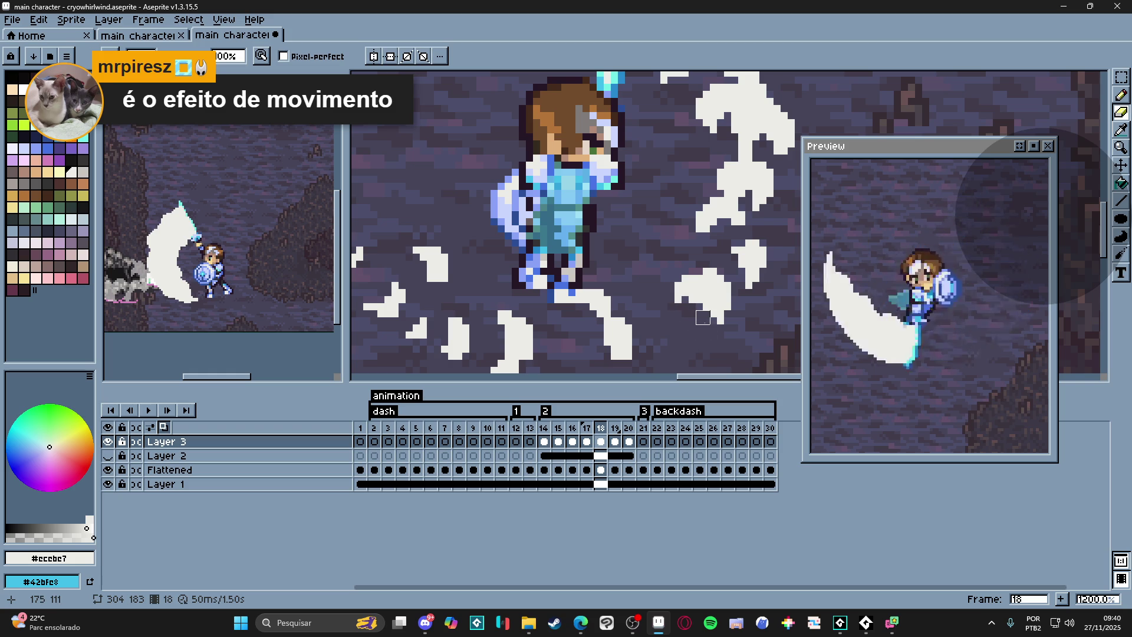
pyautogui.press('b')
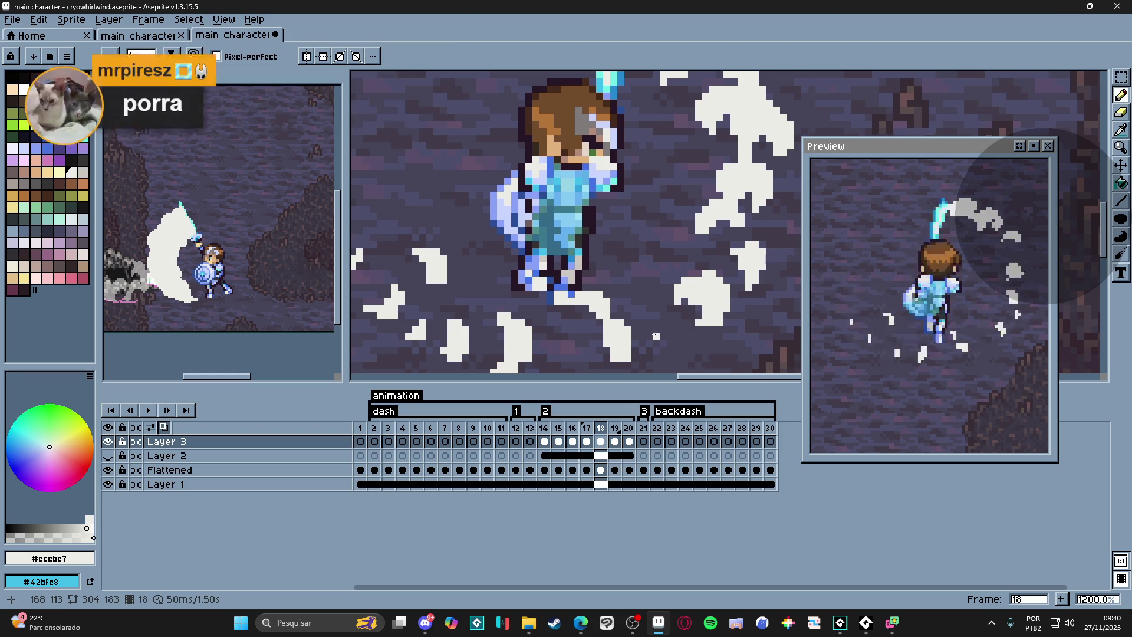
pyautogui.hotkey('ctrl', 's')
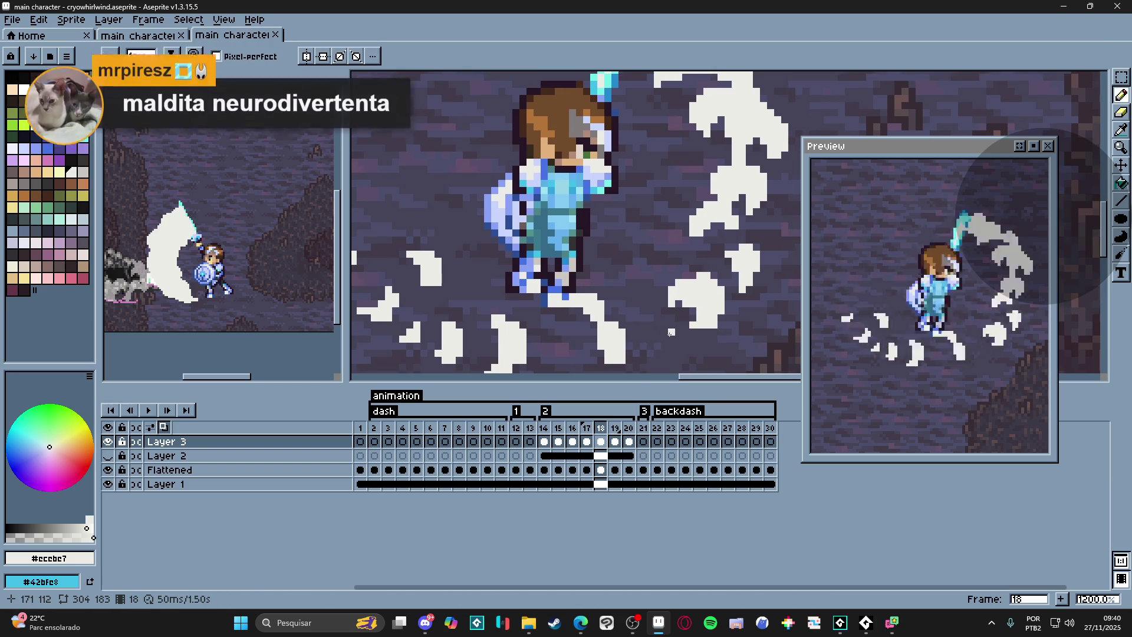
pyautogui.click(687, 311)
pyautogui.scroll(-2, 688, 308)
pyautogui.scroll(3, 687, 306)
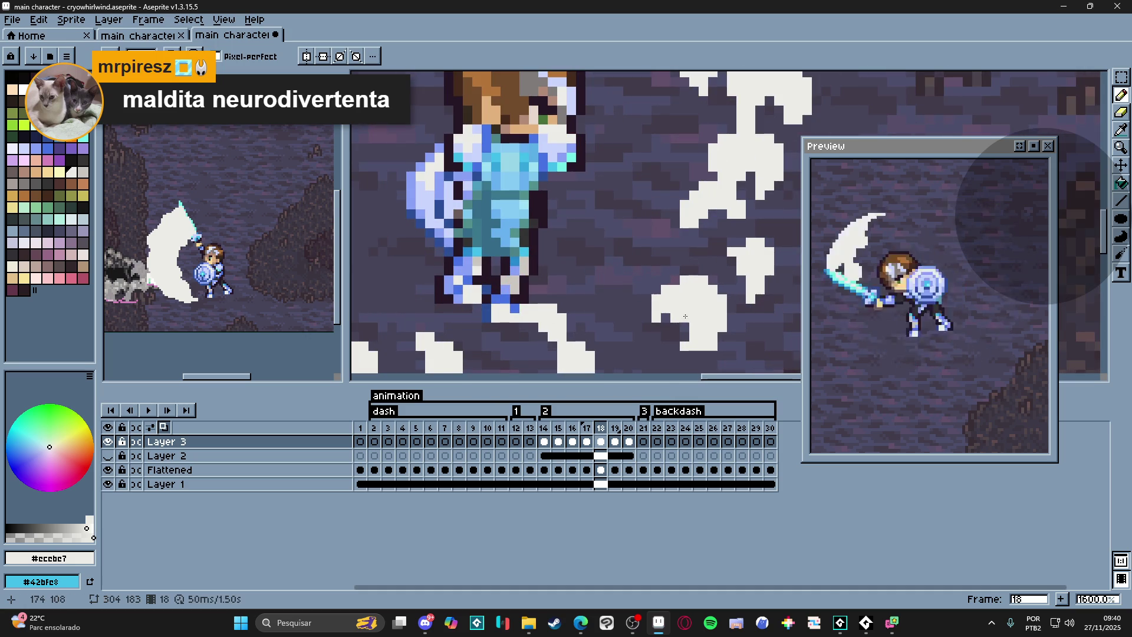
pyautogui.scroll(-3, 686, 305)
pyautogui.scroll(3, 651, 321)
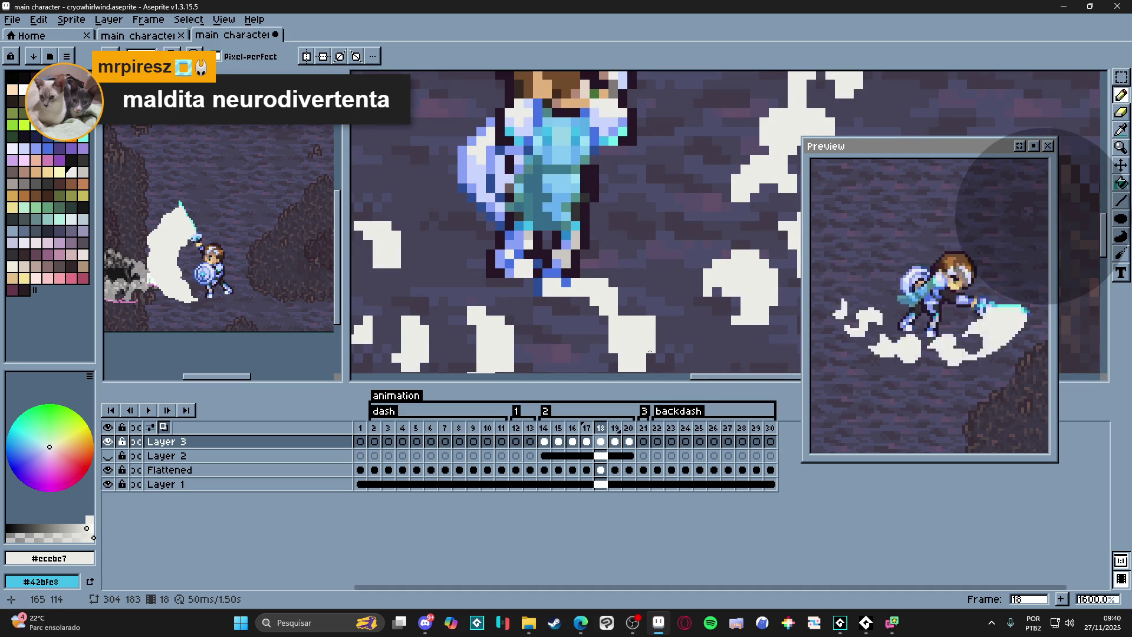
pyautogui.scroll(-2, 649, 352)
pyautogui.scroll(2, 654, 337)
pyautogui.press('b')
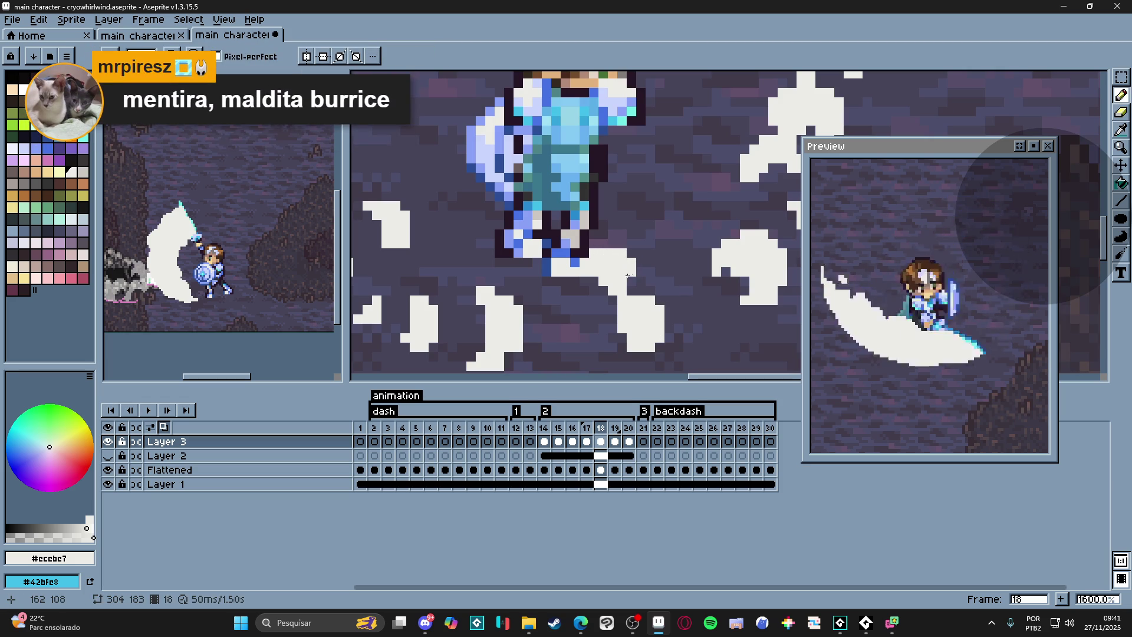
pyautogui.scroll(-3, 626, 277)
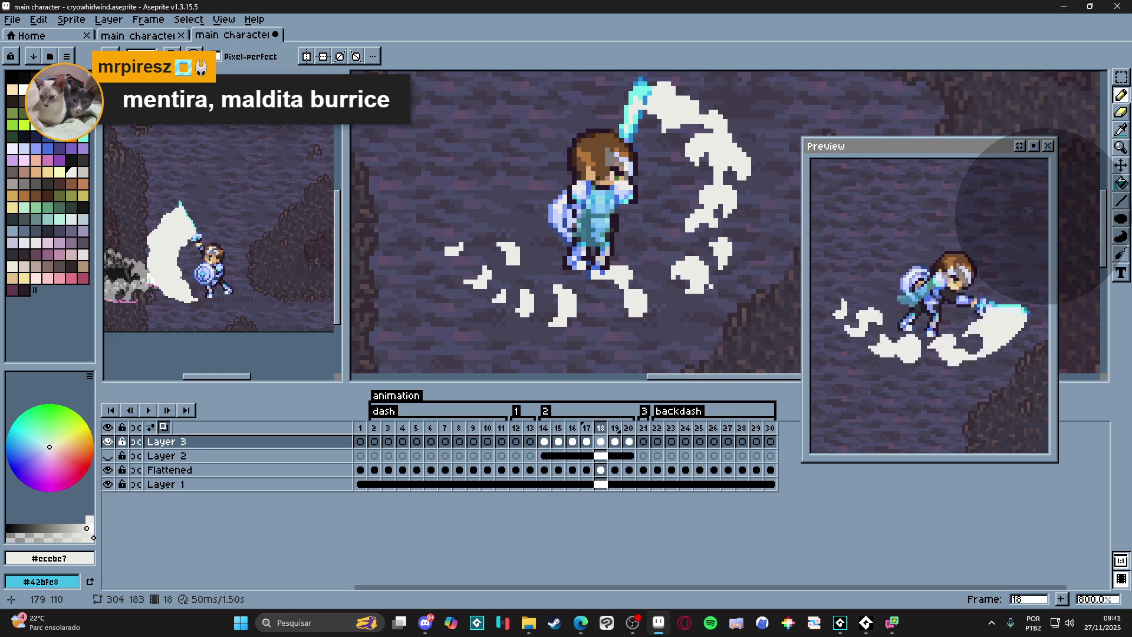
# - Step through the effect frames 14 to 18 one by one
pyautogui.click(543, 441)
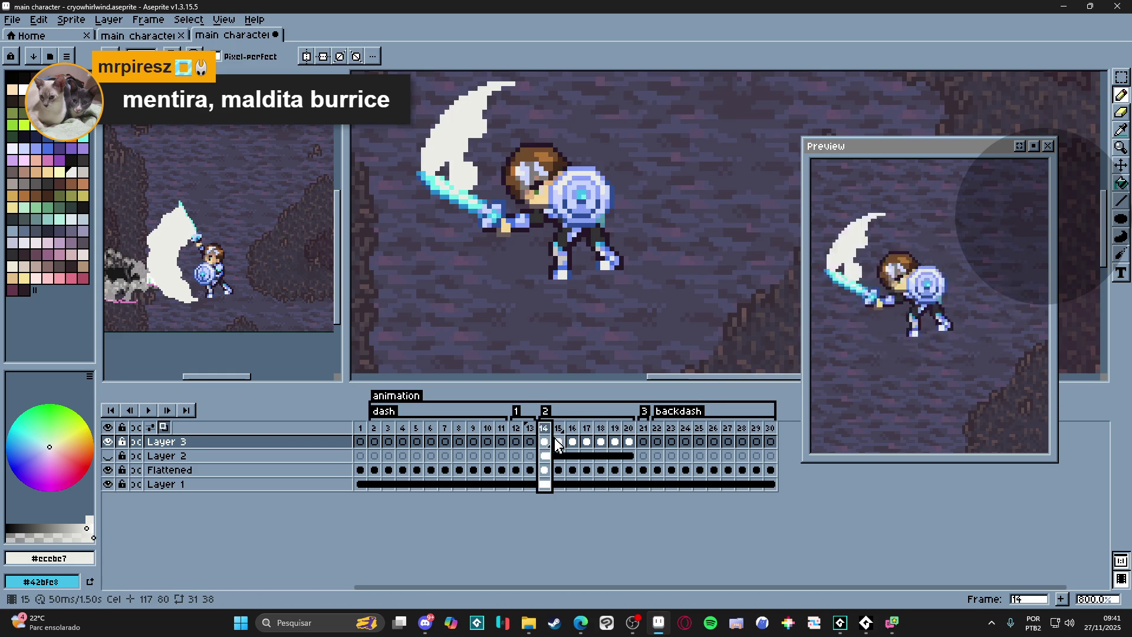
pyautogui.click(558, 434)
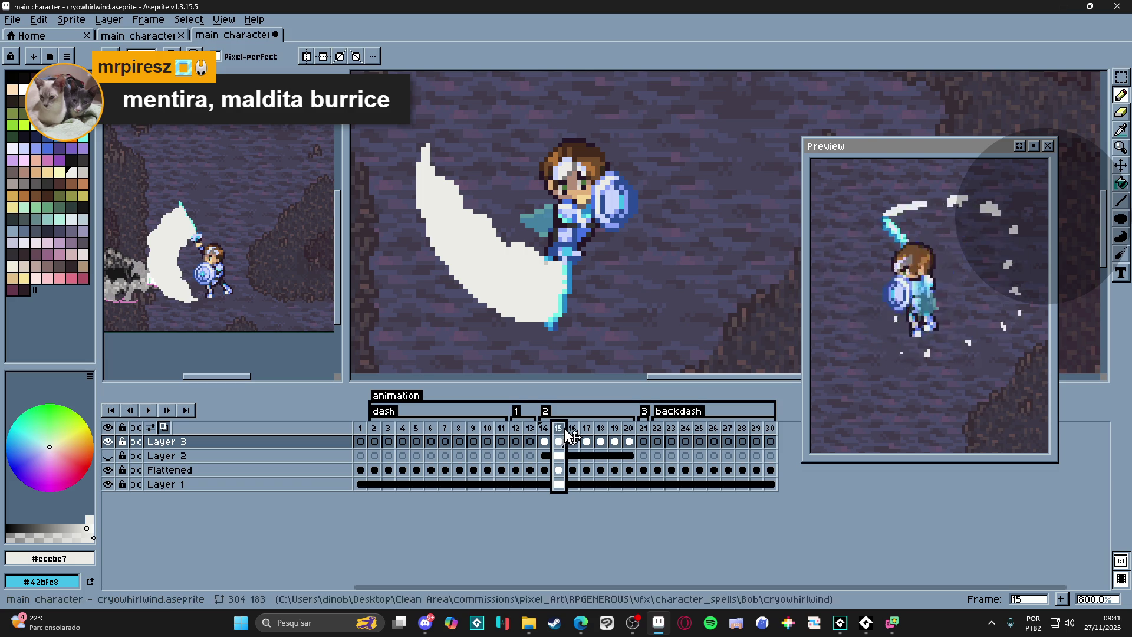
pyautogui.click(572, 435)
pyautogui.click(588, 436)
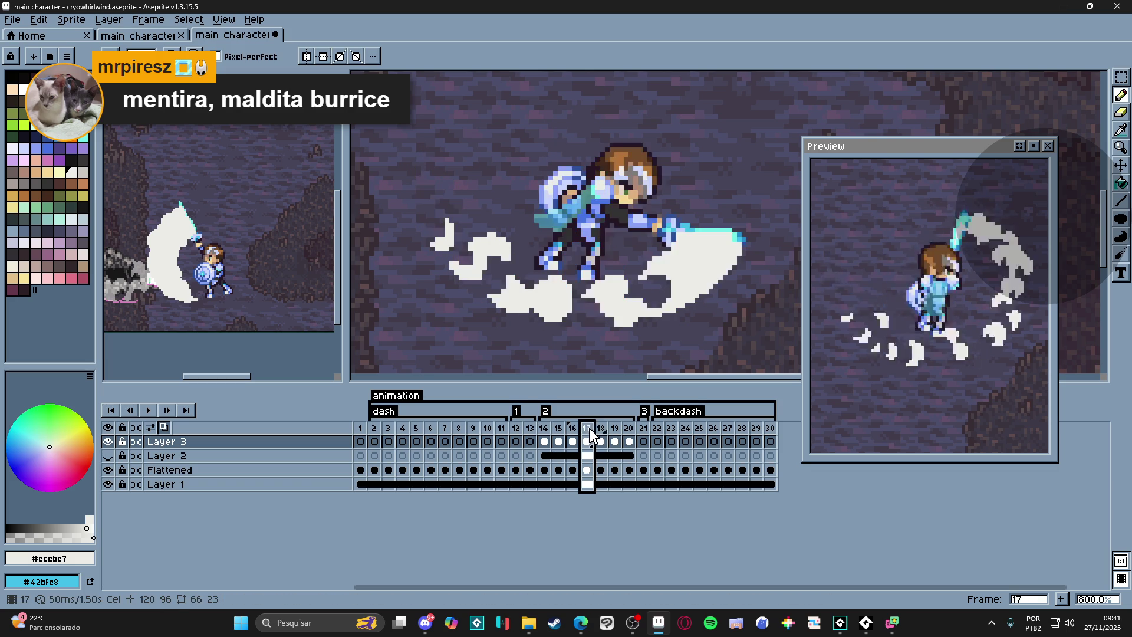
pyautogui.click(601, 434)
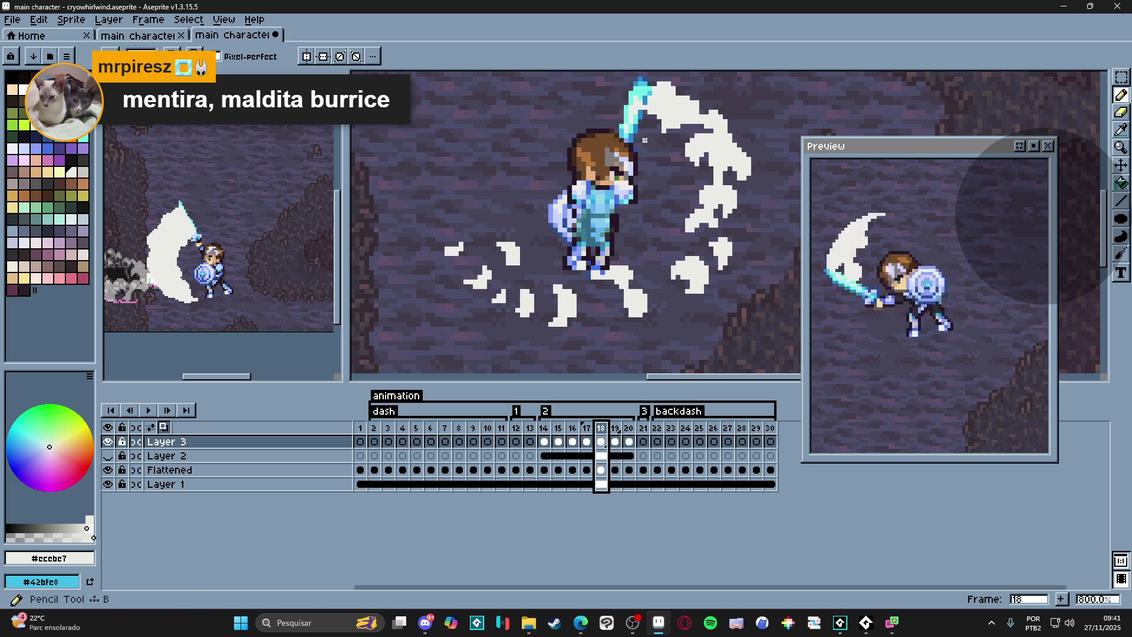
pyautogui.scroll(2, 658, 150)
# - Advance from frame 18 through frame 19 to frame 20 of the dash
pyautogui.press('b')
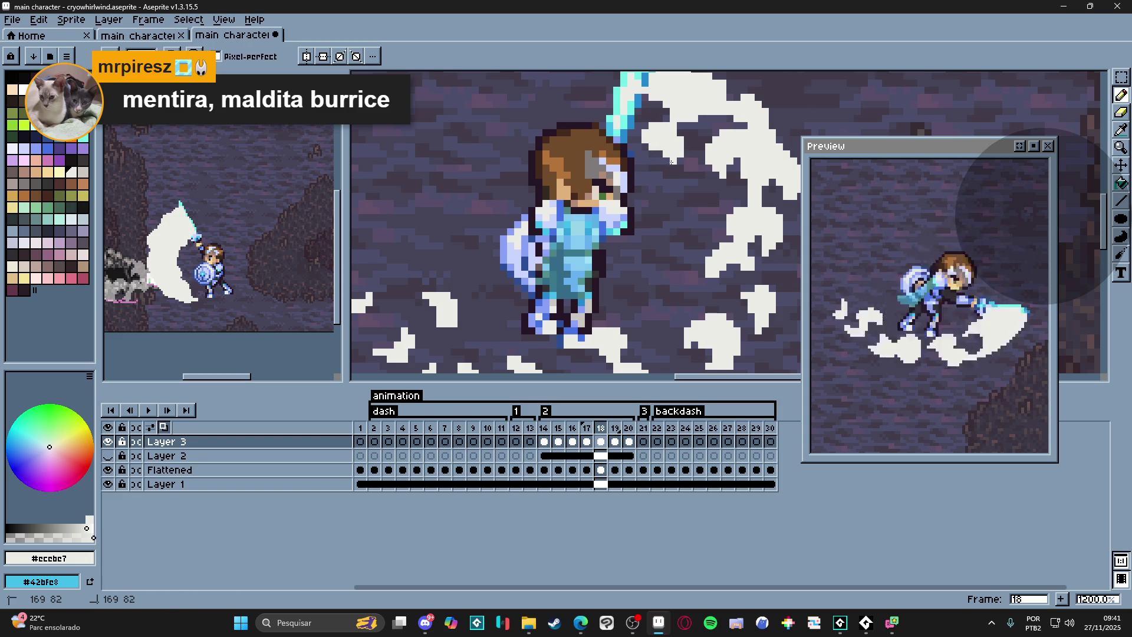
pyautogui.scroll(-4, 680, 162)
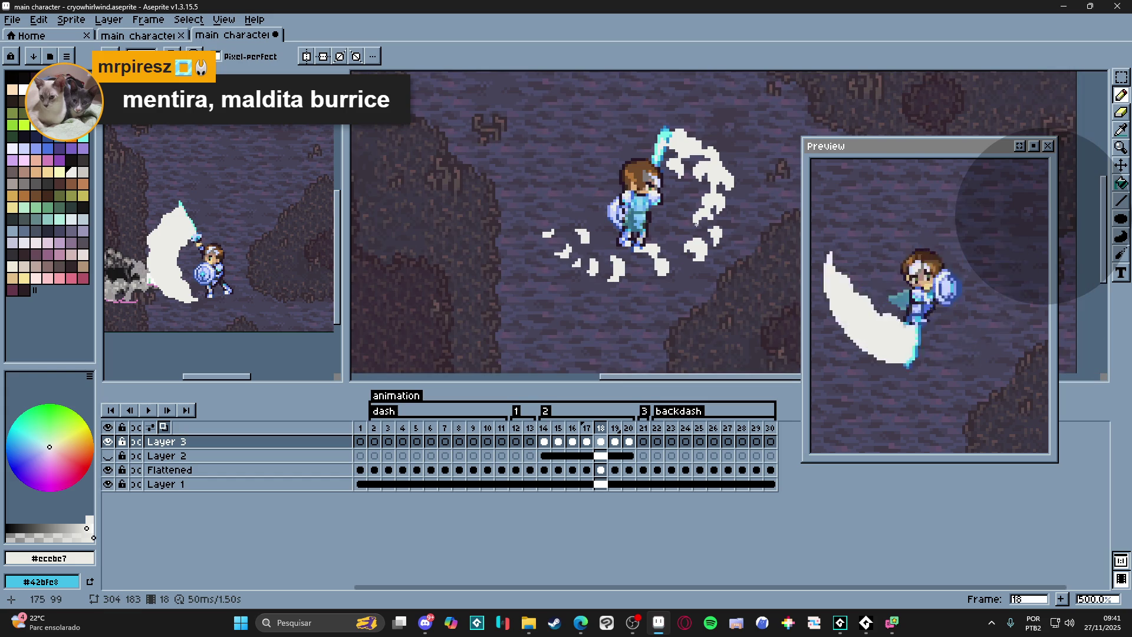
pyautogui.press('Right')
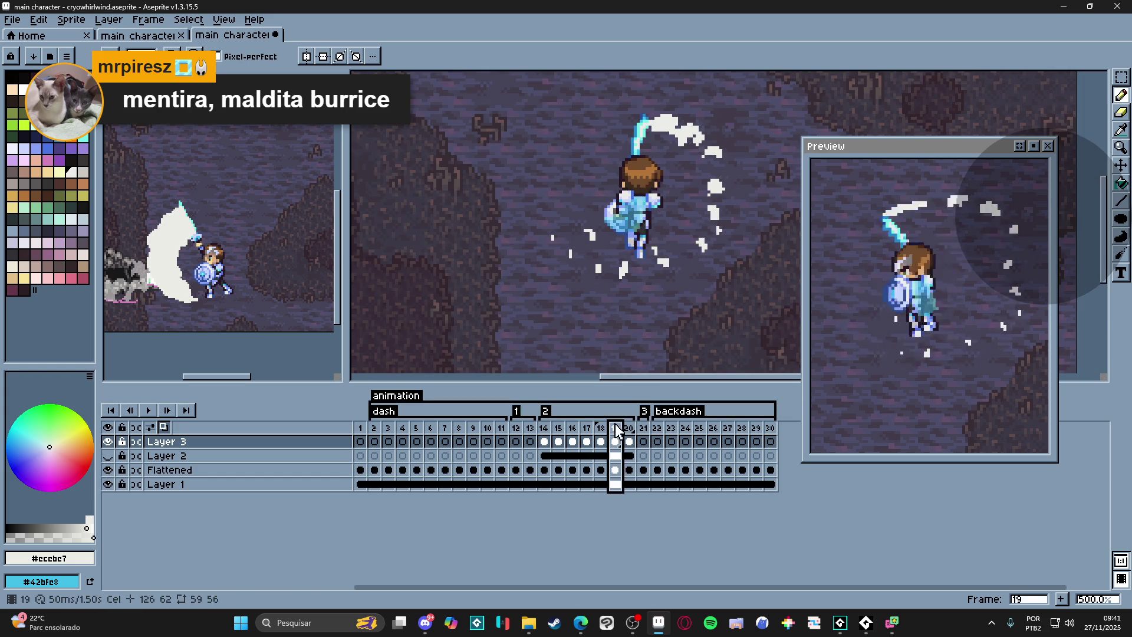
pyautogui.scroll(2, 661, 165)
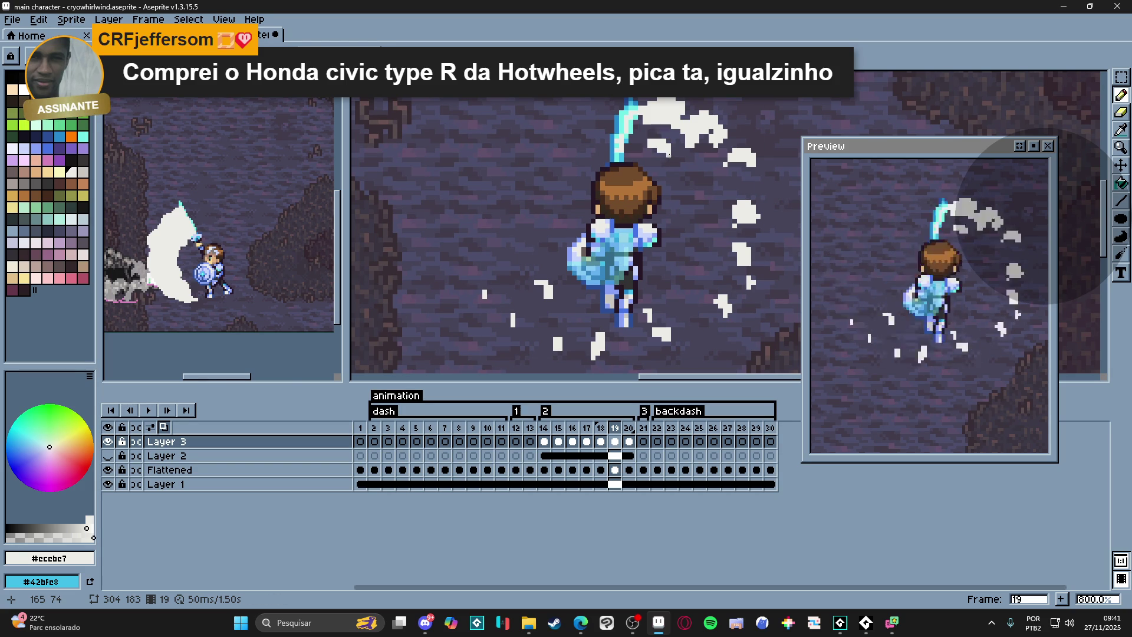
pyautogui.scroll(2, 672, 154)
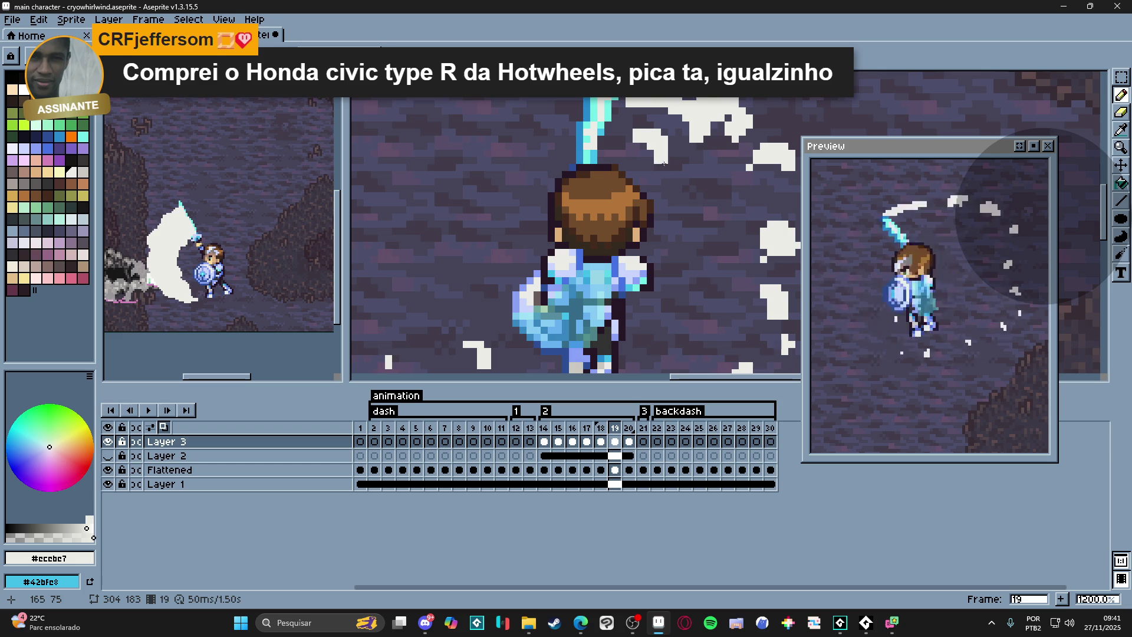
pyautogui.scroll(-4, 665, 177)
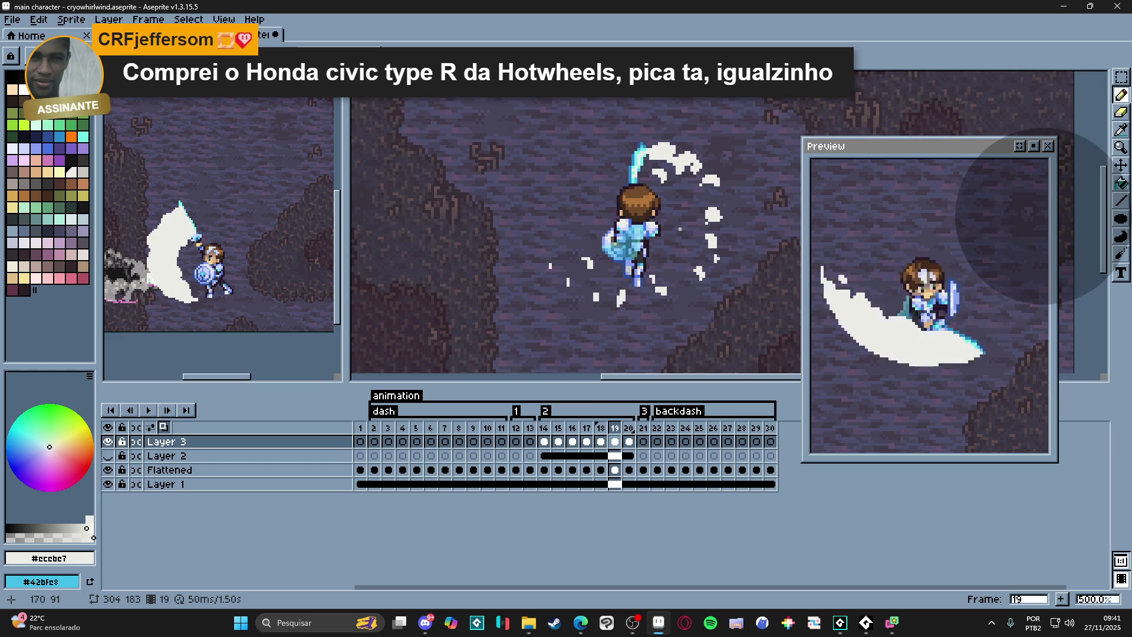
pyautogui.press('Right')
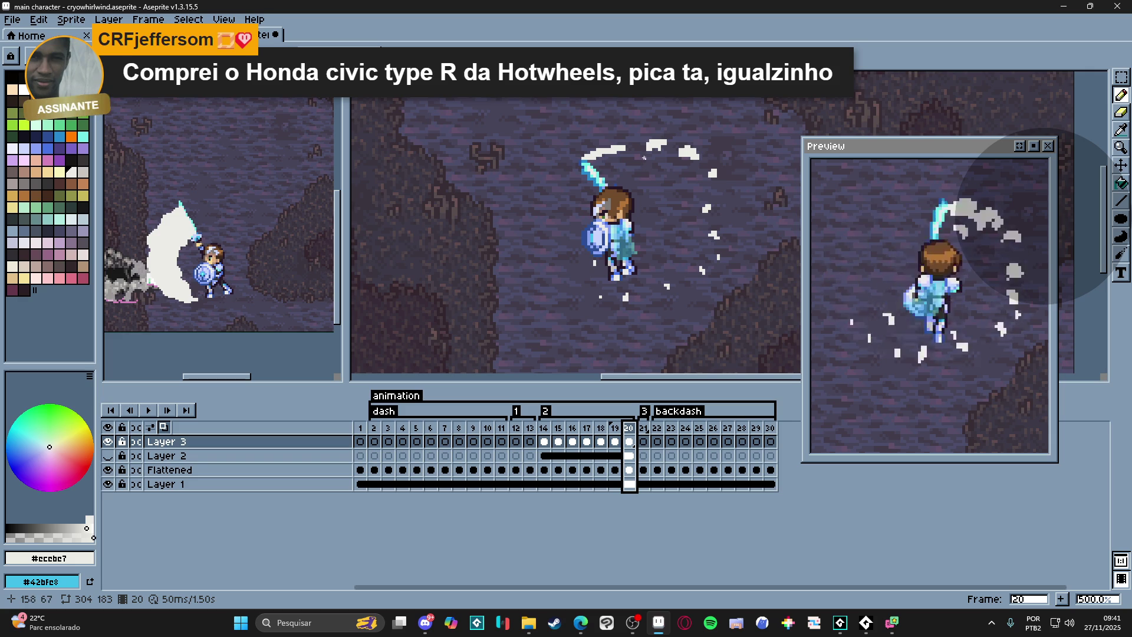
pyautogui.scroll(2, 674, 157)
pyautogui.scroll(3, 619, 168)
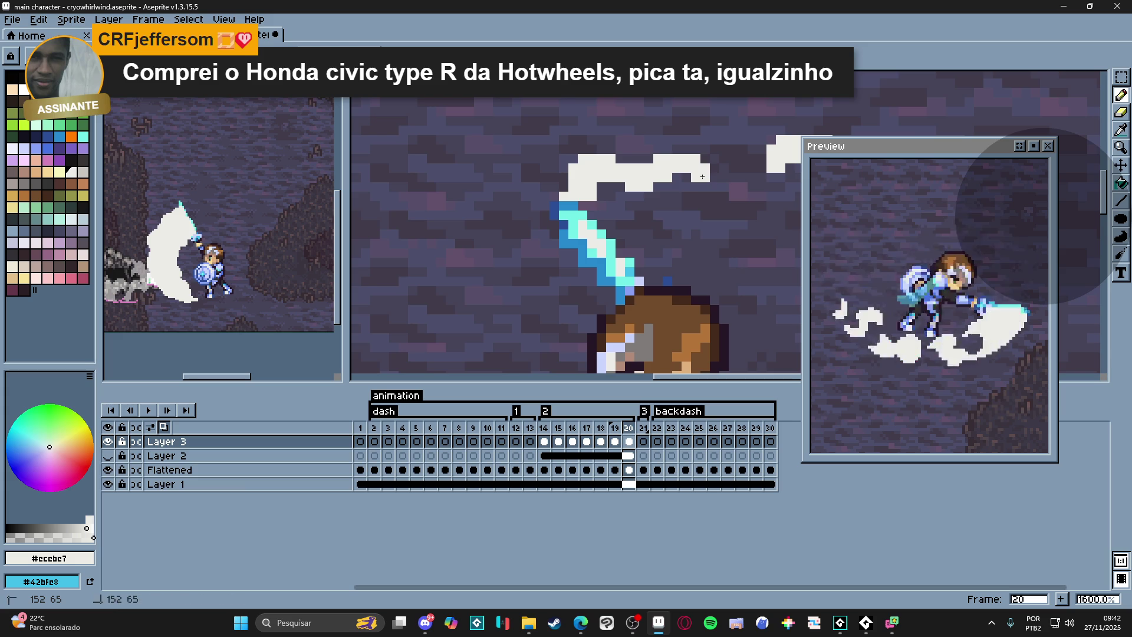
pyautogui.scroll(-3, 689, 186)
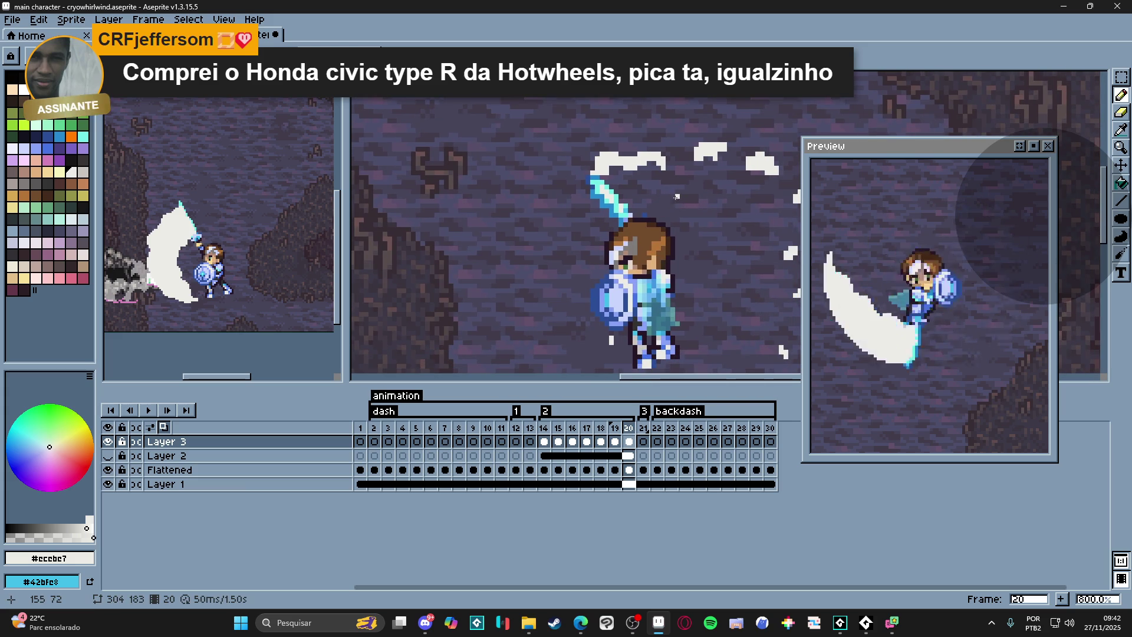
pyautogui.scroll(3, 681, 196)
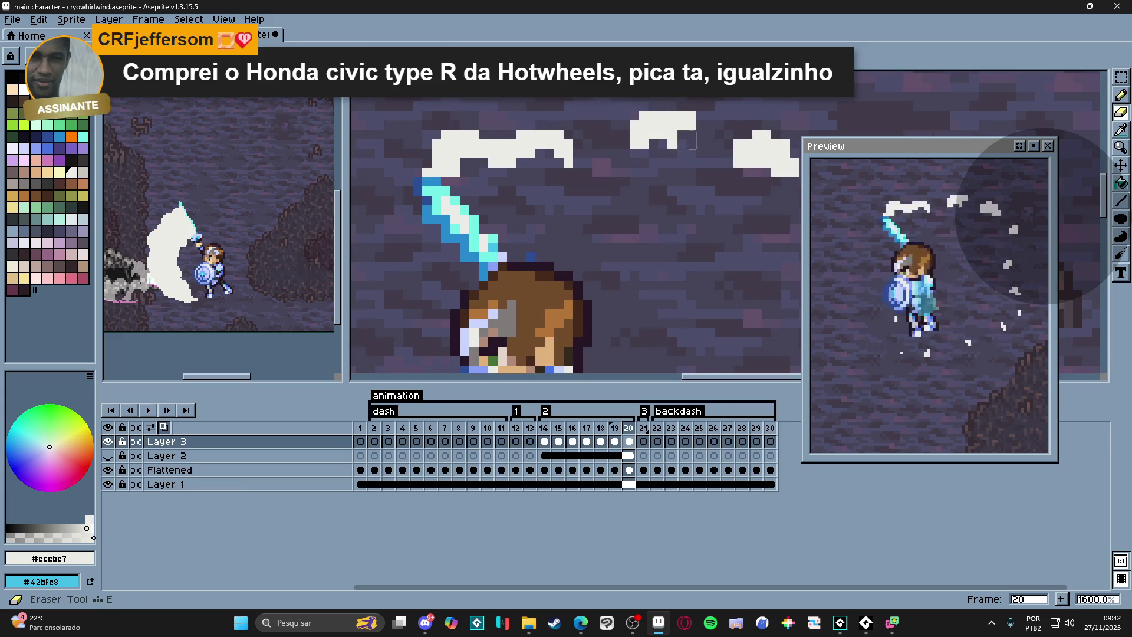
pyautogui.scroll(-3, 694, 160)
pyautogui.scroll(-1, 688, 184)
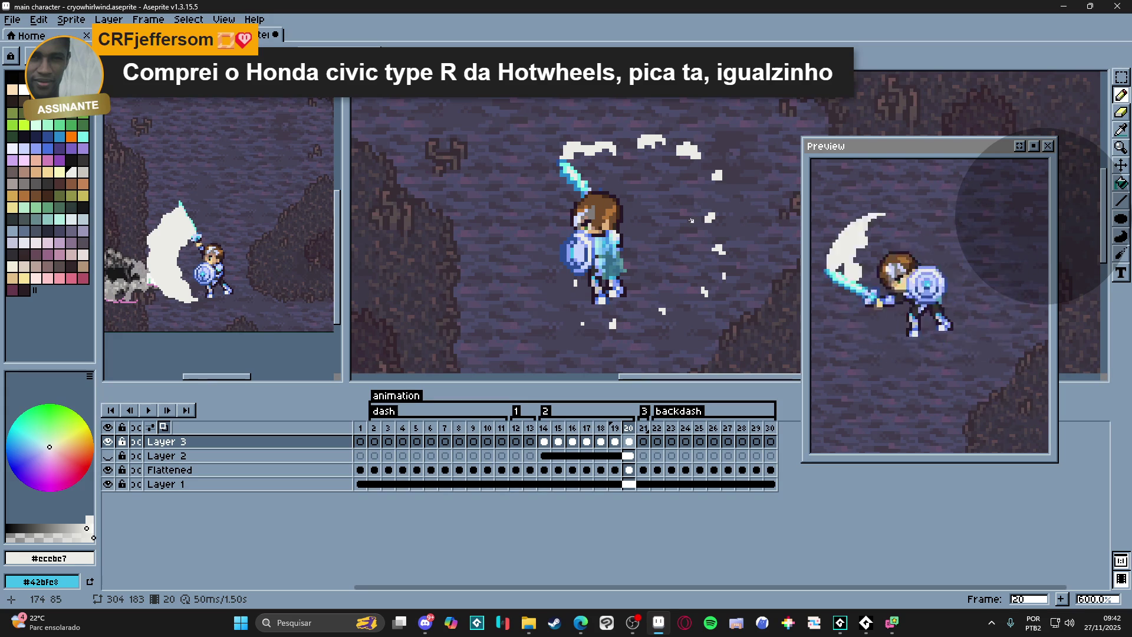
# - Return to frame 19 after inspecting frame 20's whirlwind
pyautogui.click(615, 432)
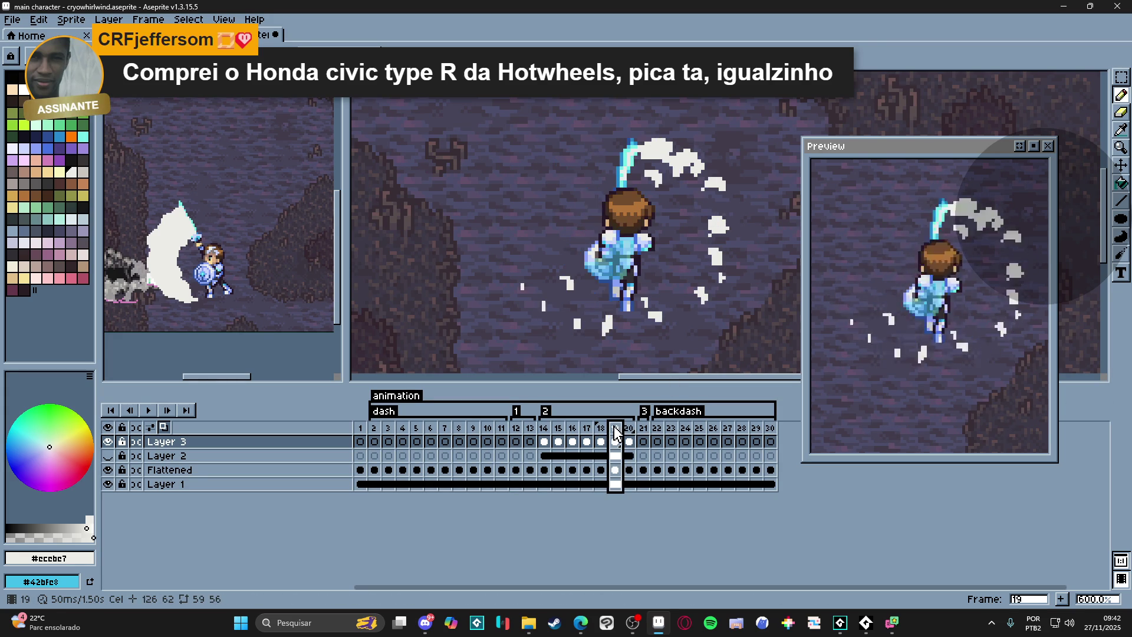
# - Compare frames 18 and 19, add a white pixel below the ice blob on frame 19, and recentre the view
pyautogui.press('Left')
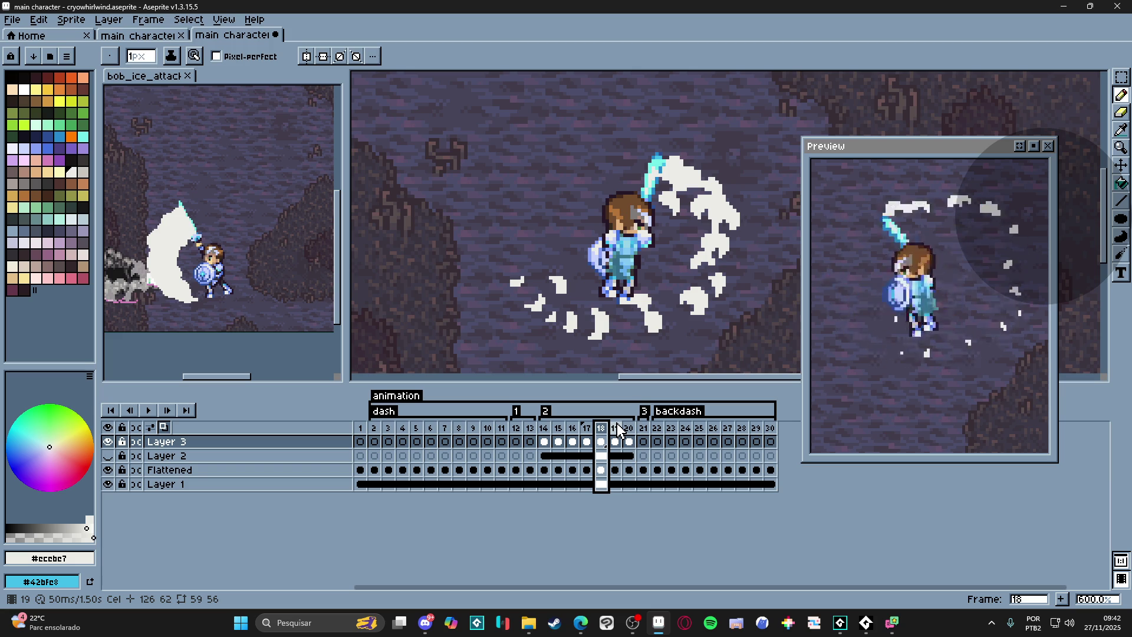
pyautogui.press('Right')
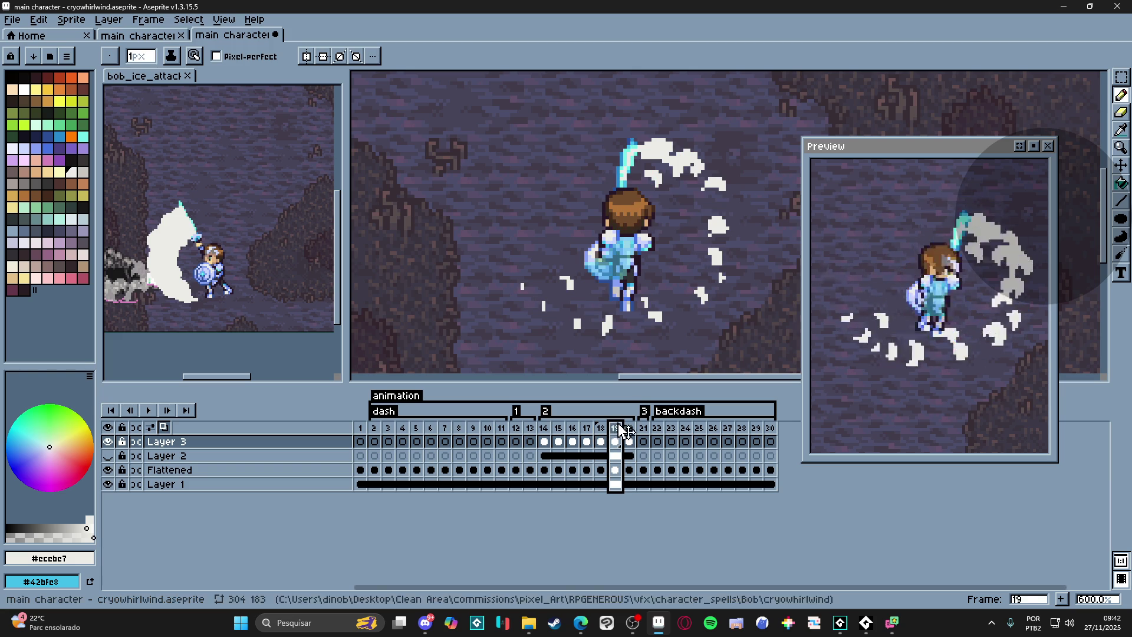
pyautogui.scroll(3, 722, 223)
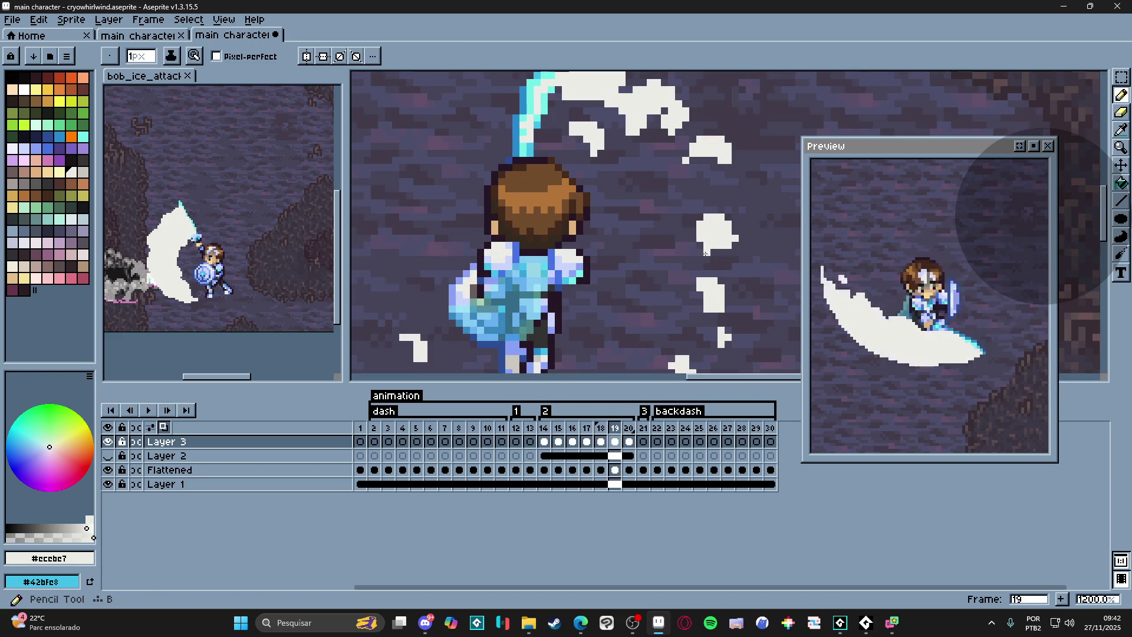
pyautogui.click(706, 255)
pyautogui.press('b')
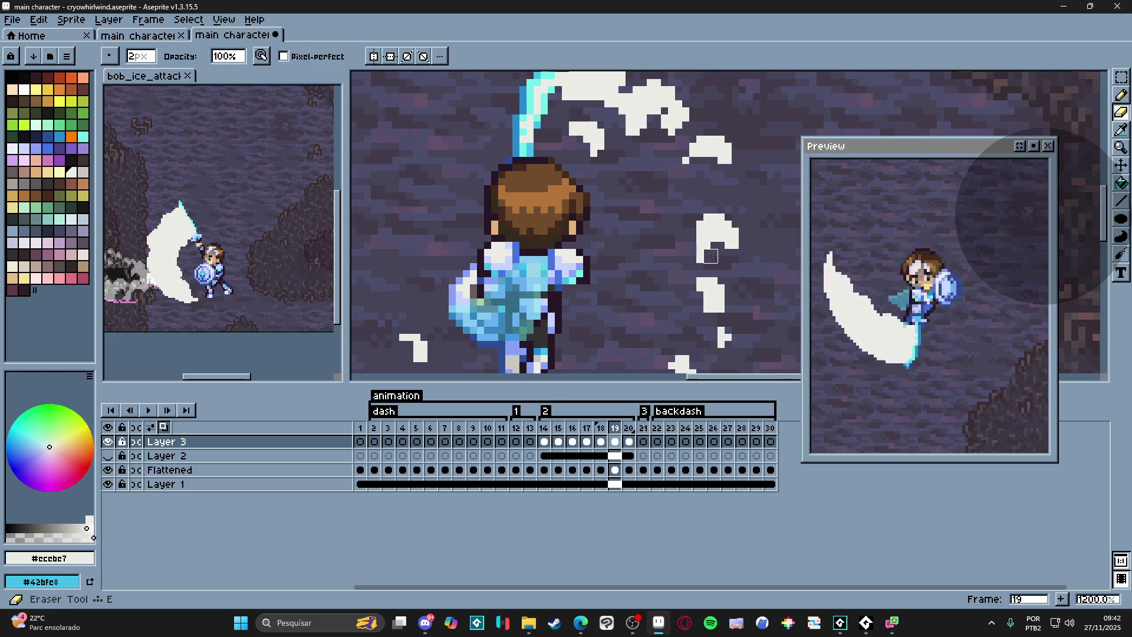
pyautogui.scroll(-3, 743, 261)
pyautogui.scroll(-1, 734, 264)
pyautogui.scroll(-1, 708, 268)
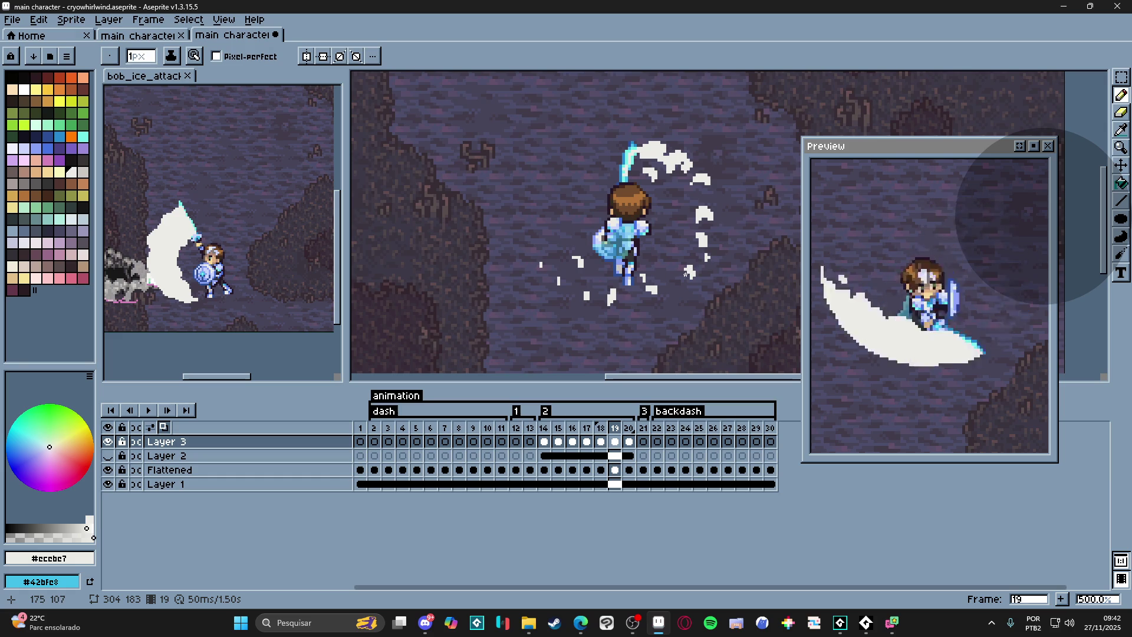
pyautogui.scroll(-1, 656, 238)
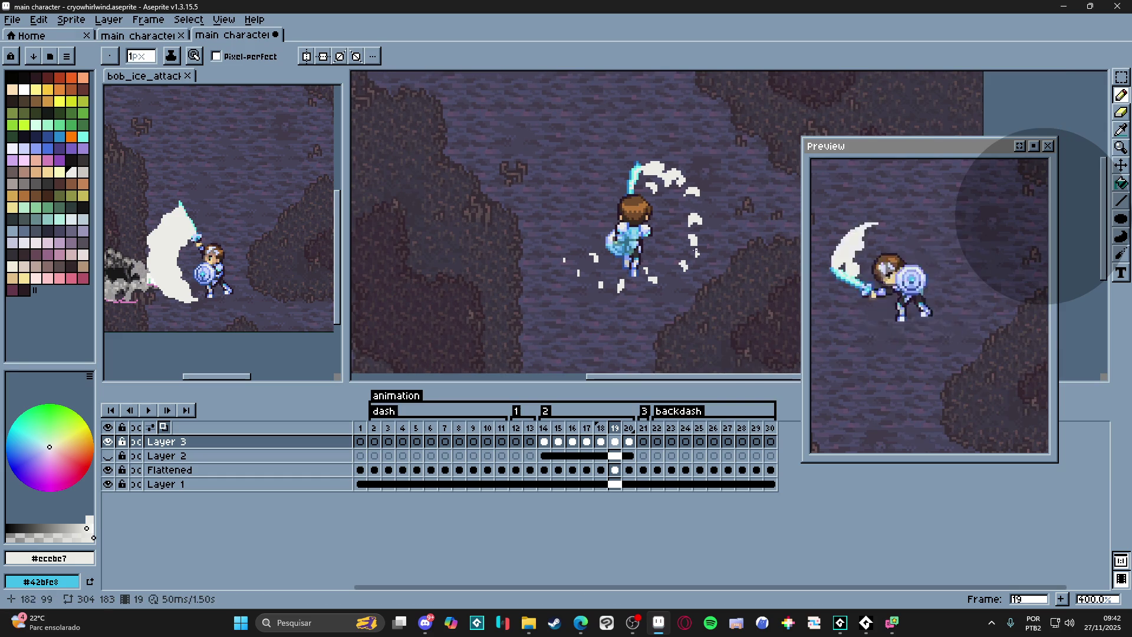
pyautogui.moveTo(519, 266); pyautogui.dragTo(471, 257)
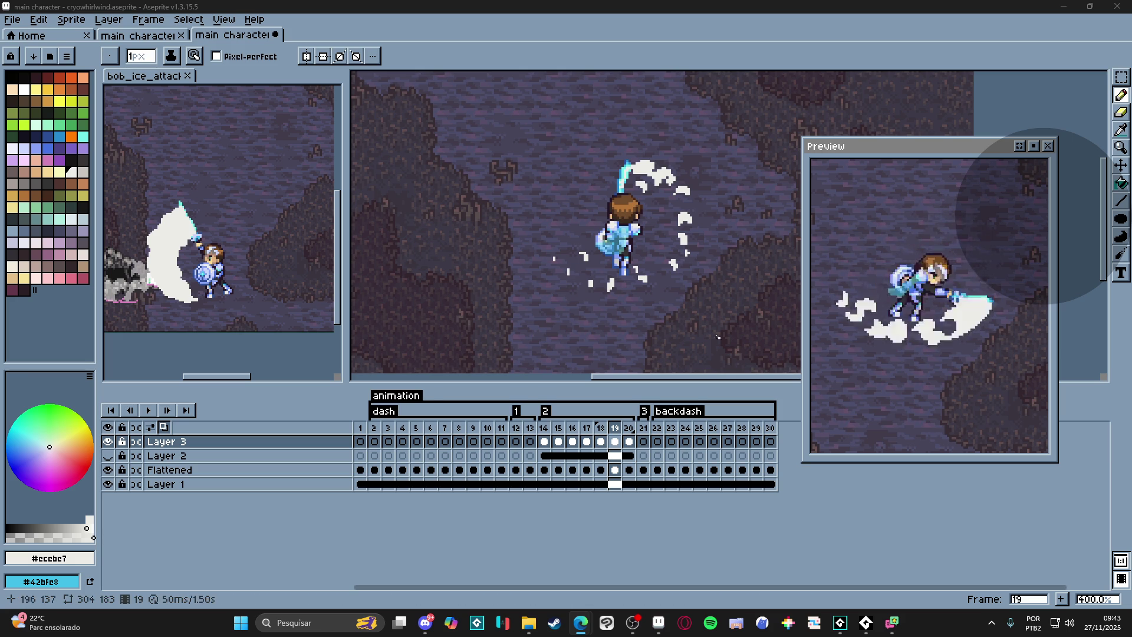
pyautogui.hscroll(2, 567, 208)
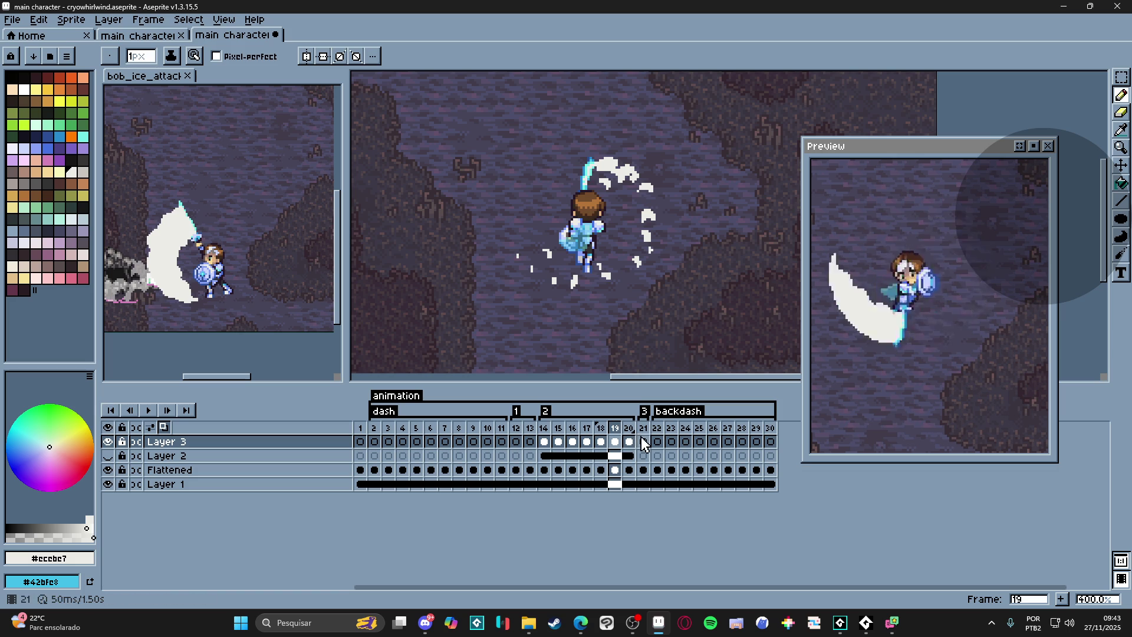
# - Check frames 19, 20 and 14, hide Layer 1 to isolate the effect, and land on frame 14
pyautogui.click(600, 428)
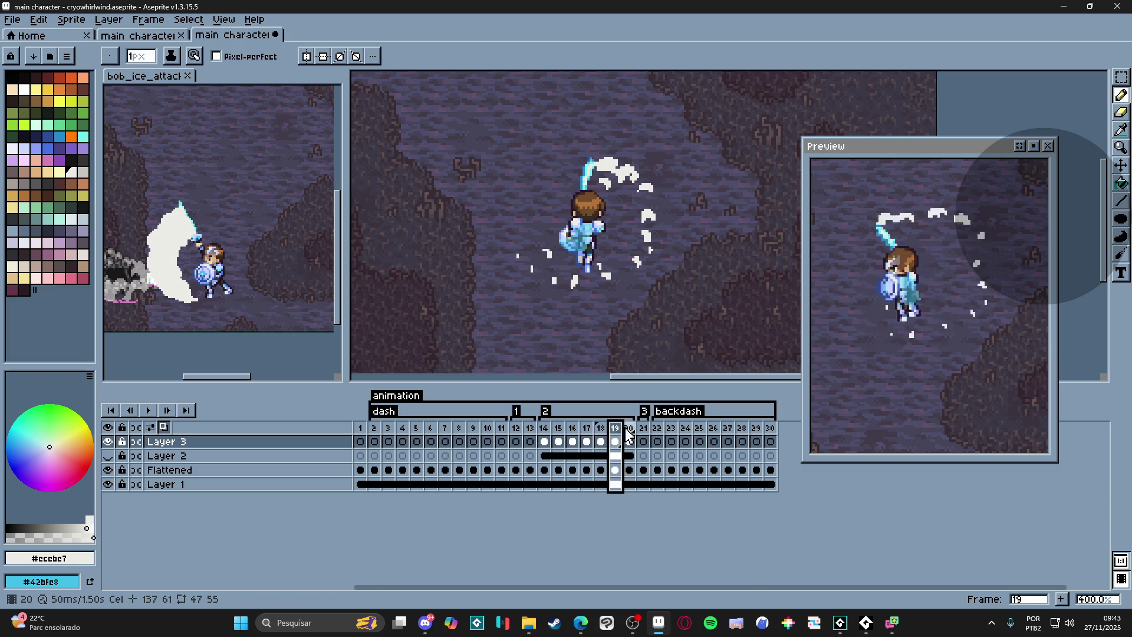
pyautogui.click(629, 429)
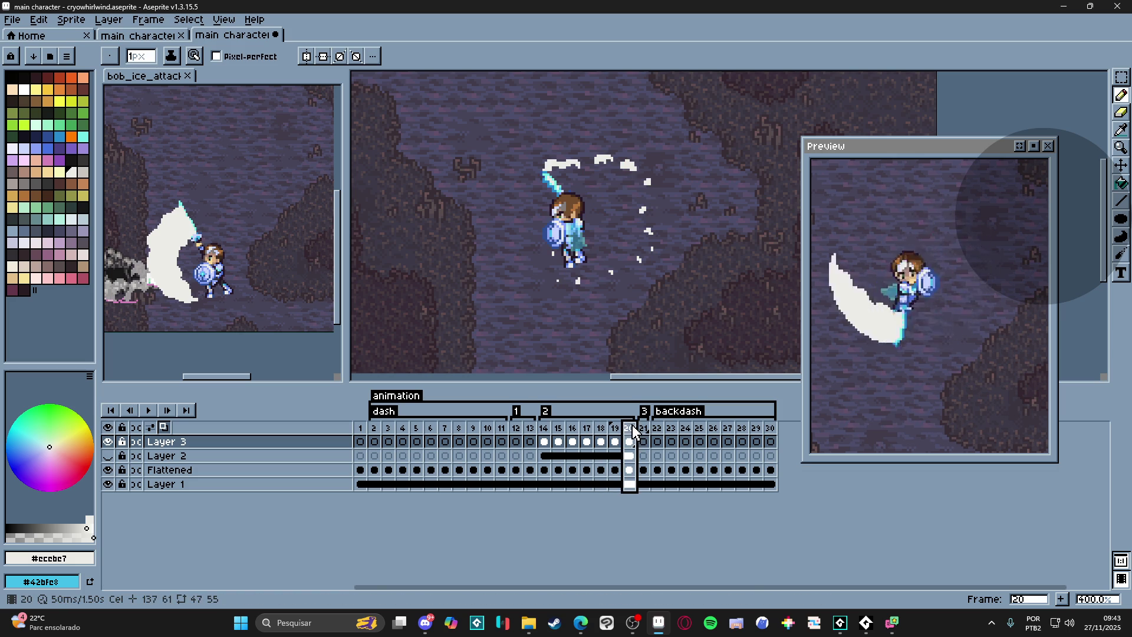
pyautogui.click(546, 428)
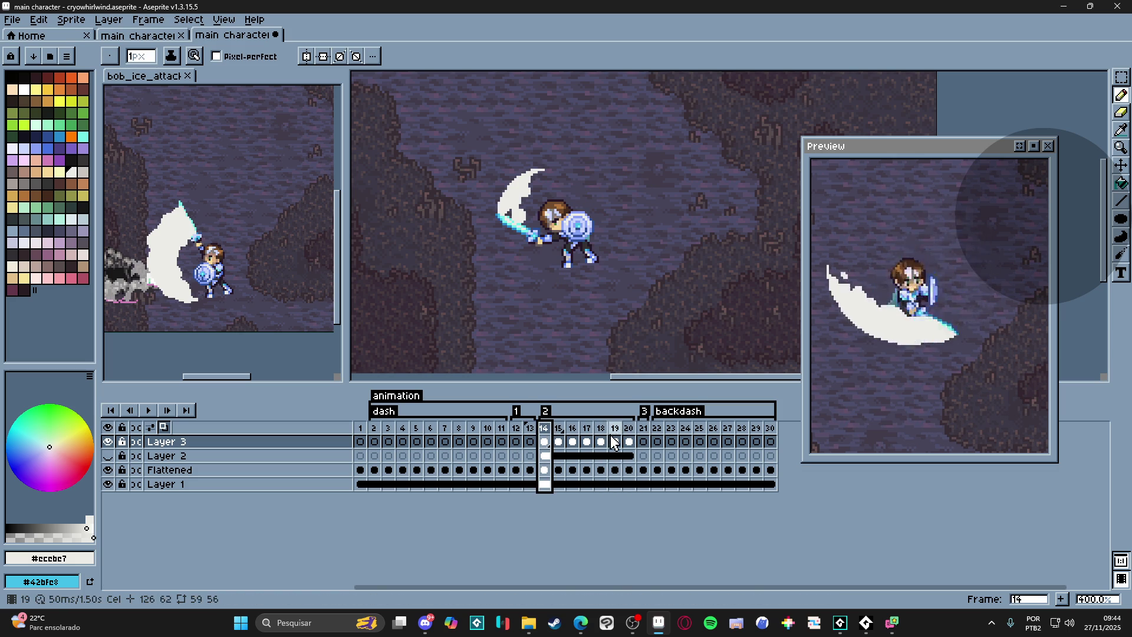
pyautogui.click(629, 428)
pyautogui.click(107, 484)
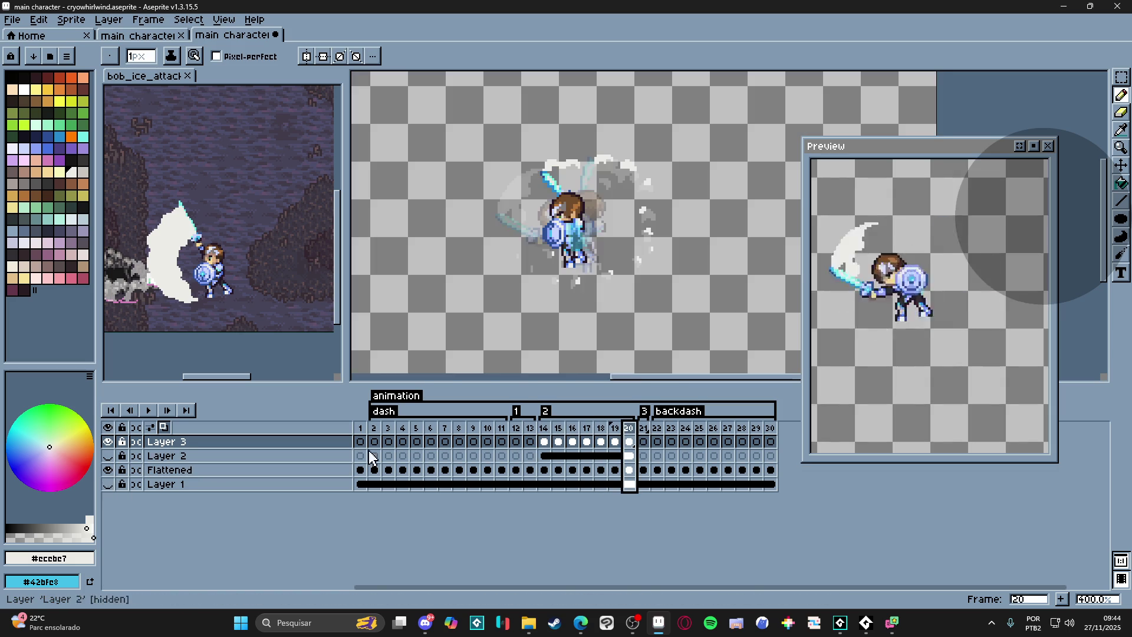
pyautogui.click(546, 429)
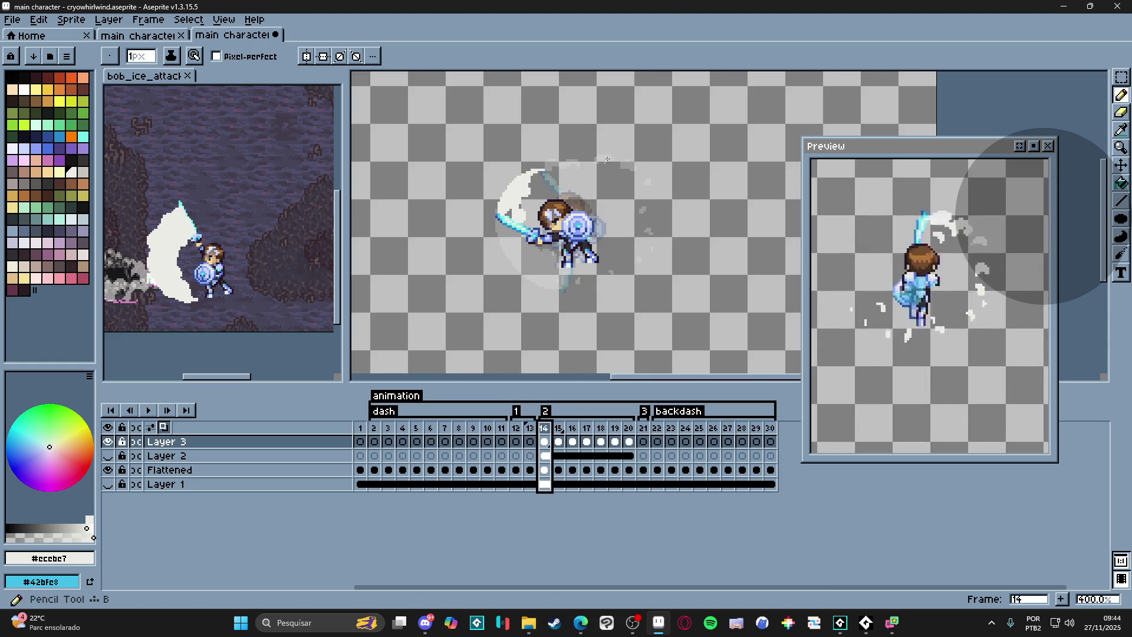
pyautogui.scroll(3, 657, 168)
pyautogui.scroll(2, 657, 169)
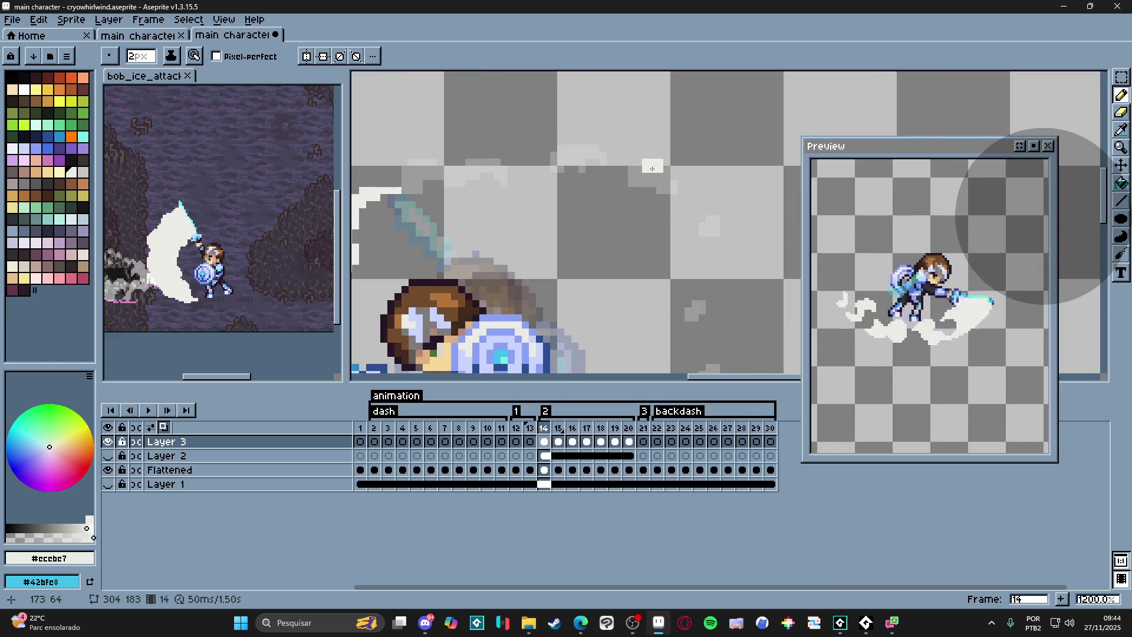
# - With a 1px brush, paint white pixels into the top of the frame 14 swirl, then move to frame 15
pyautogui.press('-')
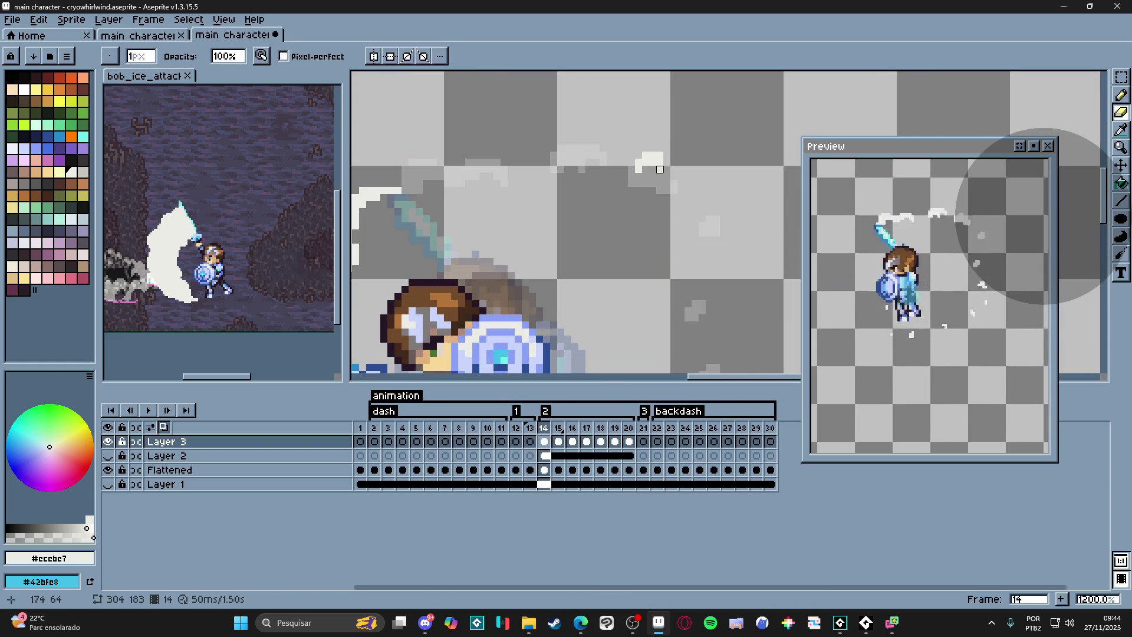
pyautogui.press('+')
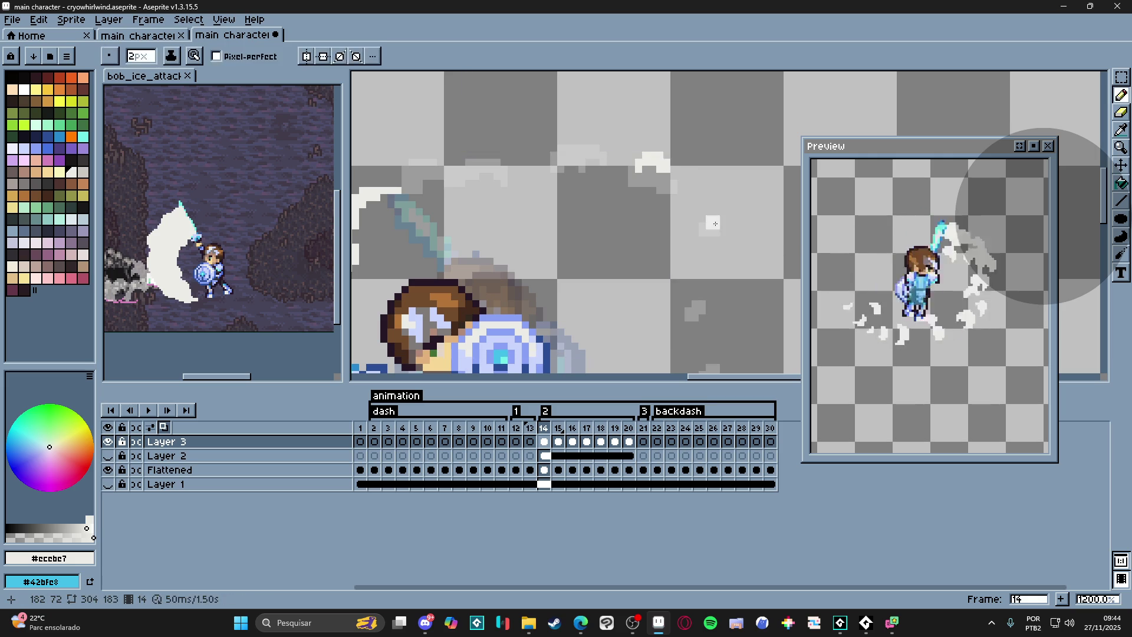
pyautogui.hscroll(-2, 673, 208)
pyautogui.scroll(2, 672, 209)
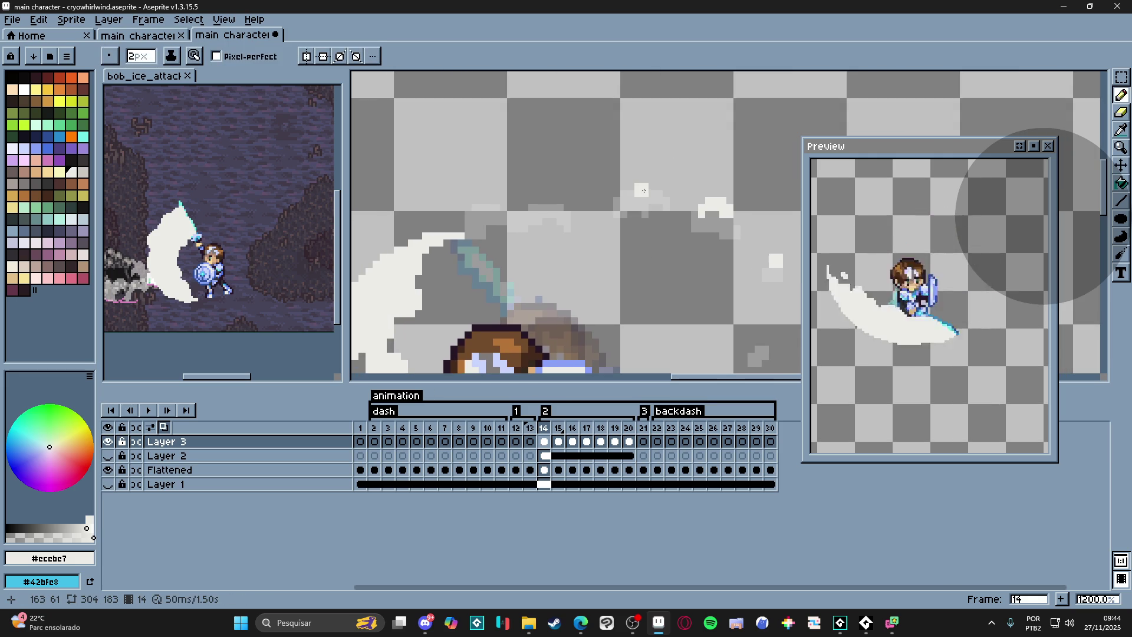
pyautogui.press('-')
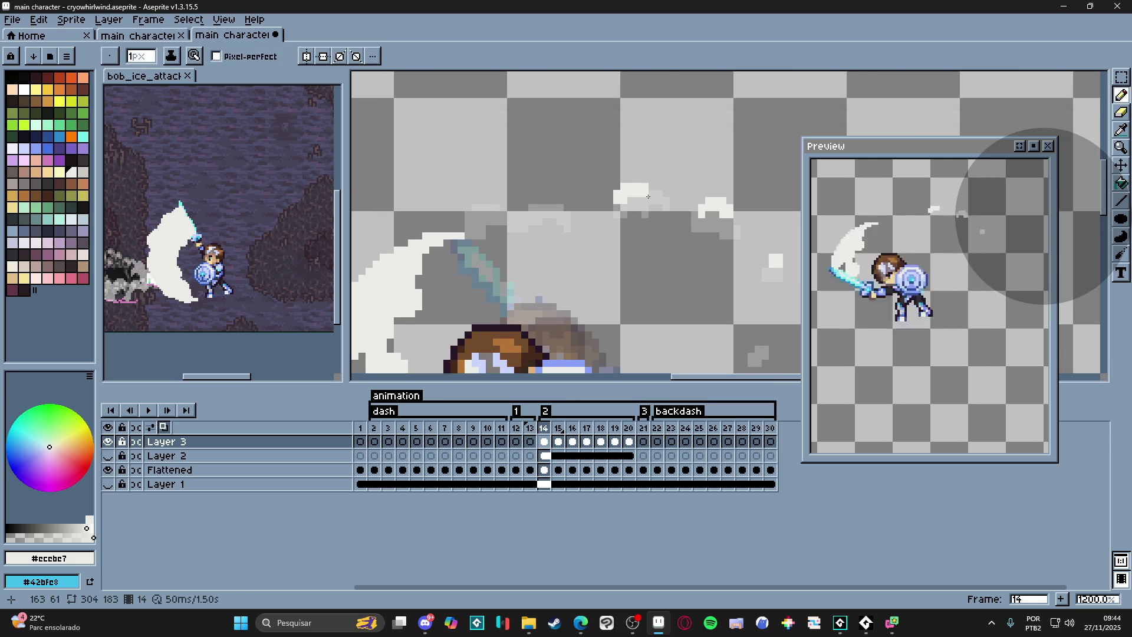
pyautogui.hscroll(-1, 619, 204)
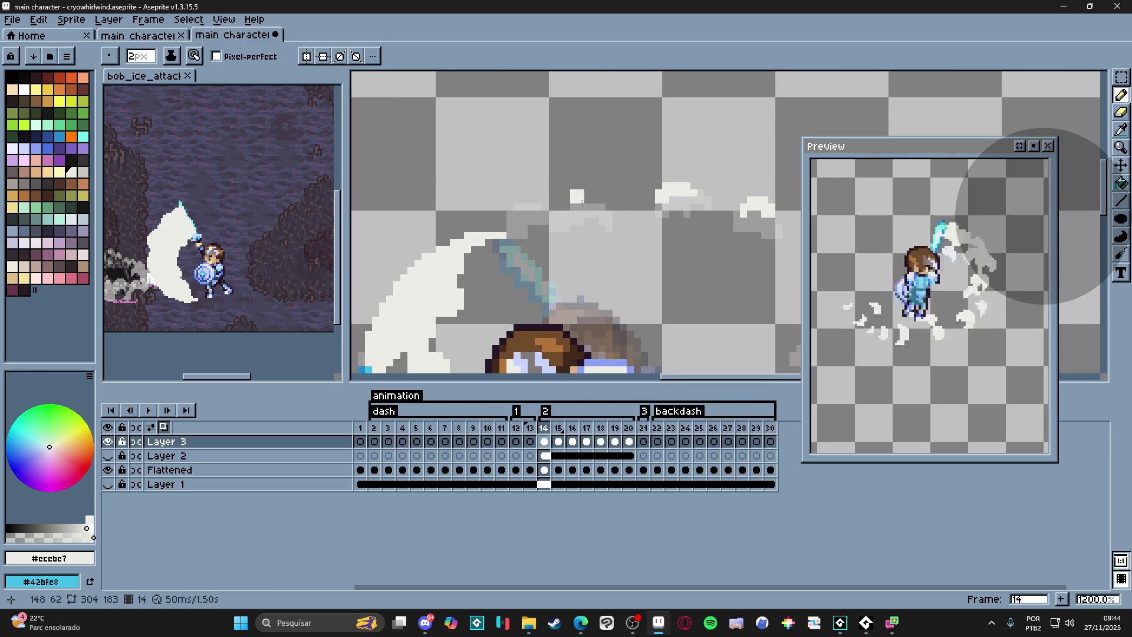
pyautogui.click(577, 196)
pyautogui.hotkey('ctrl', 'd')
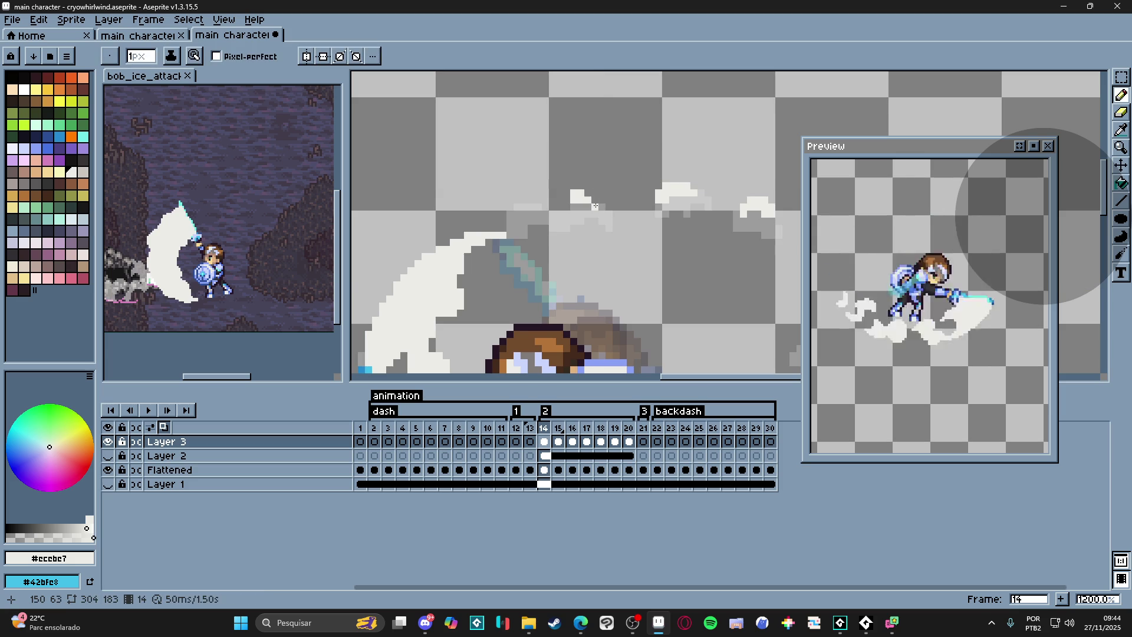
pyautogui.click(595, 200)
pyautogui.press('+')
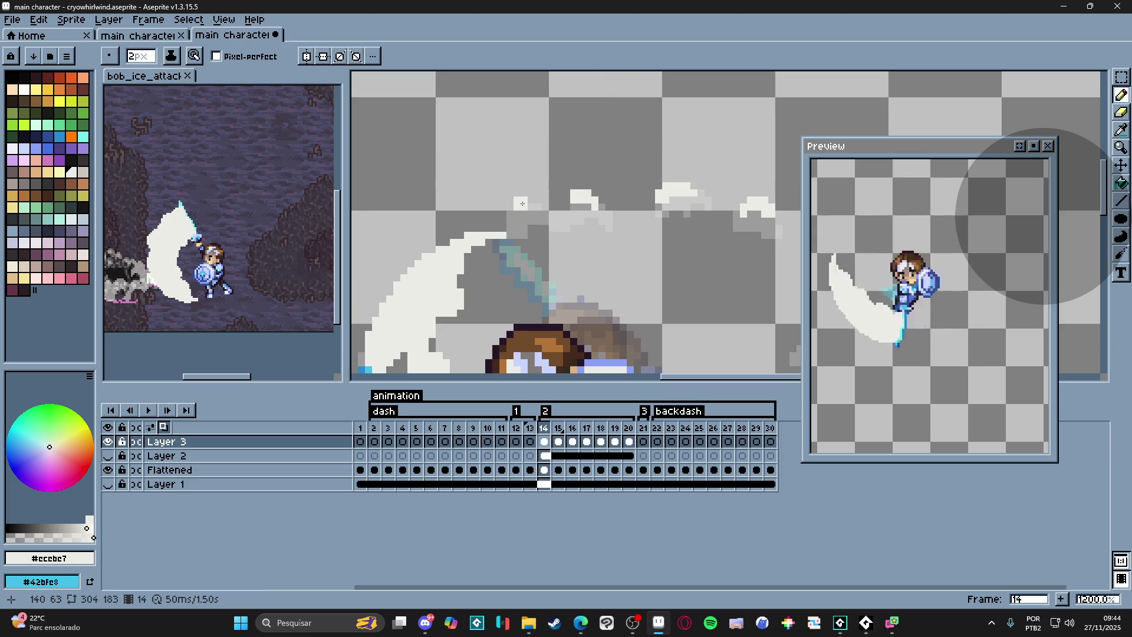
pyautogui.press('-')
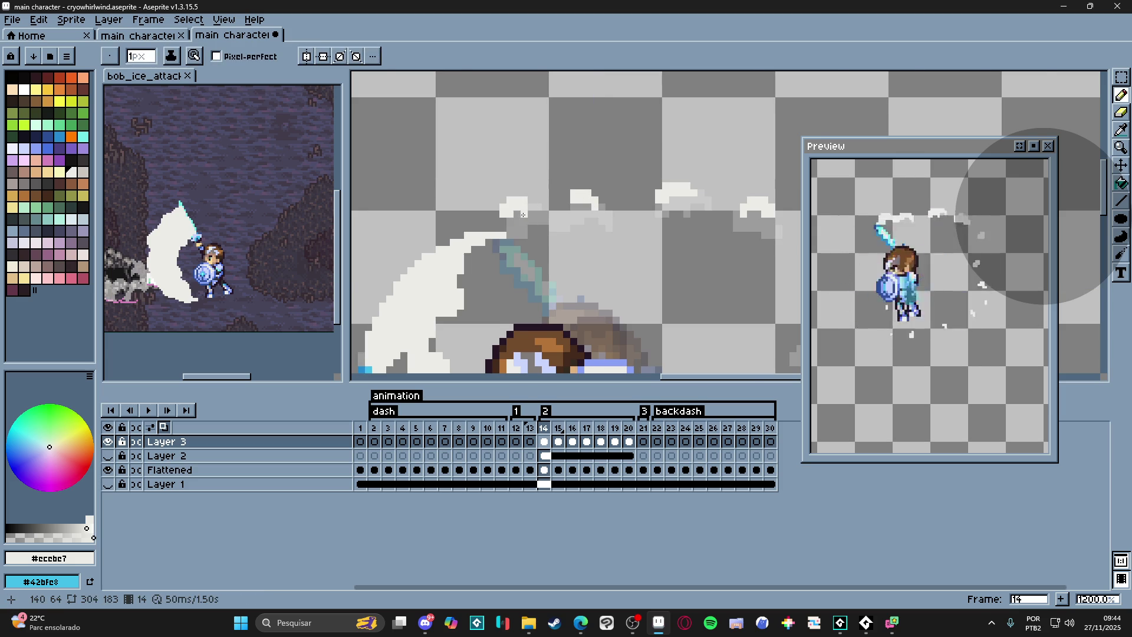
pyautogui.scroll(-3, 517, 214)
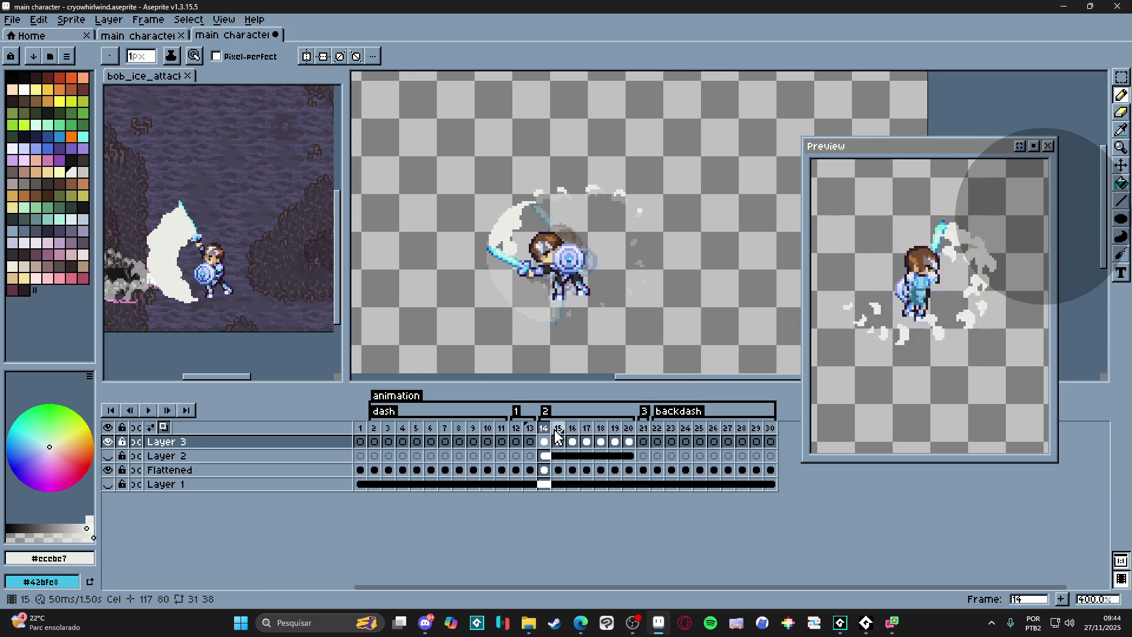
pyautogui.click(557, 442)
pyautogui.scroll(3, 537, 178)
pyautogui.scroll(1, 537, 179)
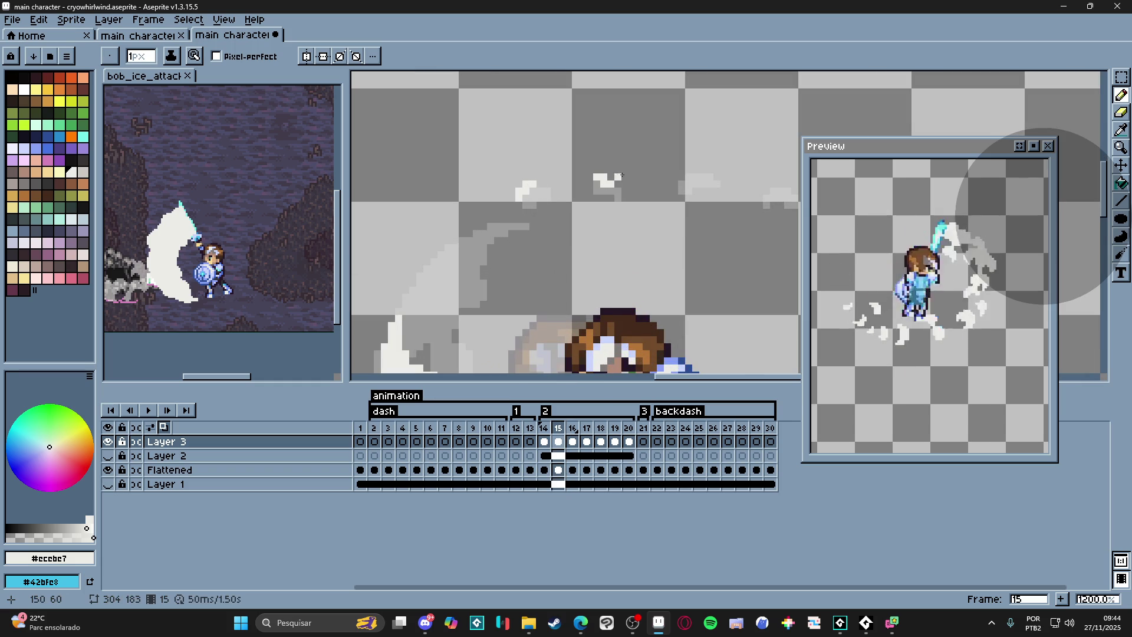
# - Clear the selection and adjust the brush size while checking frame 16
pyautogui.press('+')
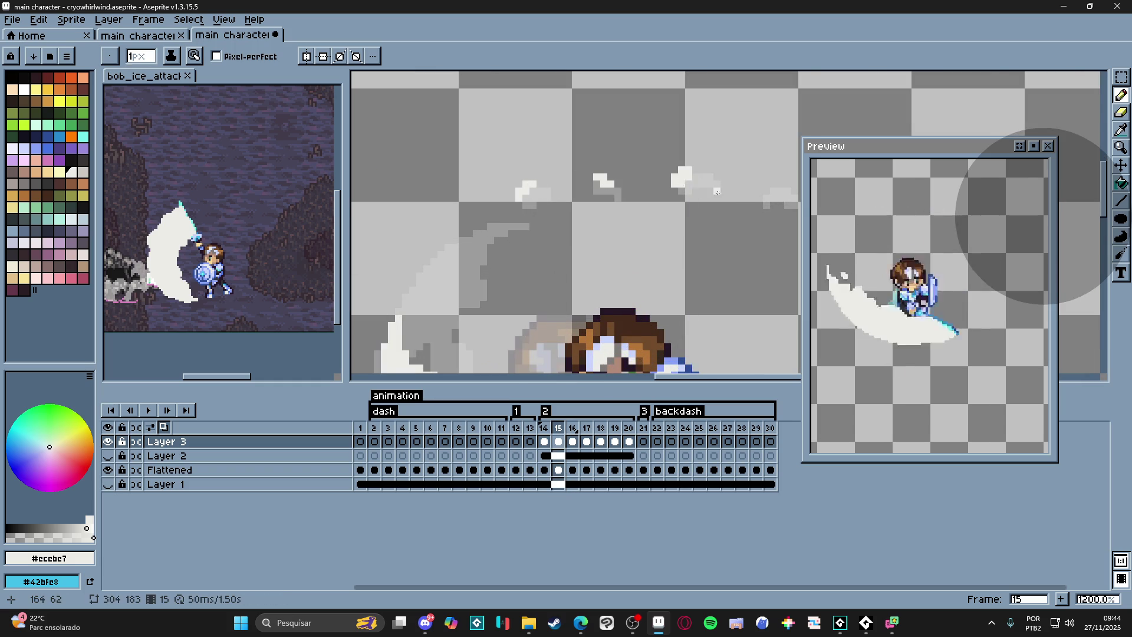
pyautogui.scroll(-3, 709, 189)
pyautogui.scroll(4, 712, 190)
pyautogui.press('+')
pyautogui.hotkey('ctrl', 'd')
pyautogui.scroll(-2, 706, 190)
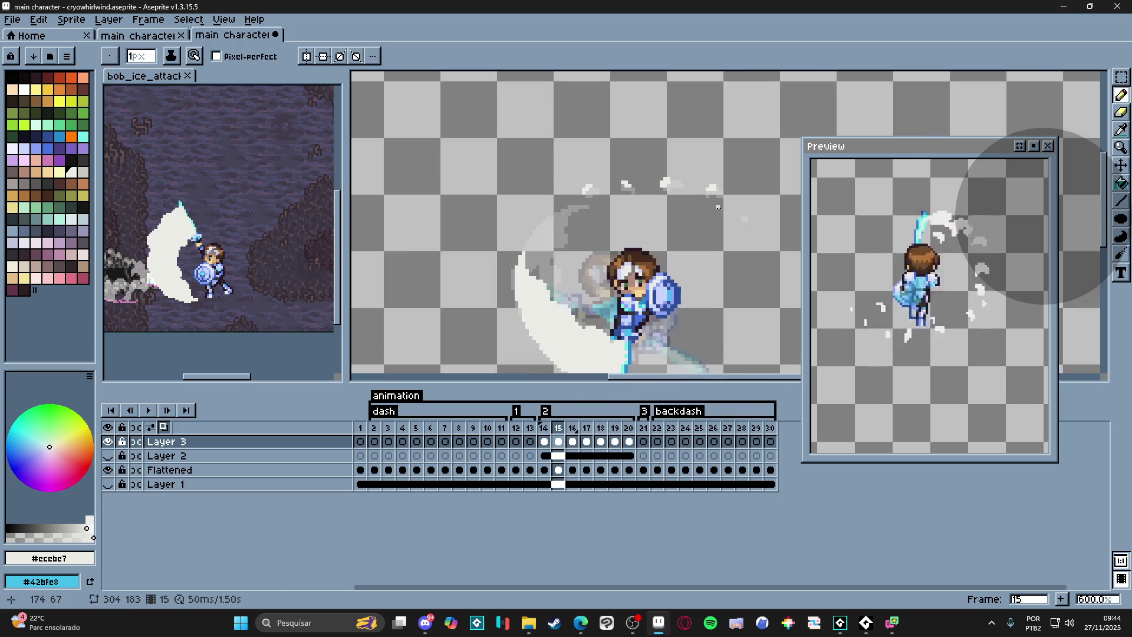
pyautogui.scroll(-2, 706, 190)
pyautogui.click(573, 429)
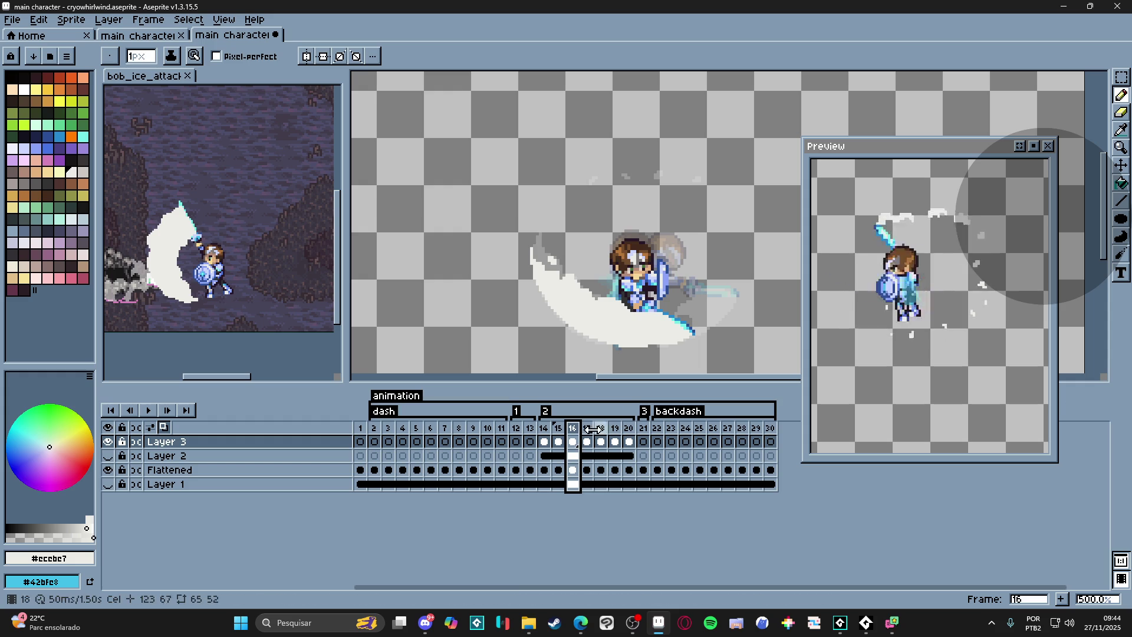
pyautogui.scroll(4, 654, 174)
pyautogui.press('+')
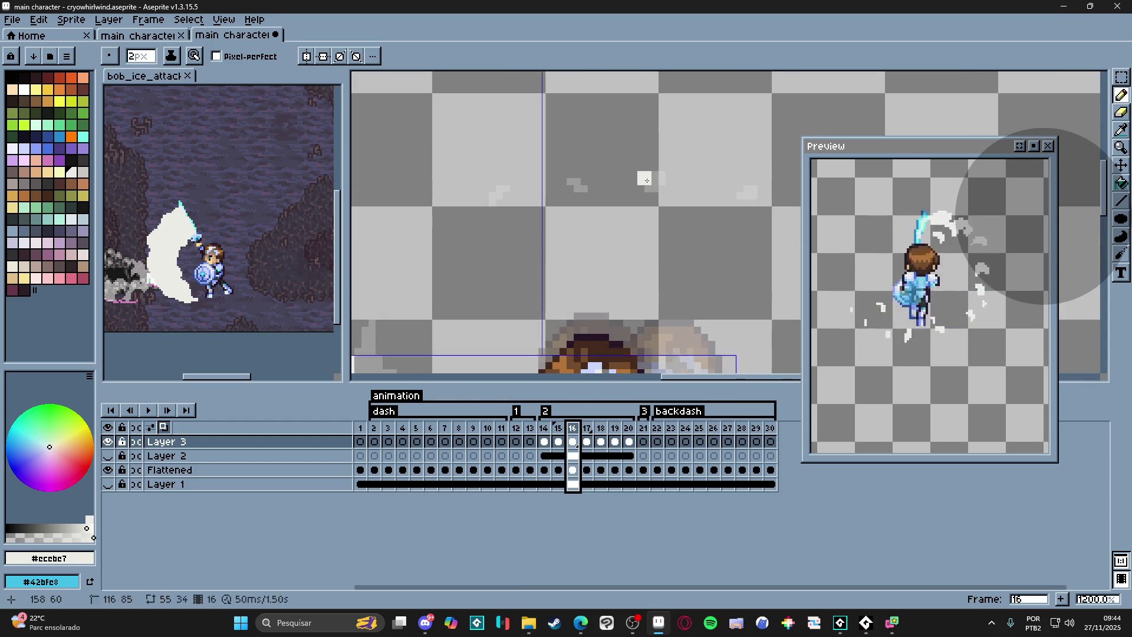
pyautogui.press('-')
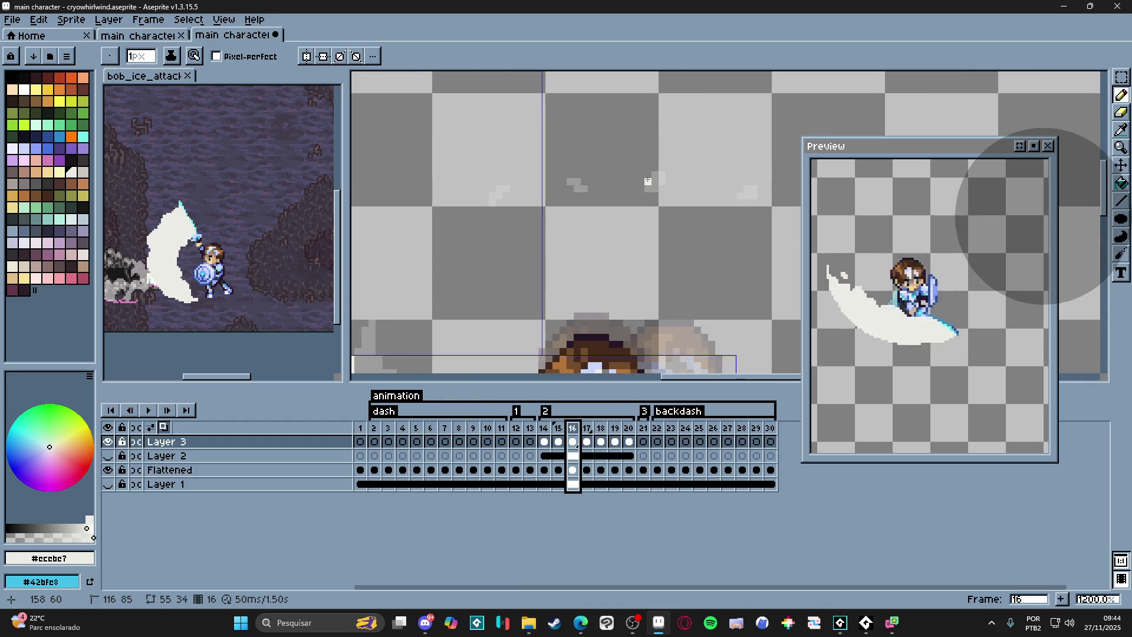
# - Show the Layer 1 background and erase the stray white dots above the slash on frame 14
pyautogui.click(108, 483)
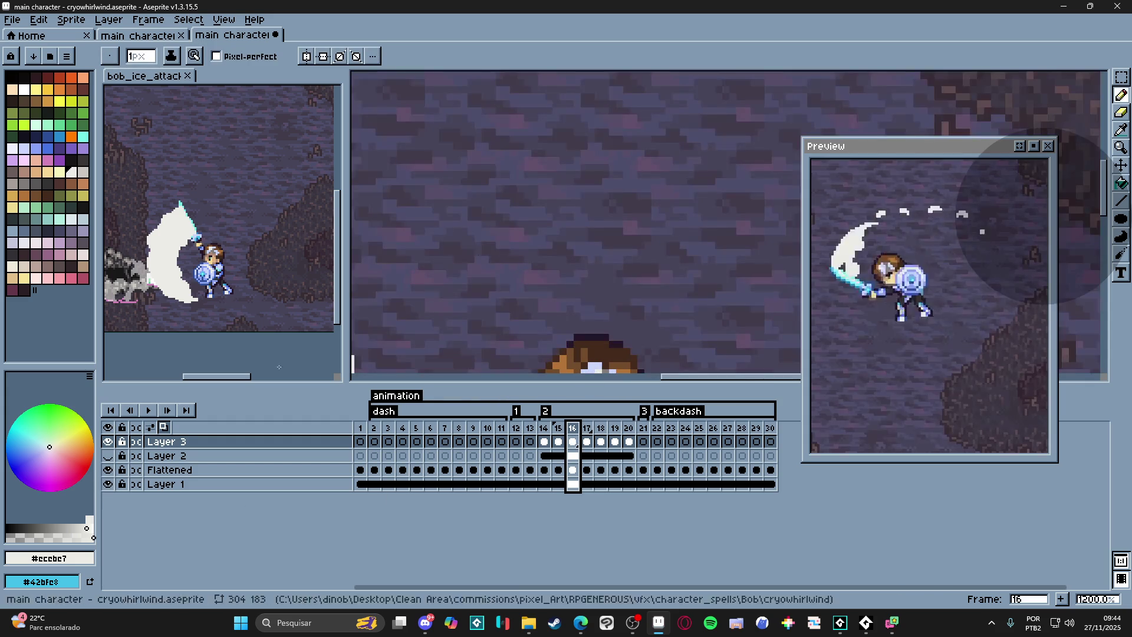
pyautogui.scroll(-3, 492, 246)
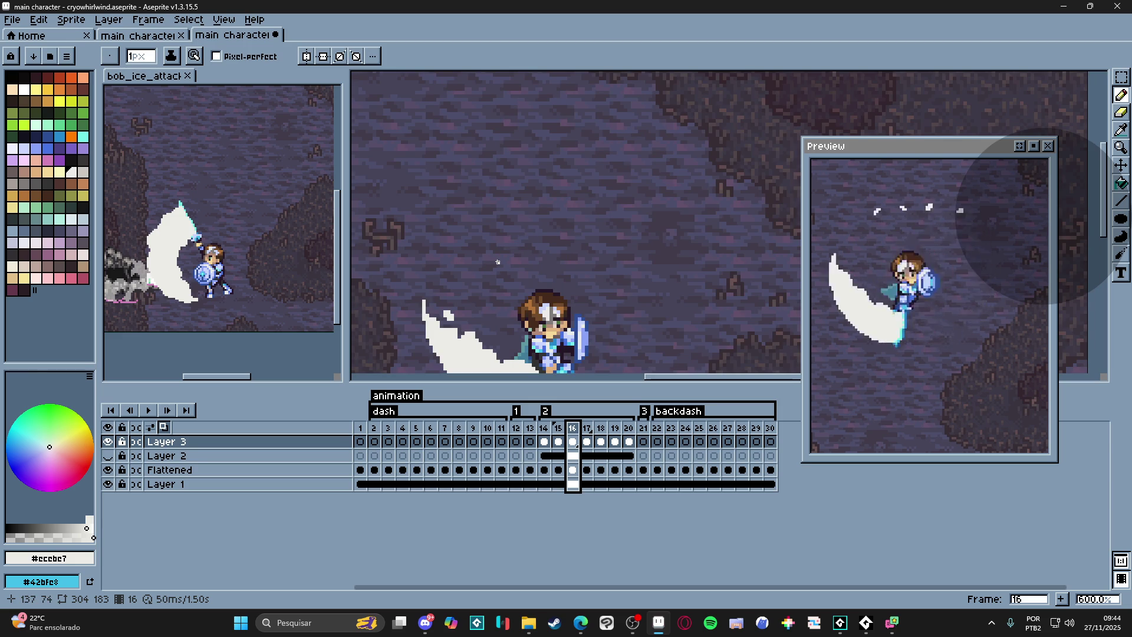
pyautogui.click(544, 429)
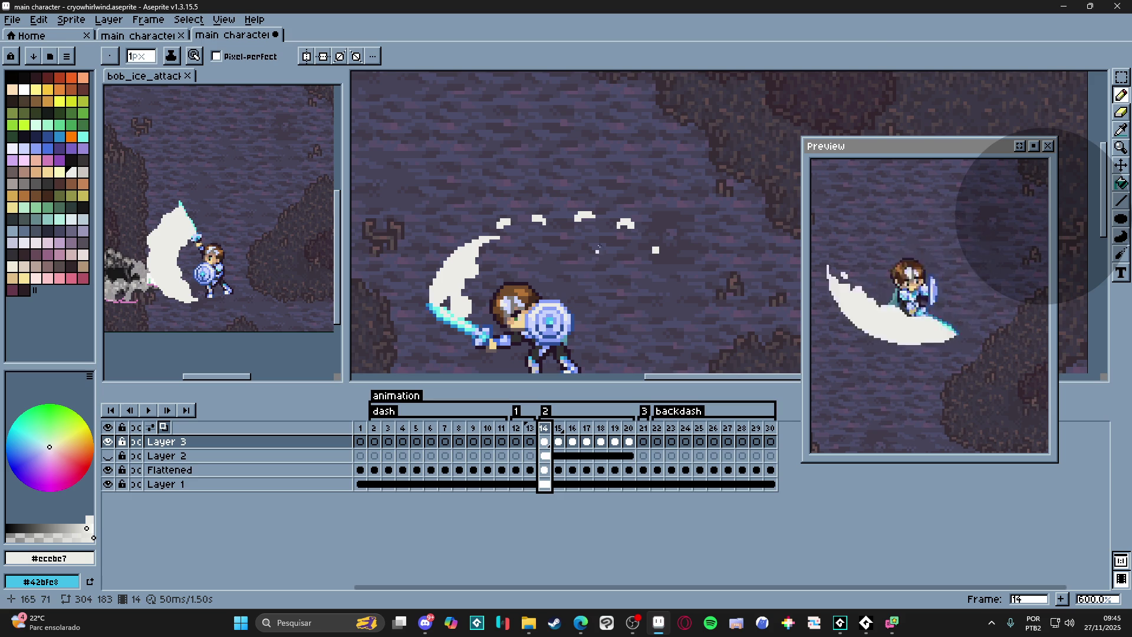
pyautogui.press('e')
pyautogui.moveTo(652, 246)
pyautogui.mouseDown()
pyautogui.moveTo(575, 197)
pyautogui.moveTo(519, 206)
pyautogui.mouseUp()
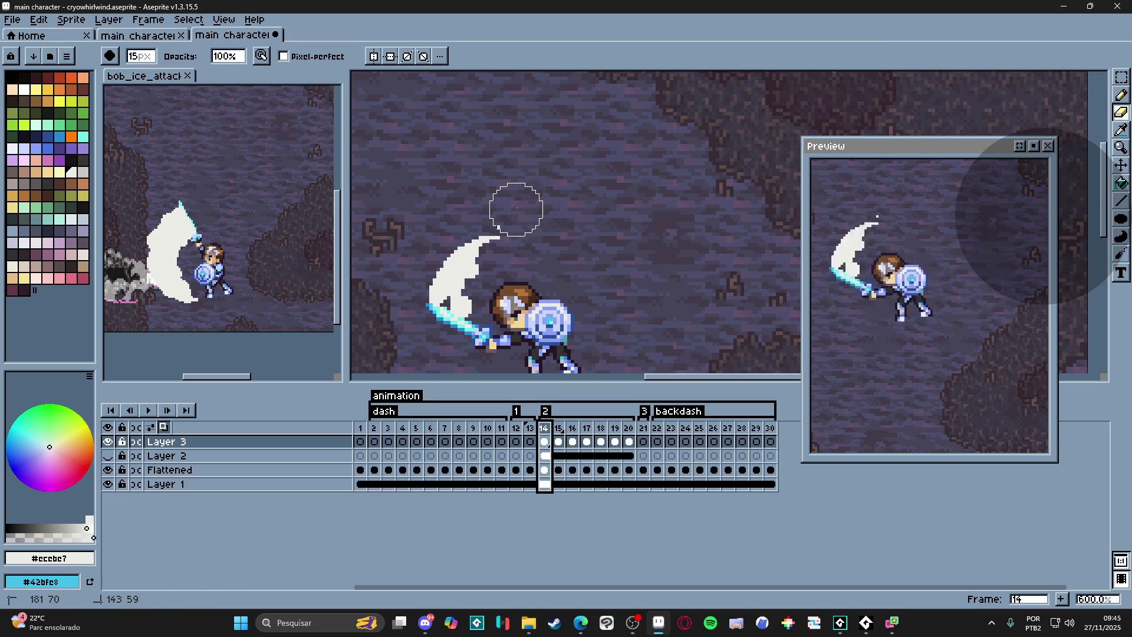
# - Glance at the bob_ice_attack sprite, then step forward to frame 18 with the fill tool ready
pyautogui.press('Right')
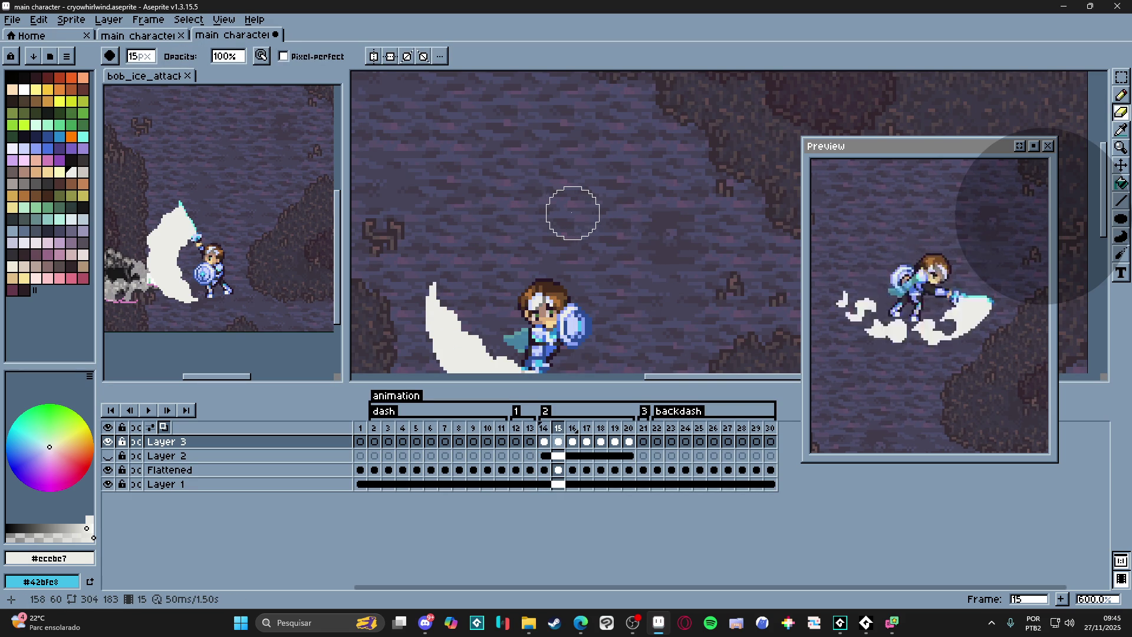
pyautogui.scroll(-3, 570, 212)
pyautogui.press('b')
pyautogui.hotkey('ctrl', 'Tab')
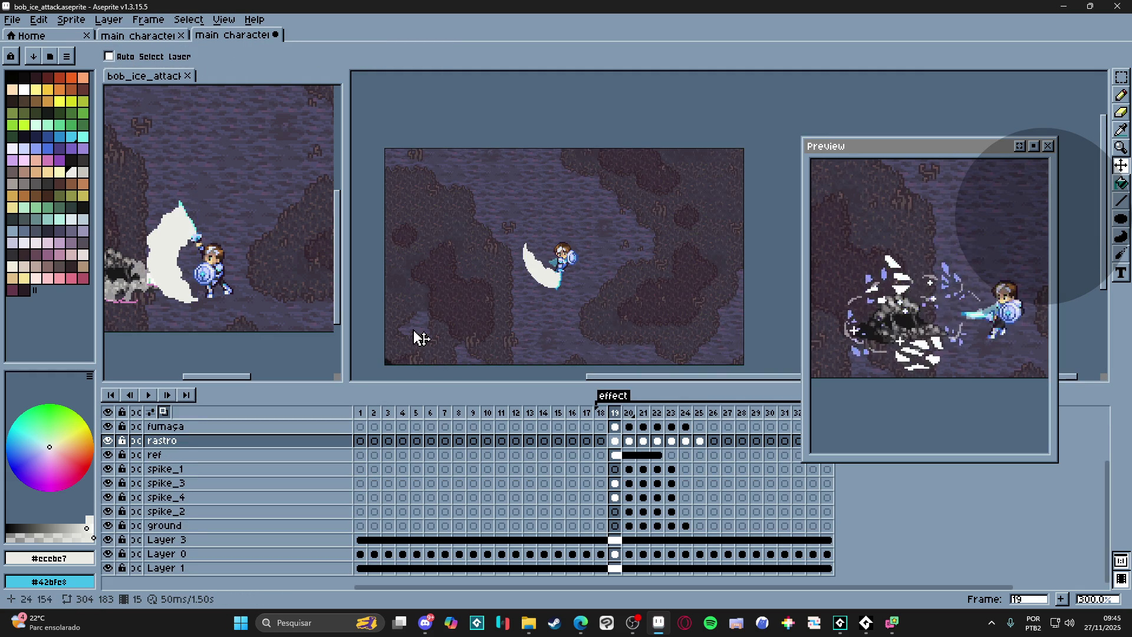
pyautogui.press('Right')
pyautogui.scroll(2, 180, 282)
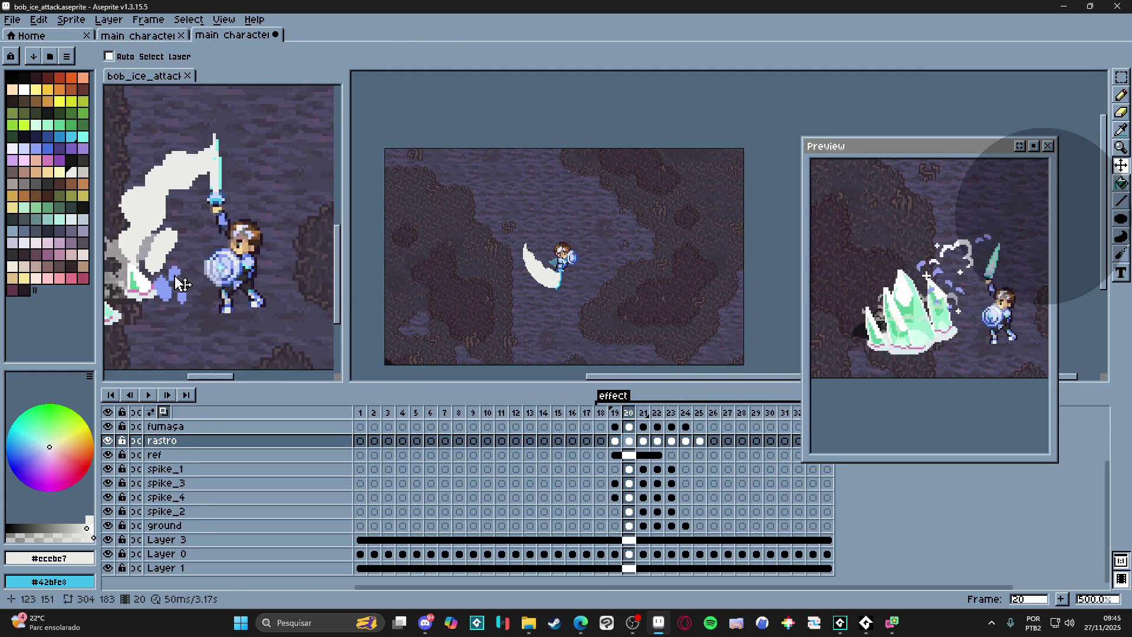
pyautogui.click(566, 280)
pyautogui.scroll(2, 558, 280)
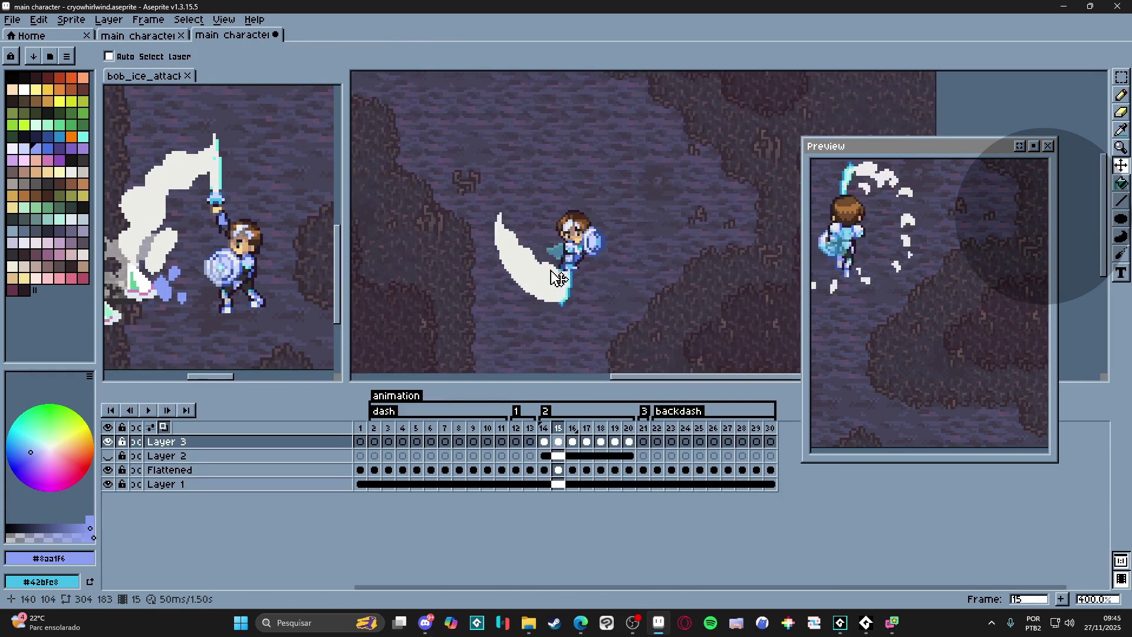
pyautogui.press('Right')
pyautogui.scroll(2, 561, 283)
pyautogui.scroll(1, 531, 248)
pyautogui.press('g')
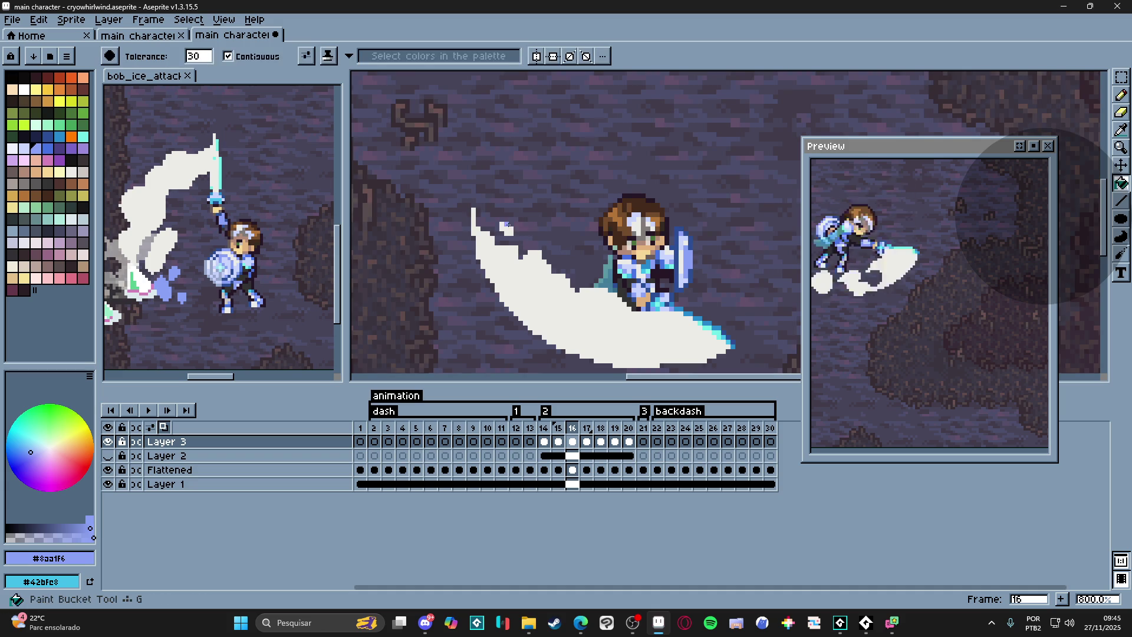
pyautogui.press('Right')
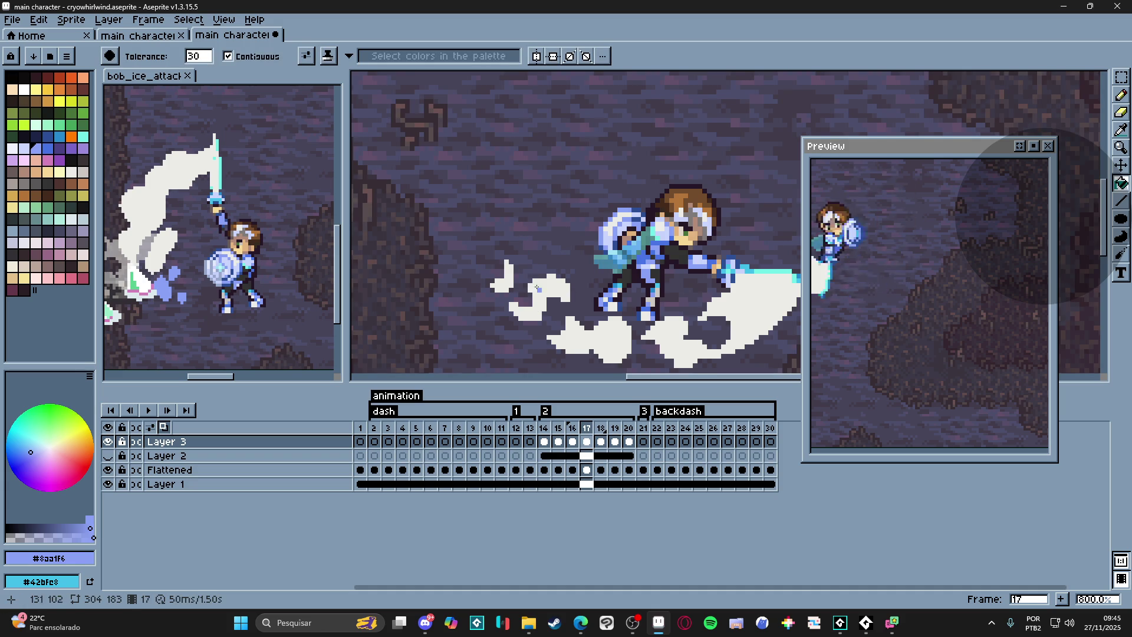
pyautogui.scroll(-2, 566, 292)
pyautogui.press('Right')
# - Recolour the seven scattered white particles around the character on frame 18 blue-purple
pyautogui.click(568, 297)
pyautogui.click(547, 308)
pyautogui.click(536, 295)
pyautogui.click(560, 319)
pyautogui.click(599, 327)
pyautogui.click(645, 322)
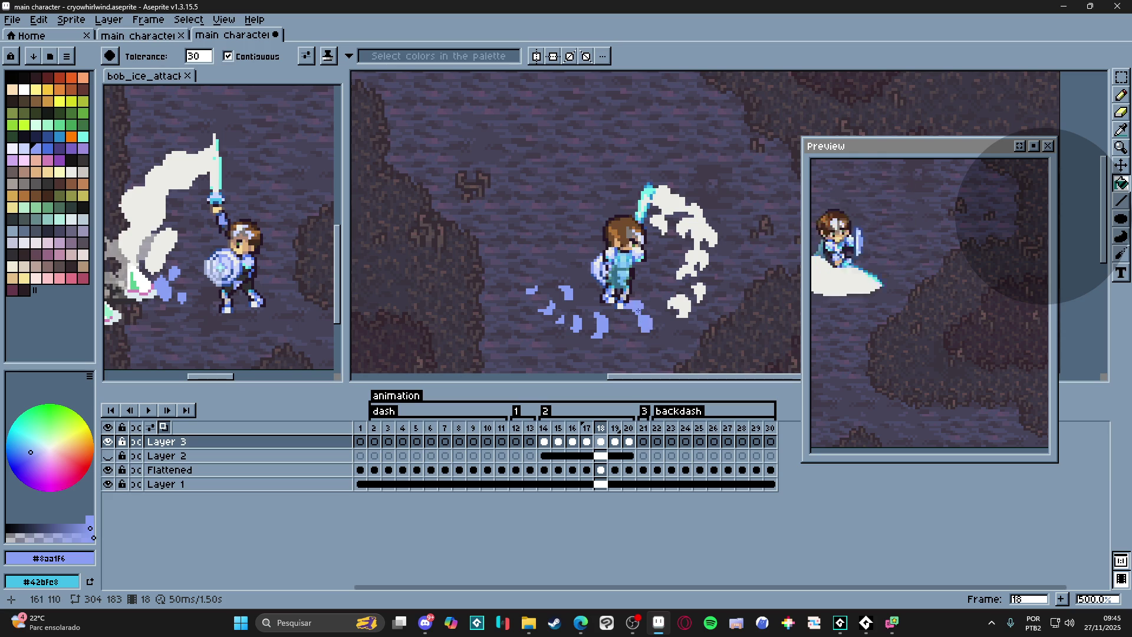
pyautogui.click(678, 310)
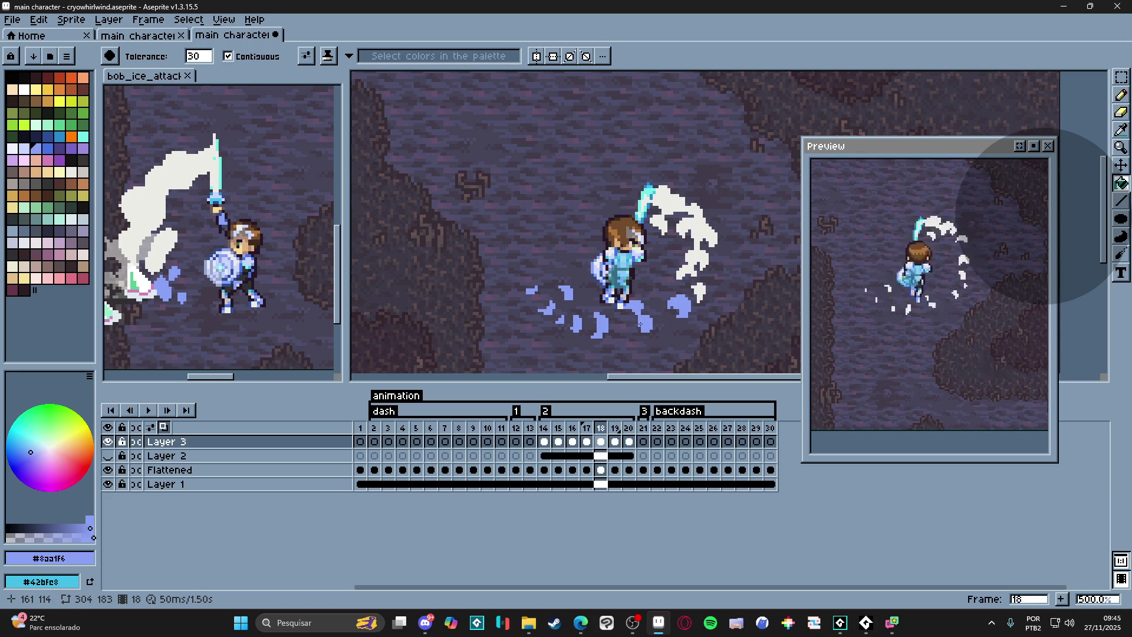
# - Recolour the three remaining white particles on frame 19 blue
pyautogui.press('Right')
pyautogui.scroll(1, 620, 318)
pyautogui.scroll(1, 575, 300)
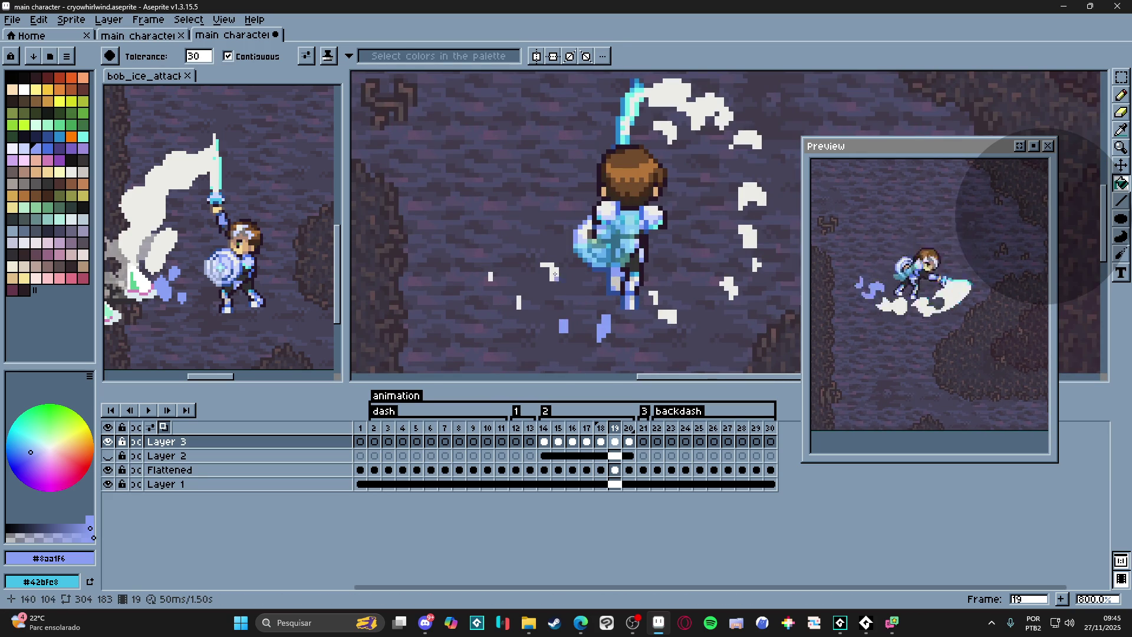
pyautogui.click(548, 271)
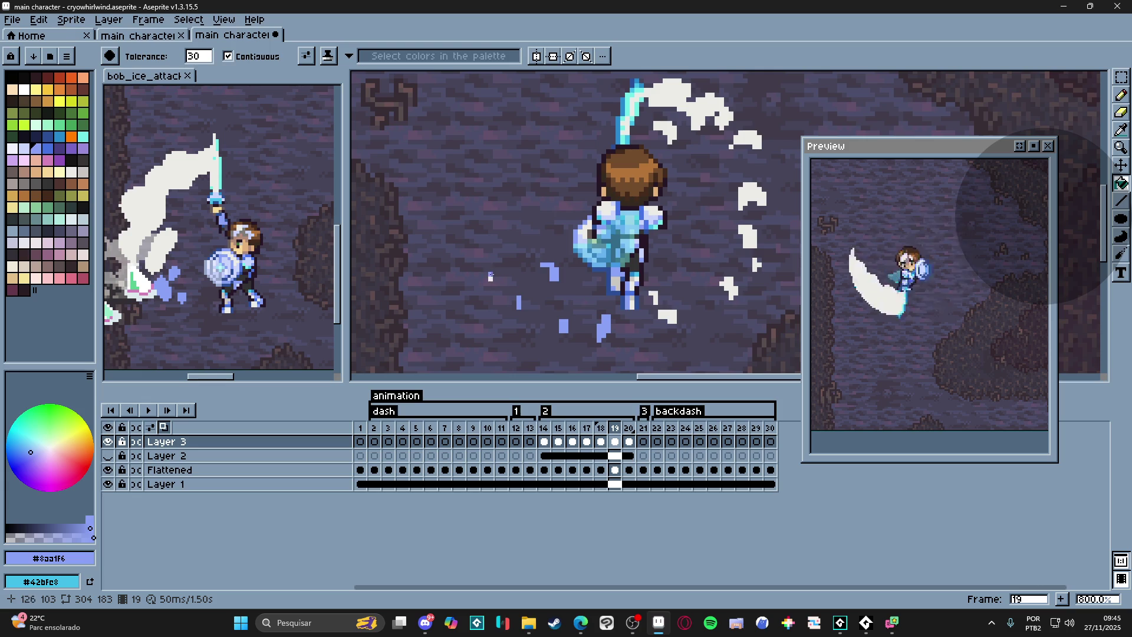
pyautogui.click(672, 317)
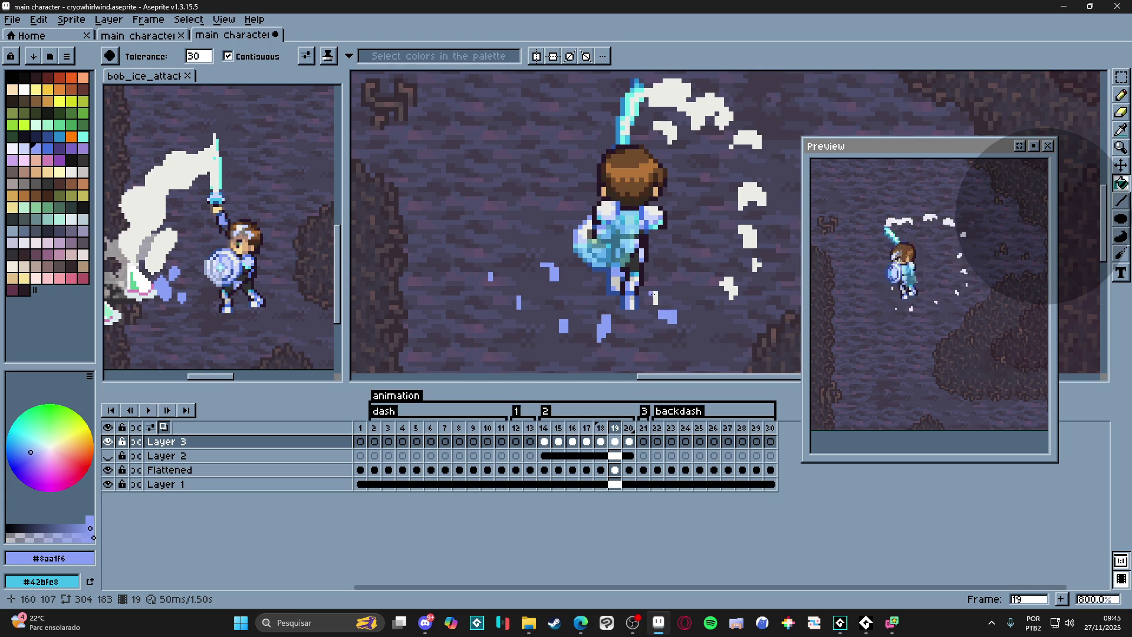
pyautogui.scroll(-1, 729, 283)
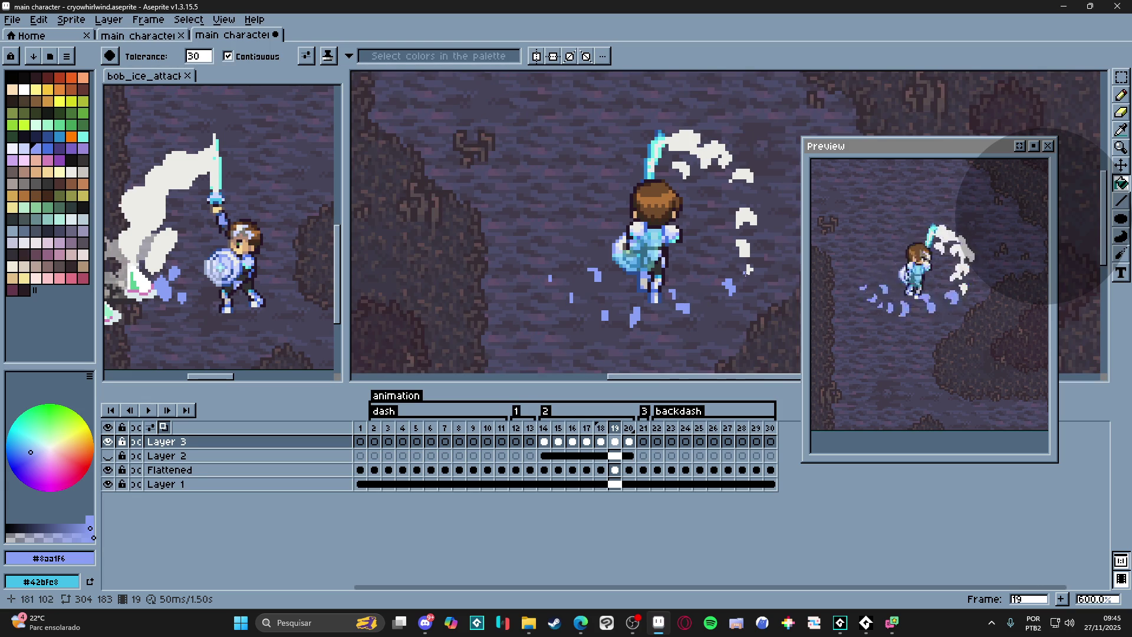
pyautogui.click(745, 273)
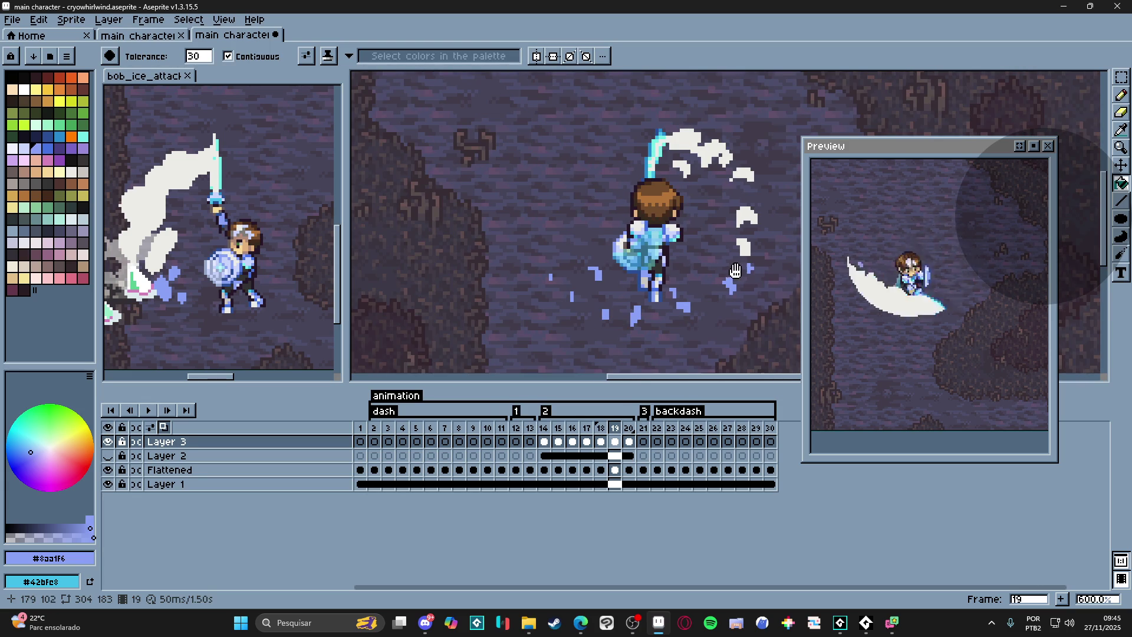
pyautogui.moveTo(744, 270); pyautogui.dragTo(699, 273)
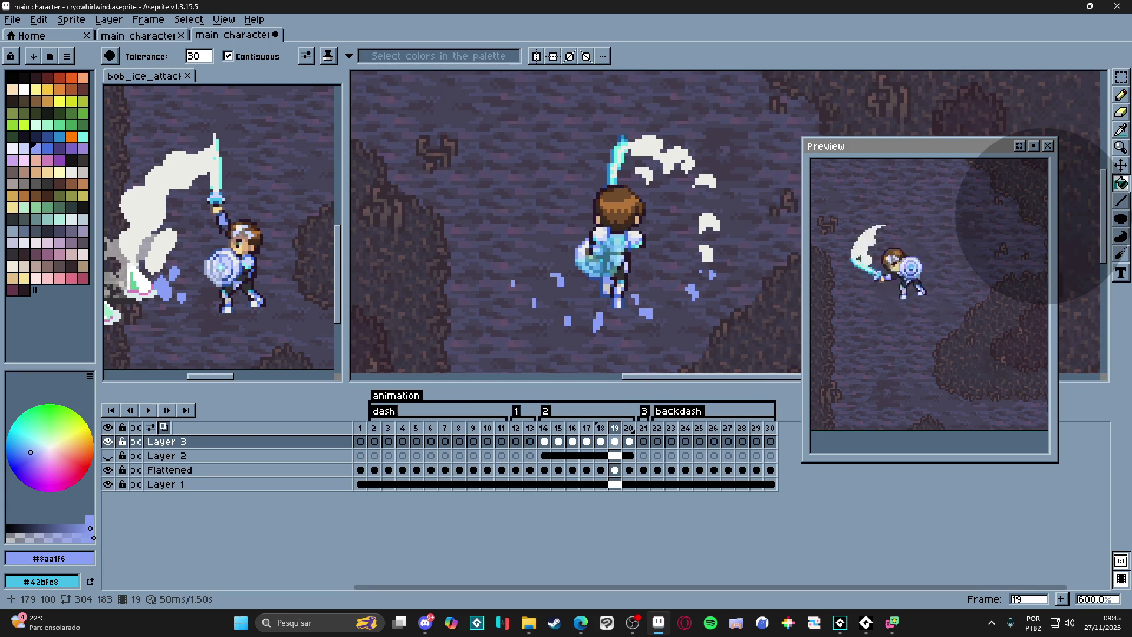
# - Step to frame 20 and switch to the bob_ice_attack reference sprite
pyautogui.press('Right')
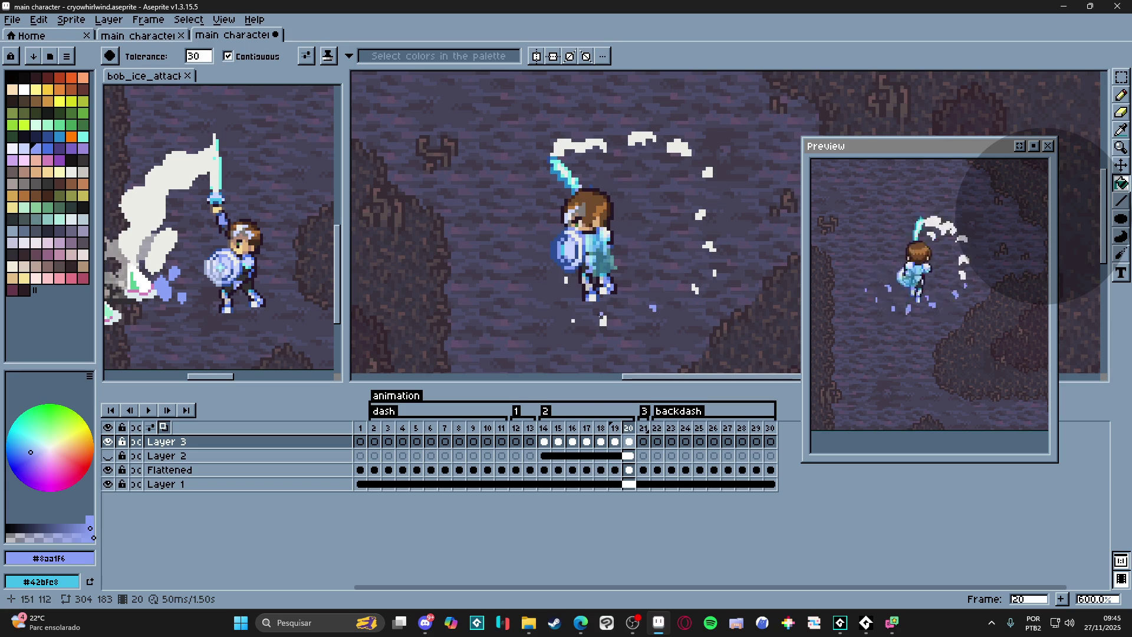
pyautogui.click(142, 75)
pyautogui.press('Right')
# - Flip through bob_ice_attack frames 24–27, return to the cryowhirlwind sprite and undo an accidental fill
pyautogui.press('Right')
pyautogui.press('Right')
pyautogui.press('Right')
pyautogui.press('Right')
pyautogui.press('Right')
pyautogui.press('Left')
pyautogui.press('Left')
pyautogui.press('Right')
pyautogui.press('Right')
pyautogui.press('Left')
pyautogui.press('Left')
pyautogui.press('Left')
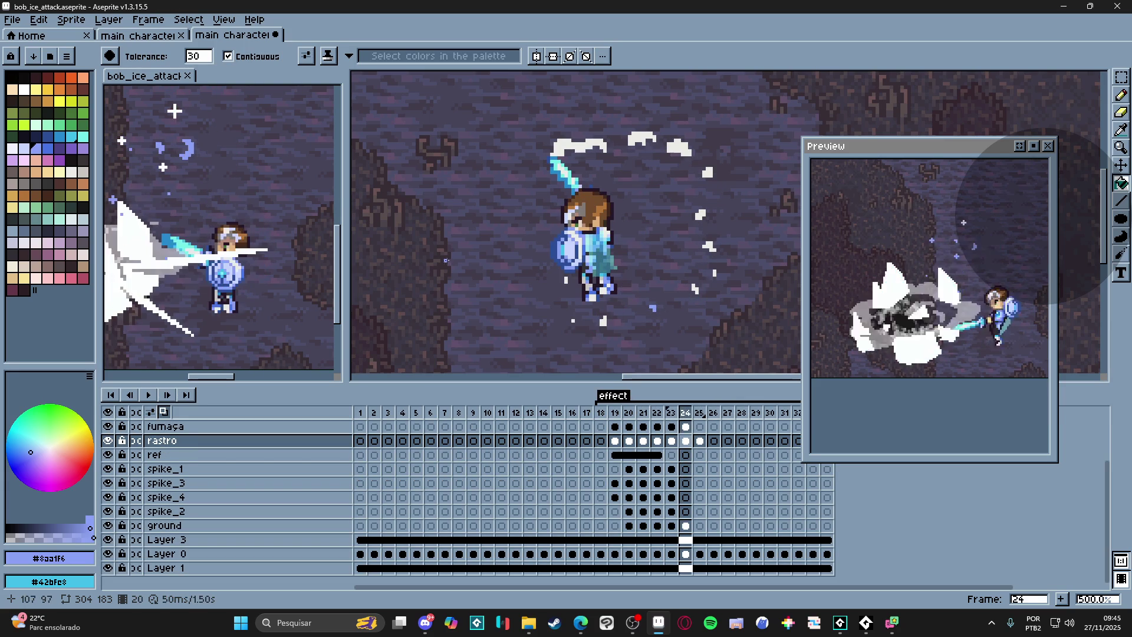
pyautogui.hotkey('ctrl', 'Tab')
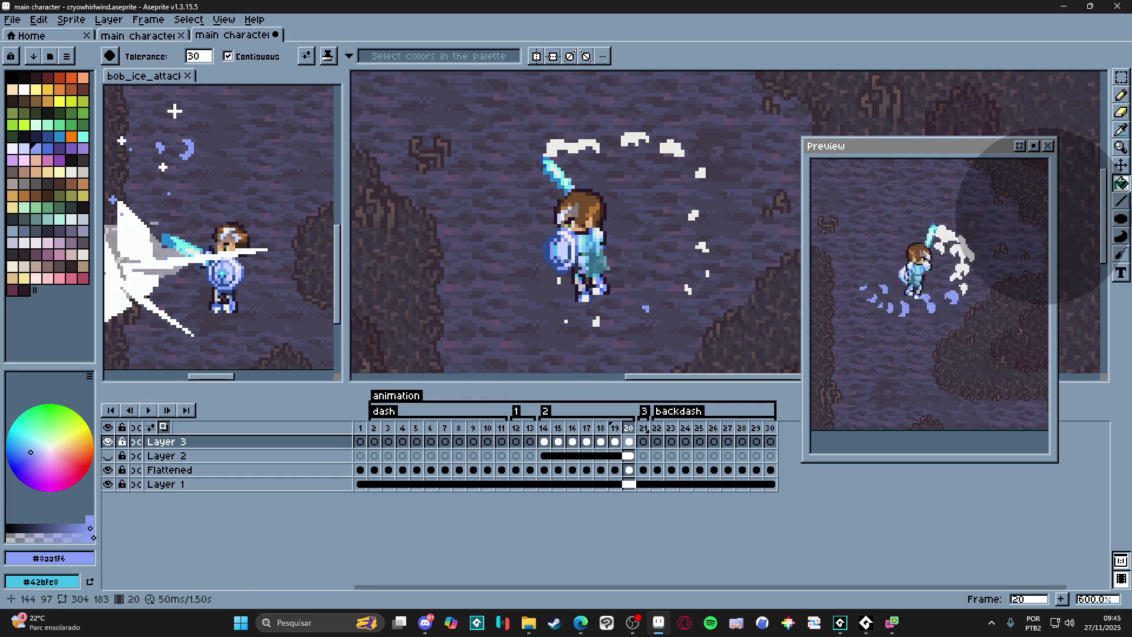
pyautogui.scroll(1, 578, 301)
pyautogui.click(602, 329)
pyautogui.hotkey('ctrl', 'z')
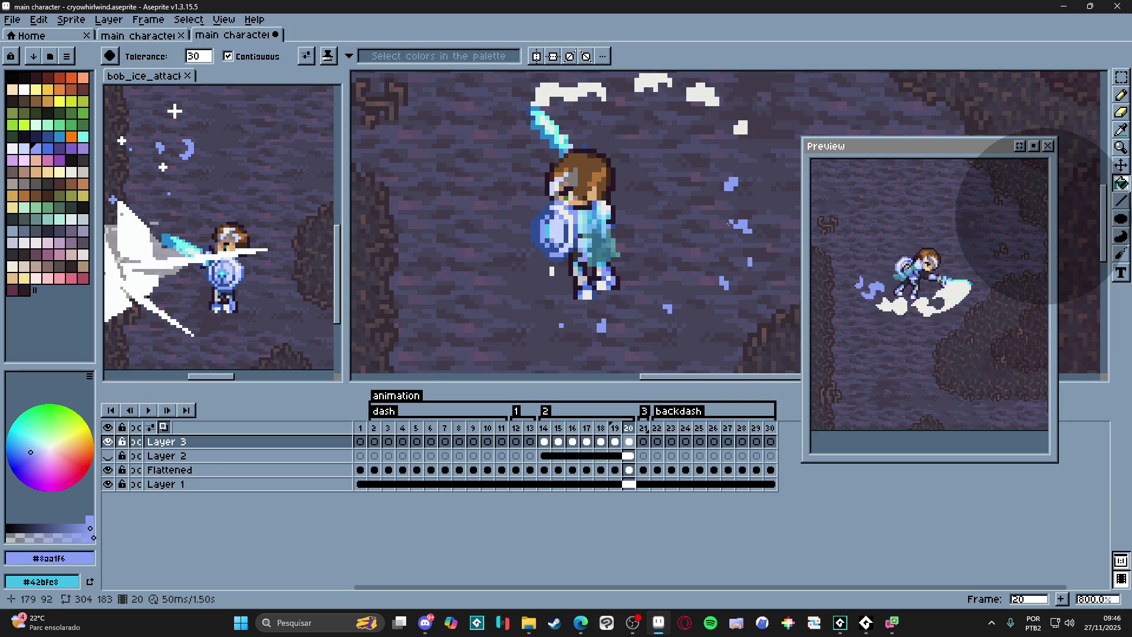
# - Step back and forth through dash frames 15–19 to review the whirlwind, ending on frame 19
pyautogui.press('Left')
pyautogui.press('Left')
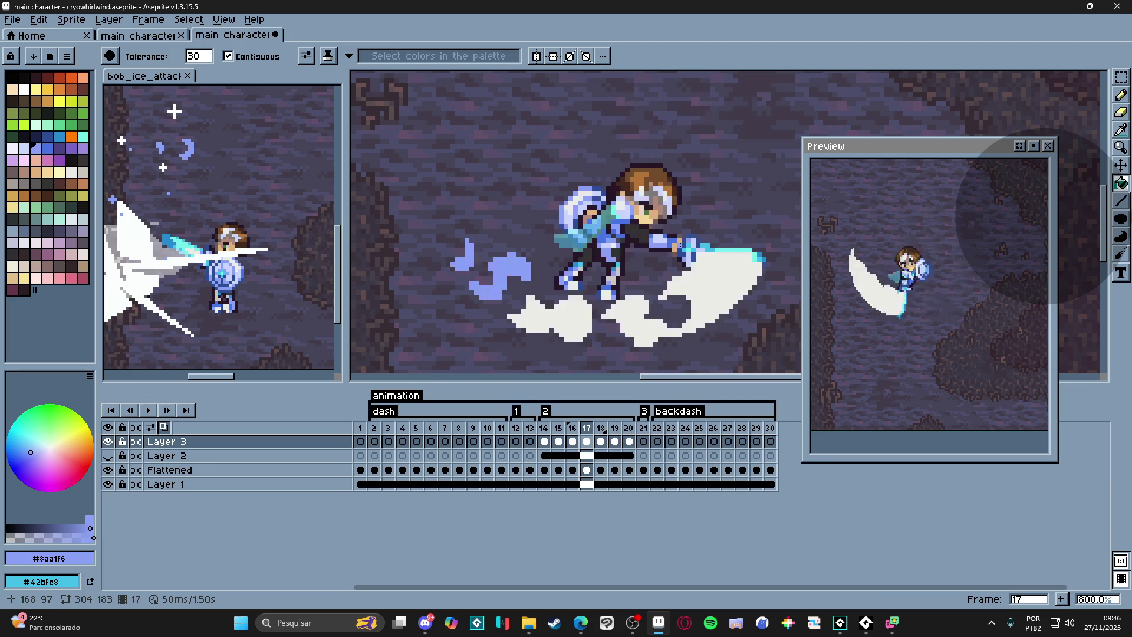
pyautogui.press('Left')
pyautogui.press('Left')
pyautogui.press('Right')
pyautogui.press('Right')
pyautogui.press('Right')
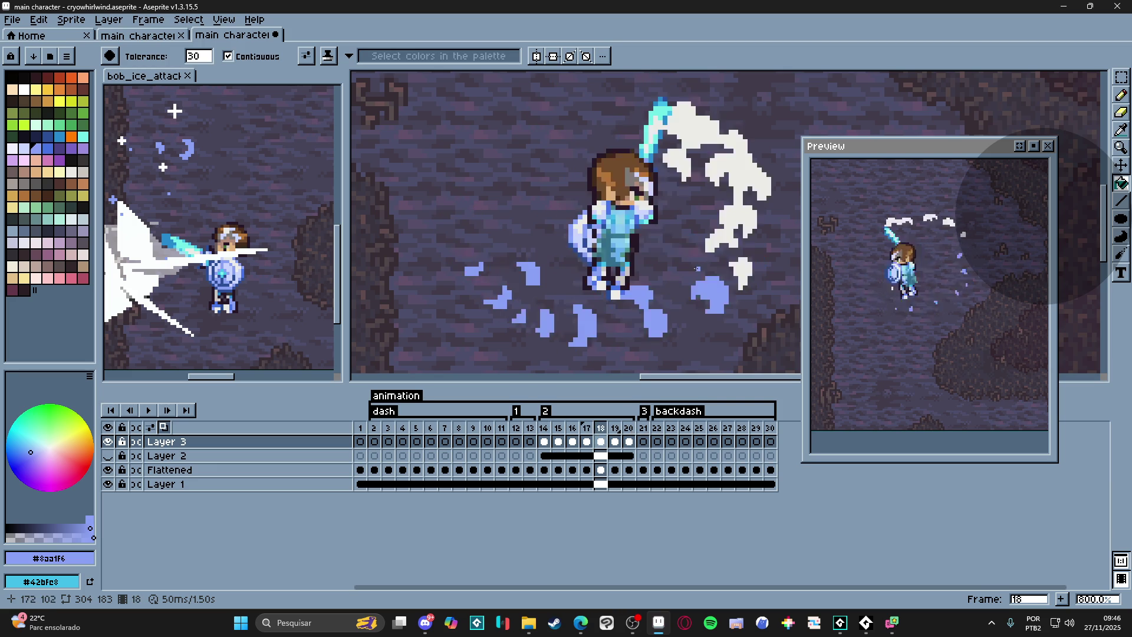
pyautogui.press('Right')
pyautogui.press('Left')
pyautogui.press('Left')
pyautogui.press('Left')
pyautogui.press('Right')
pyautogui.press('Right')
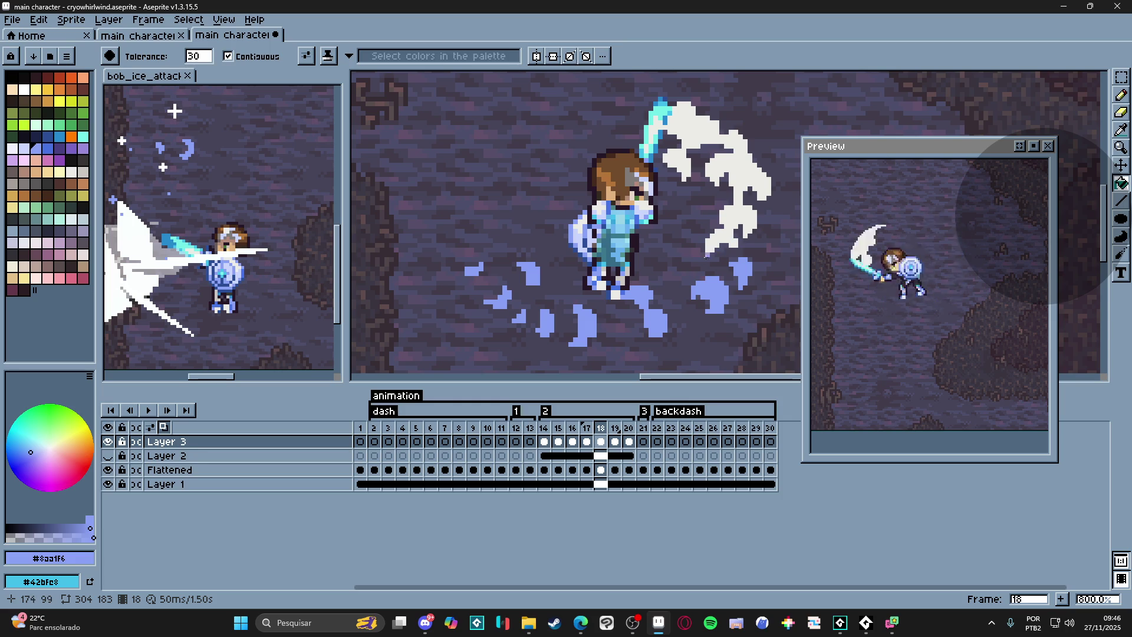
pyautogui.press('Right')
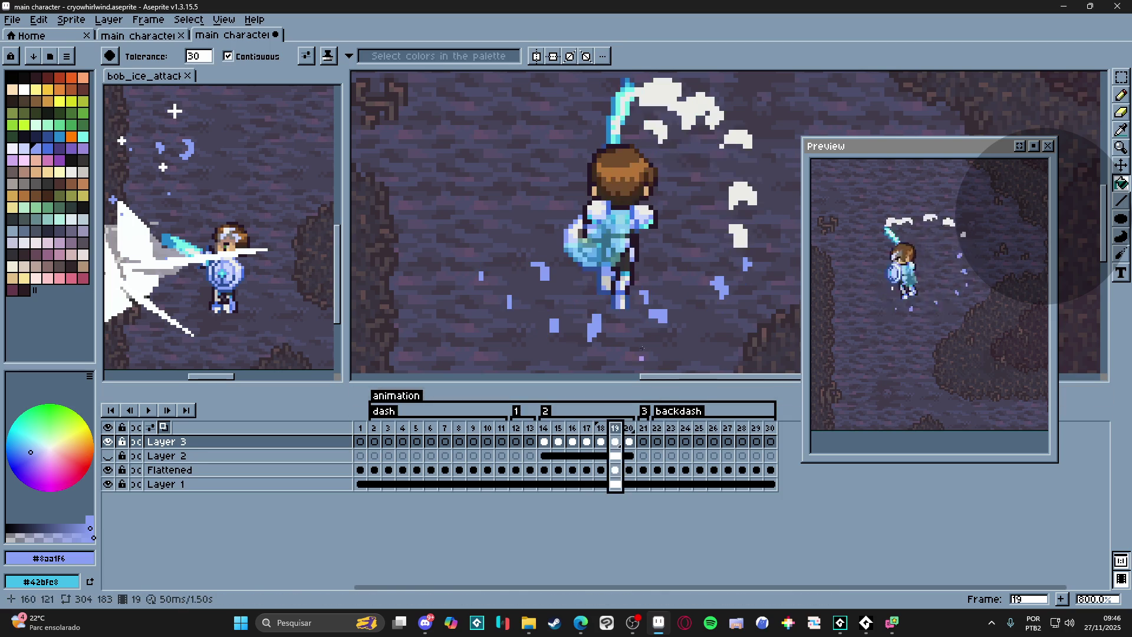
# - Fill white whirlwind blobs blue on frame 19 and the top cloud blob on frame 20
pyautogui.click(734, 196)
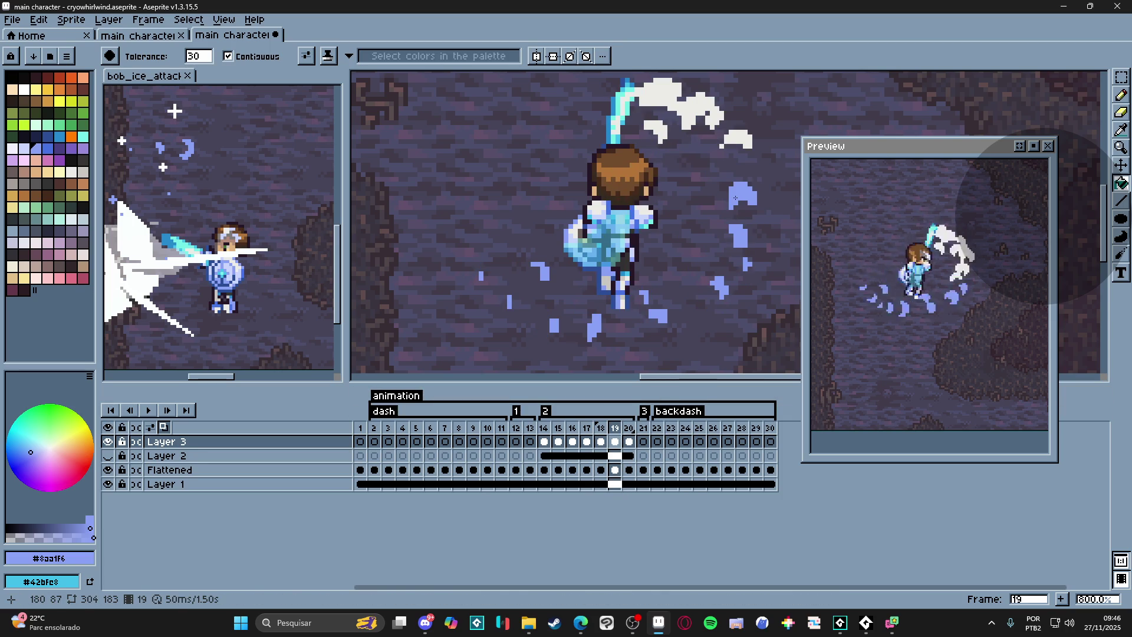
pyautogui.click(659, 129)
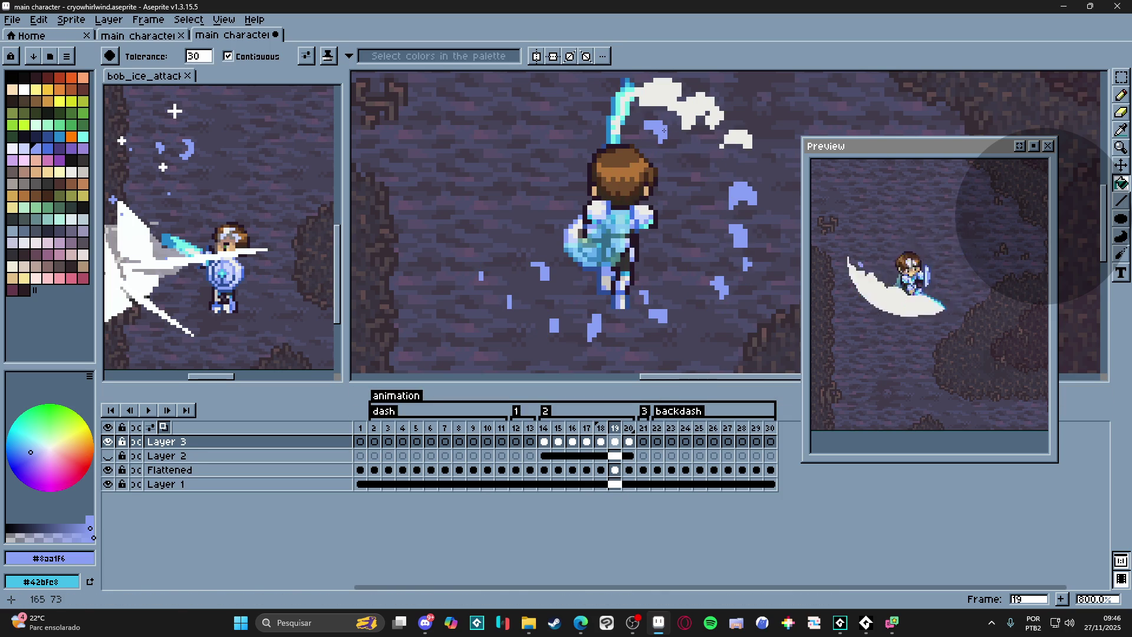
pyautogui.press('Right')
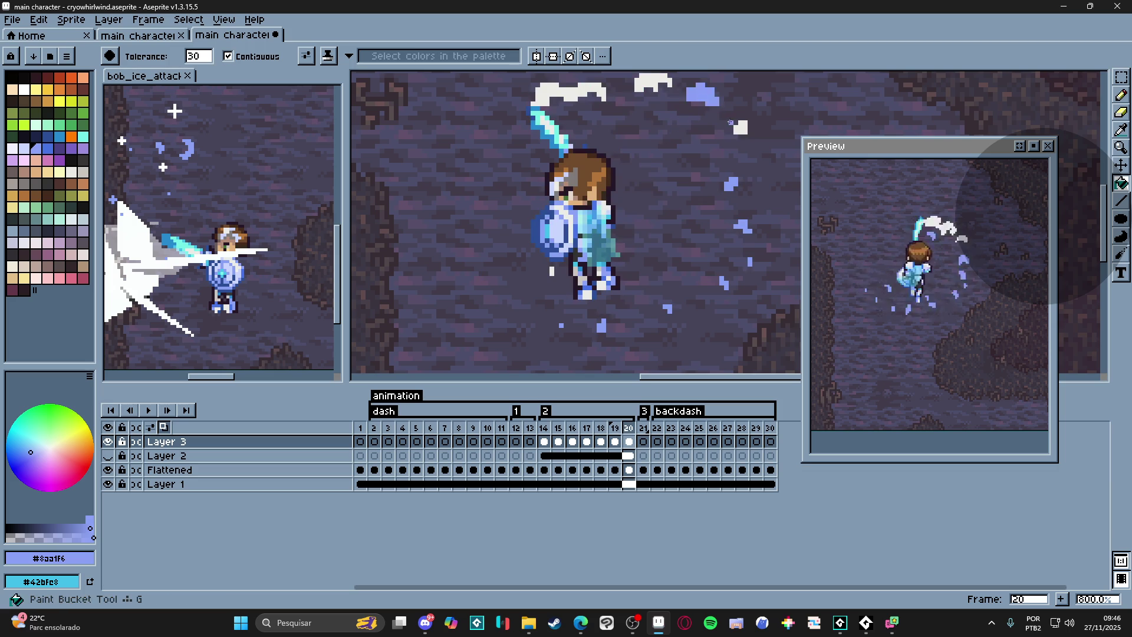
pyautogui.moveTo(699, 125); pyautogui.dragTo(718, 178)
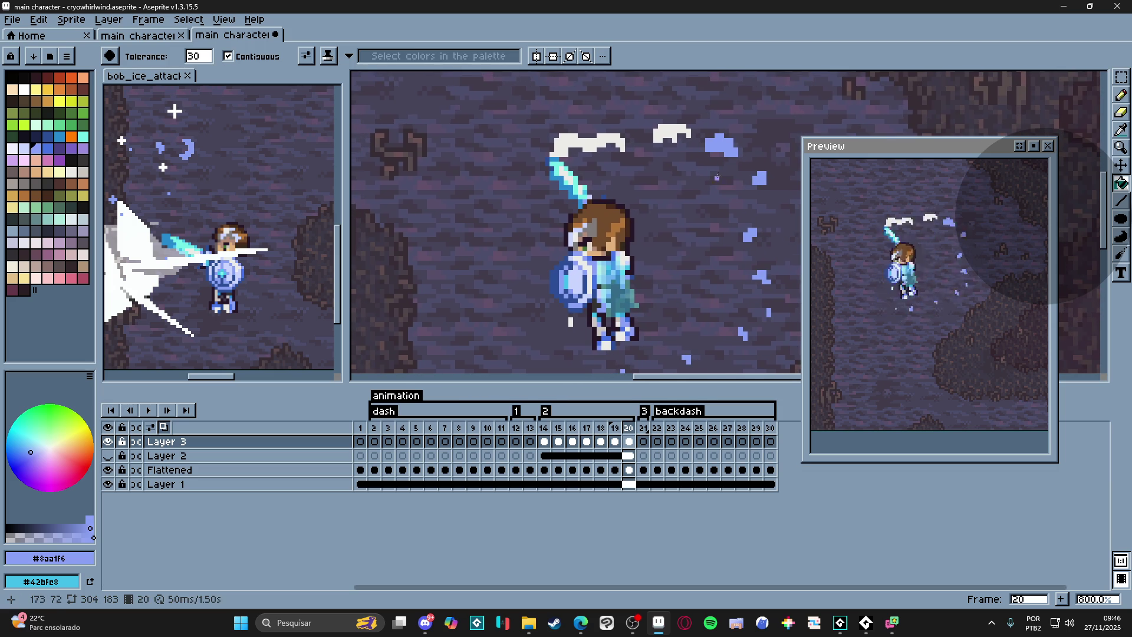
pyautogui.click(670, 133)
# - Step to frame 21, then jump back to frame 16 in the timeline
pyautogui.press('Right')
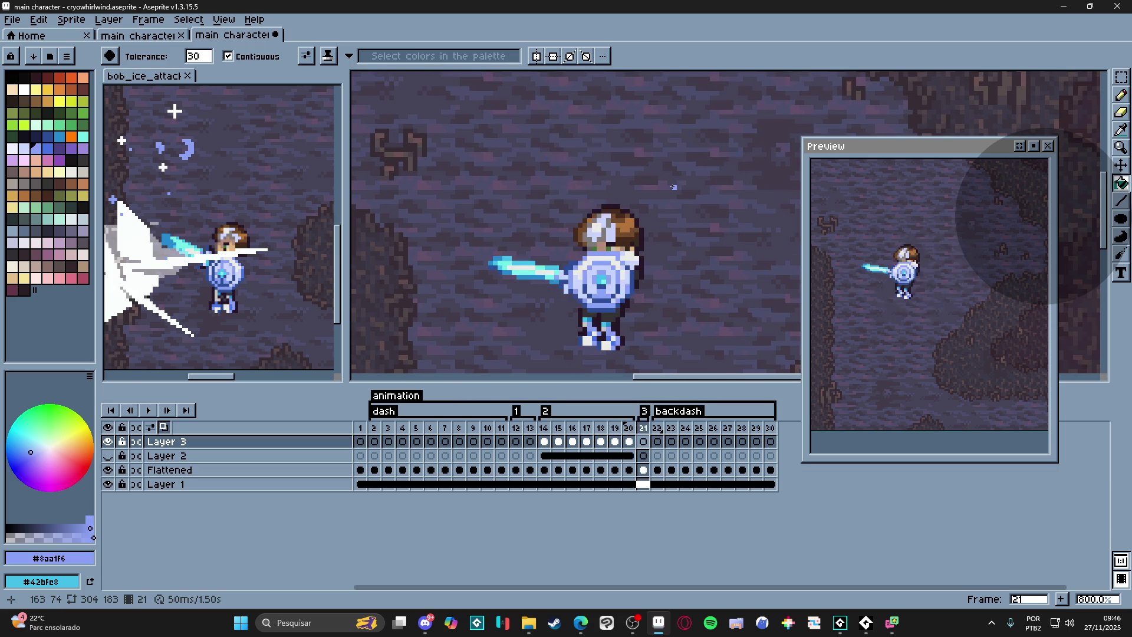
pyautogui.moveTo(586, 428); pyautogui.dragTo(557, 431)
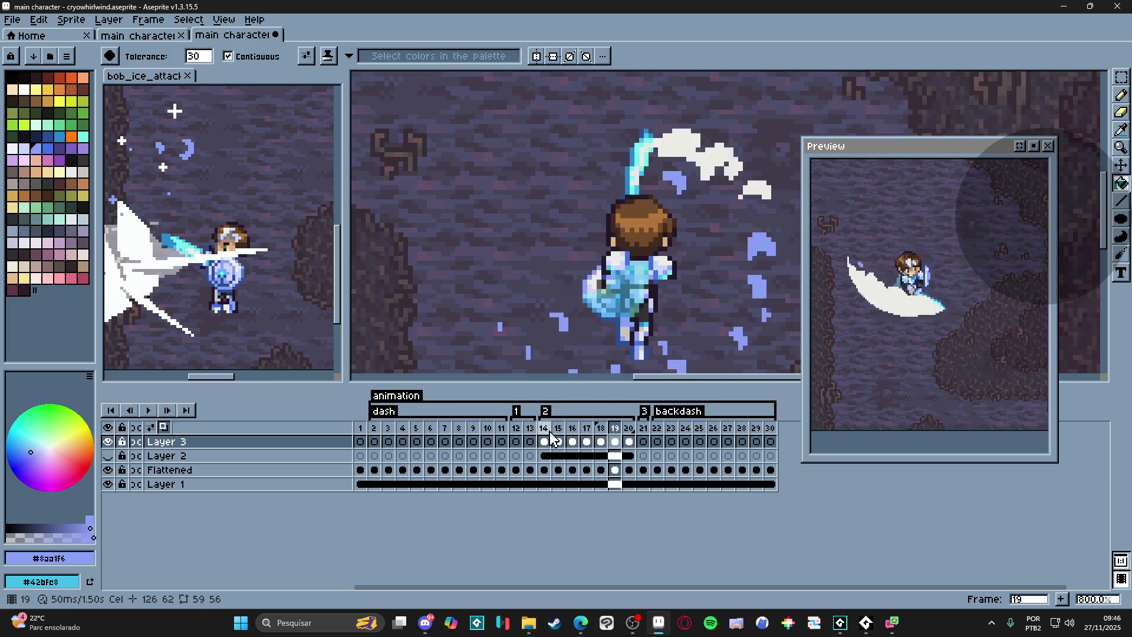
pyautogui.scroll(-2, 559, 257)
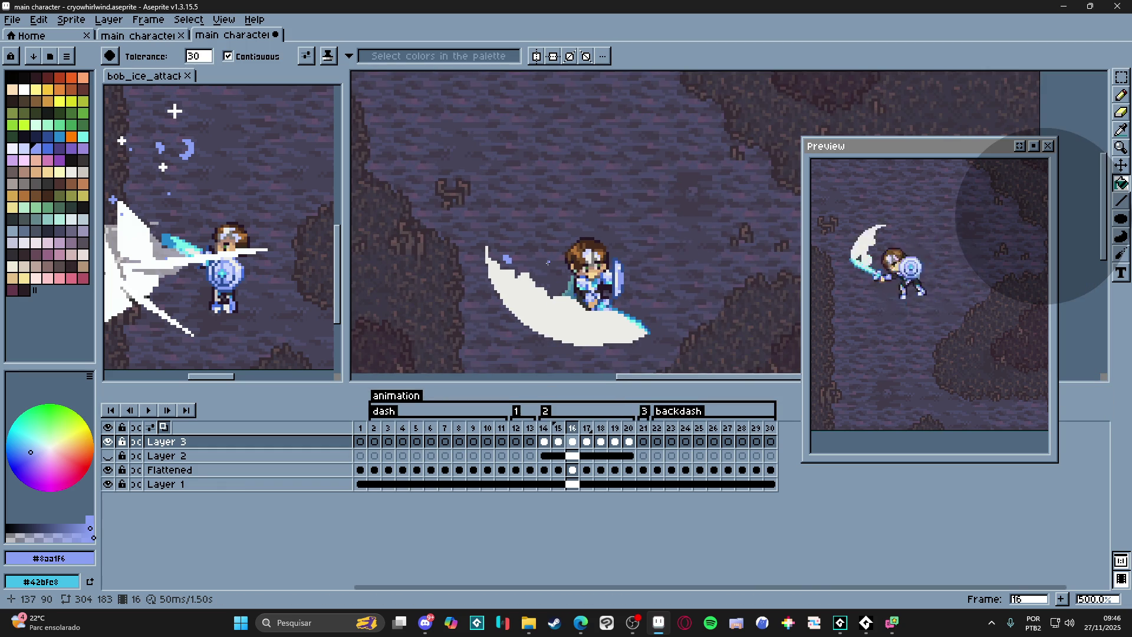
pyautogui.scroll(-1, 559, 257)
pyautogui.scroll(-1, 624, 242)
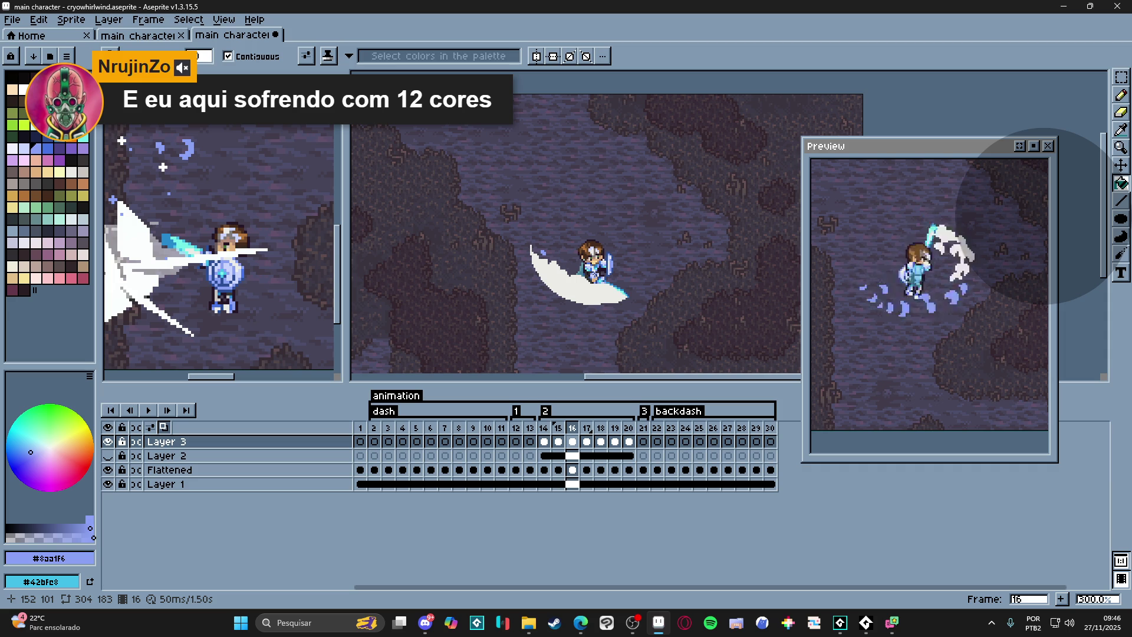
pyautogui.rightClick(940, 624)
pyautogui.click(990, 576)
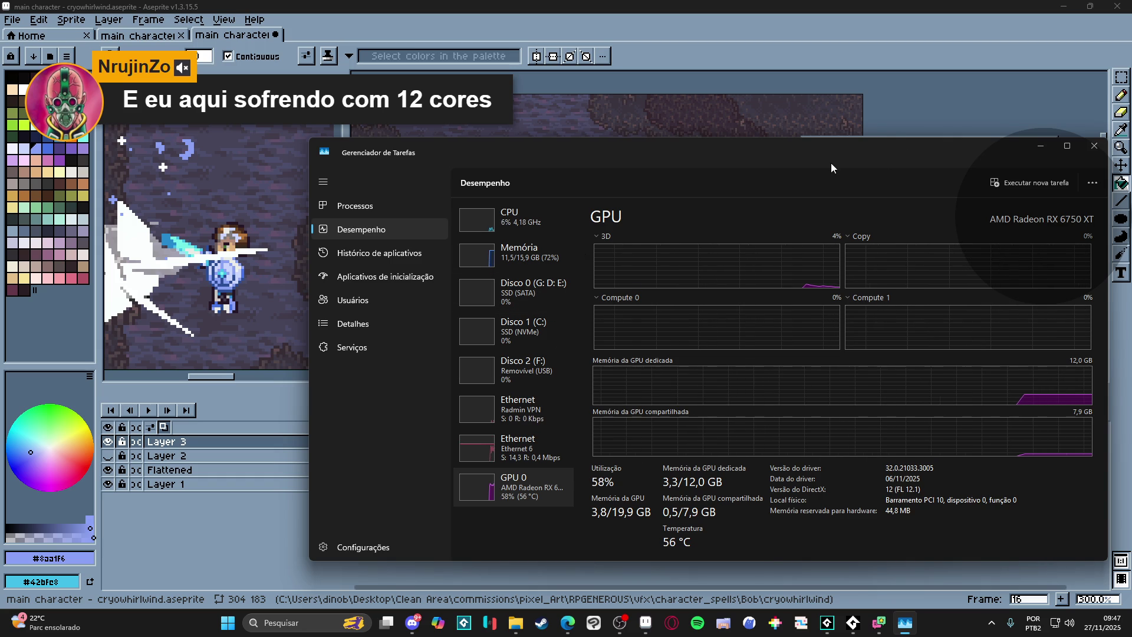
pyautogui.click(512, 229)
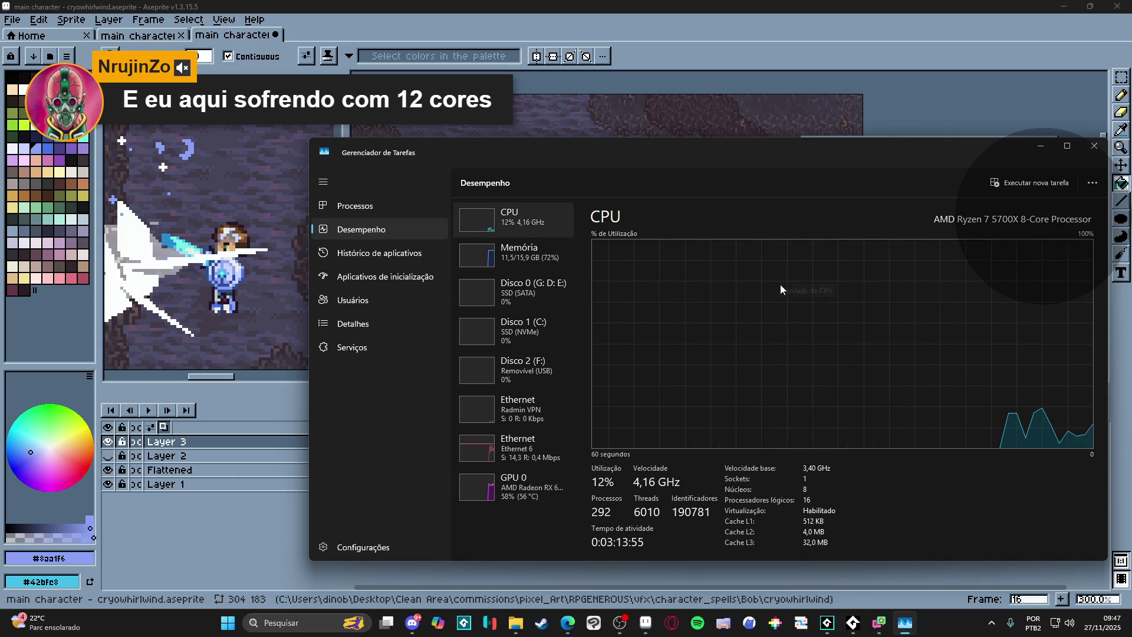
pyautogui.click(1093, 183)
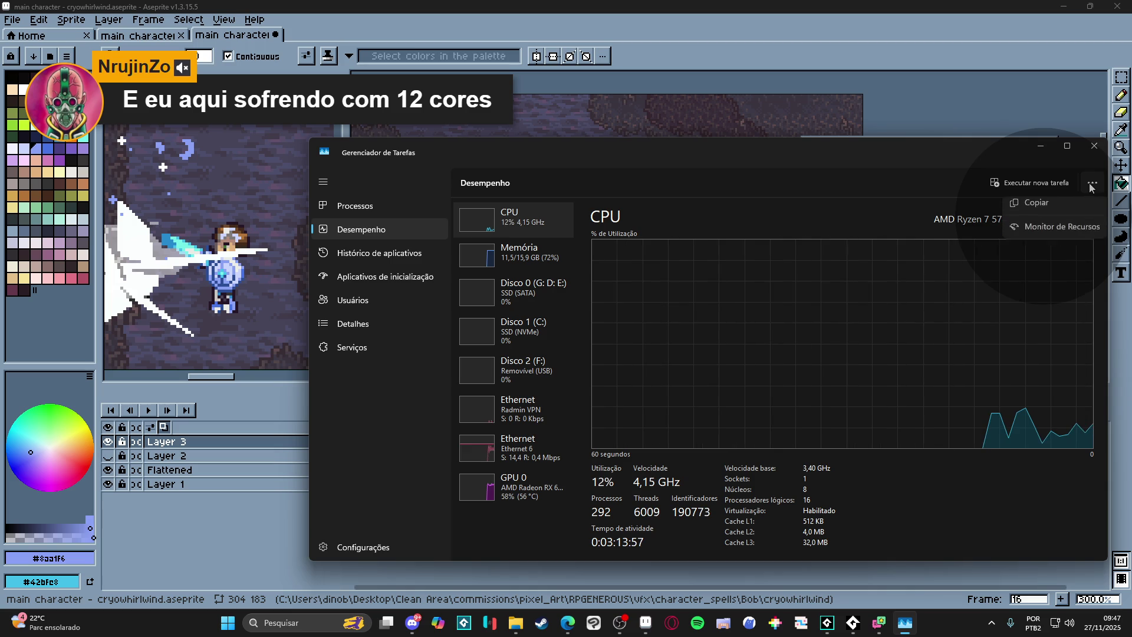
pyautogui.click(1043, 234)
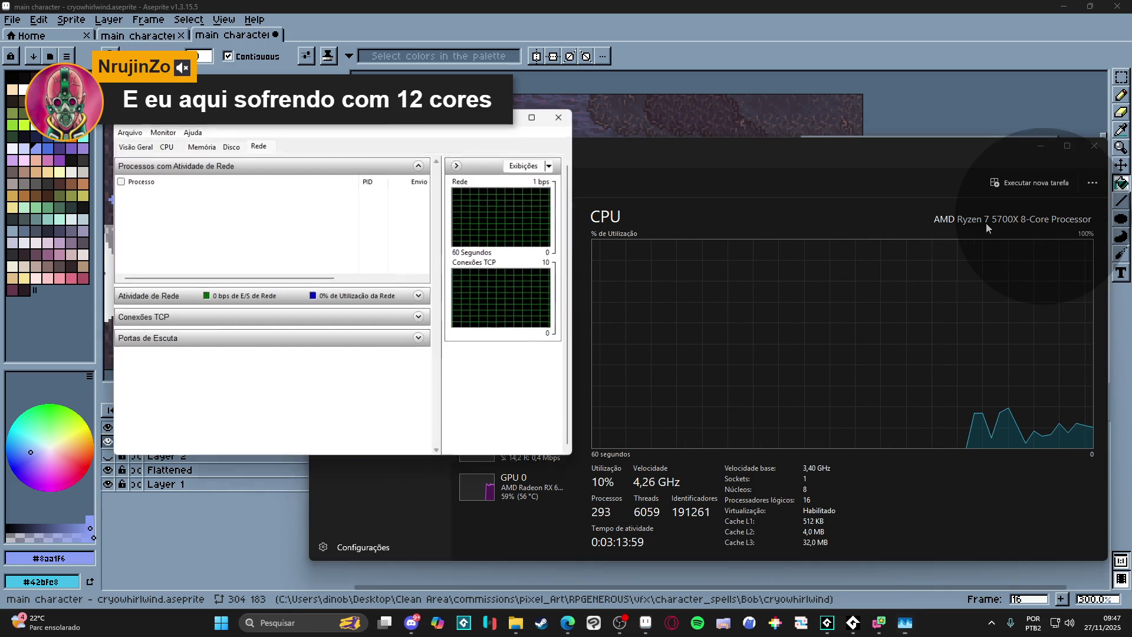
pyautogui.click(560, 116)
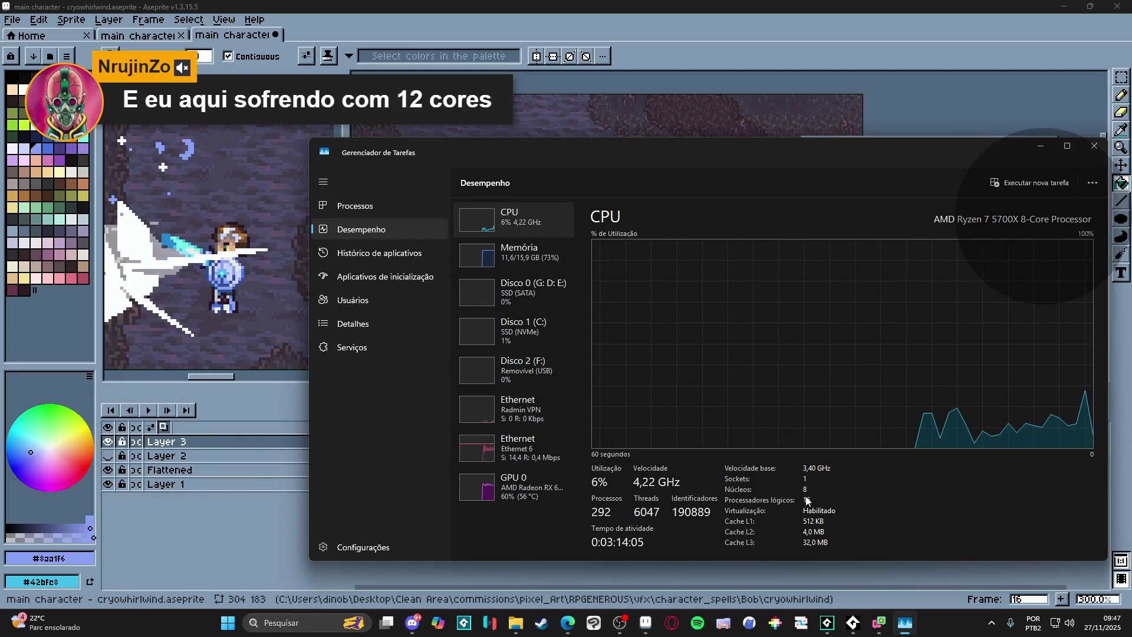
pyautogui.click(1093, 149)
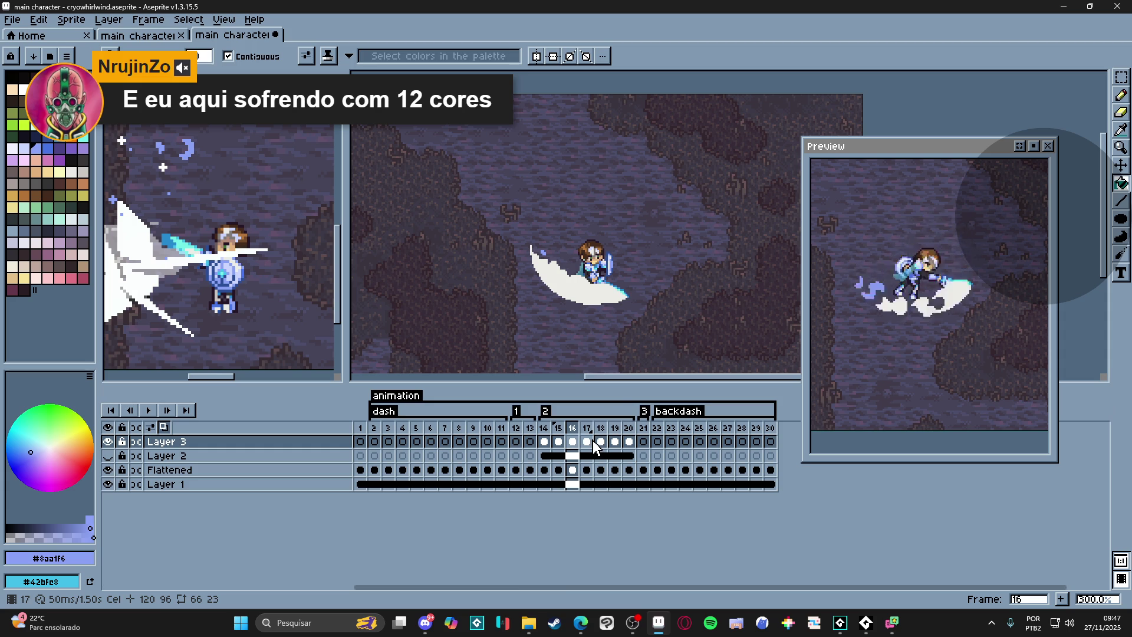
pyautogui.scroll(-1, 575, 265)
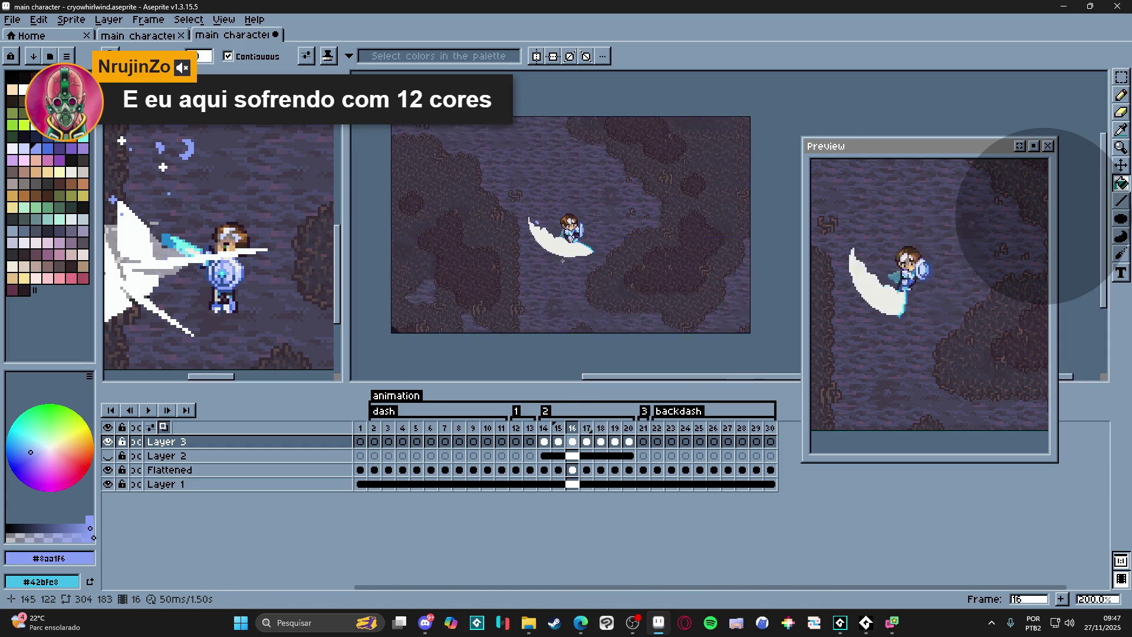
pyautogui.scroll(-1, 210, 200)
pyautogui.scroll(-1, 206, 187)
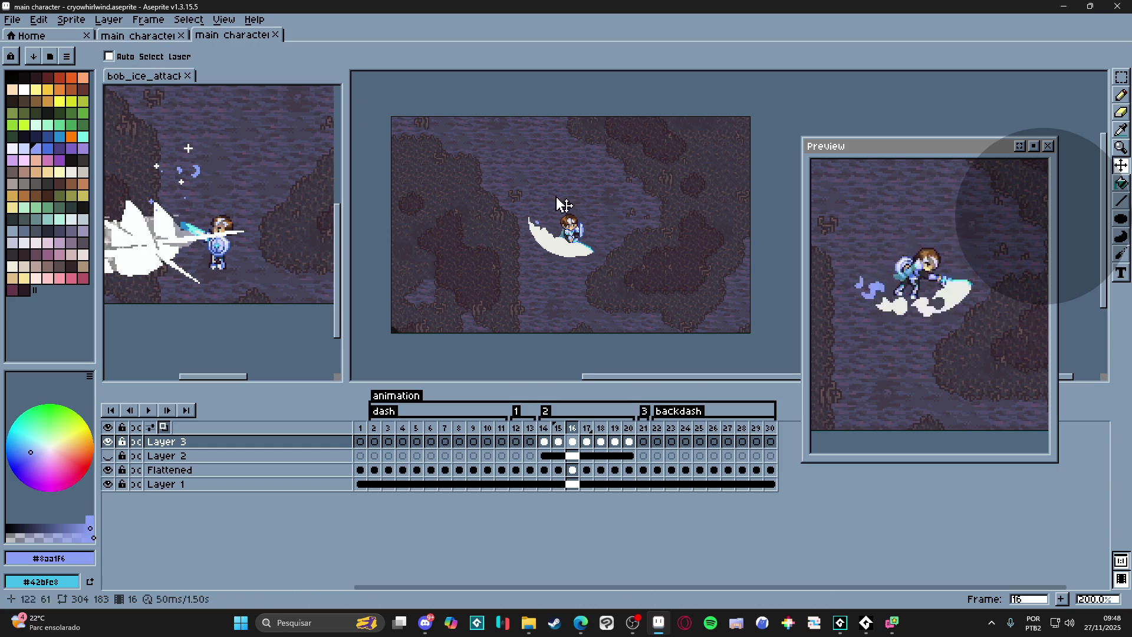
pyautogui.scroll(-1, 563, 271)
pyautogui.scroll(1, 571, 270)
pyautogui.scroll(-1, 570, 269)
pyautogui.scroll(1, 570, 270)
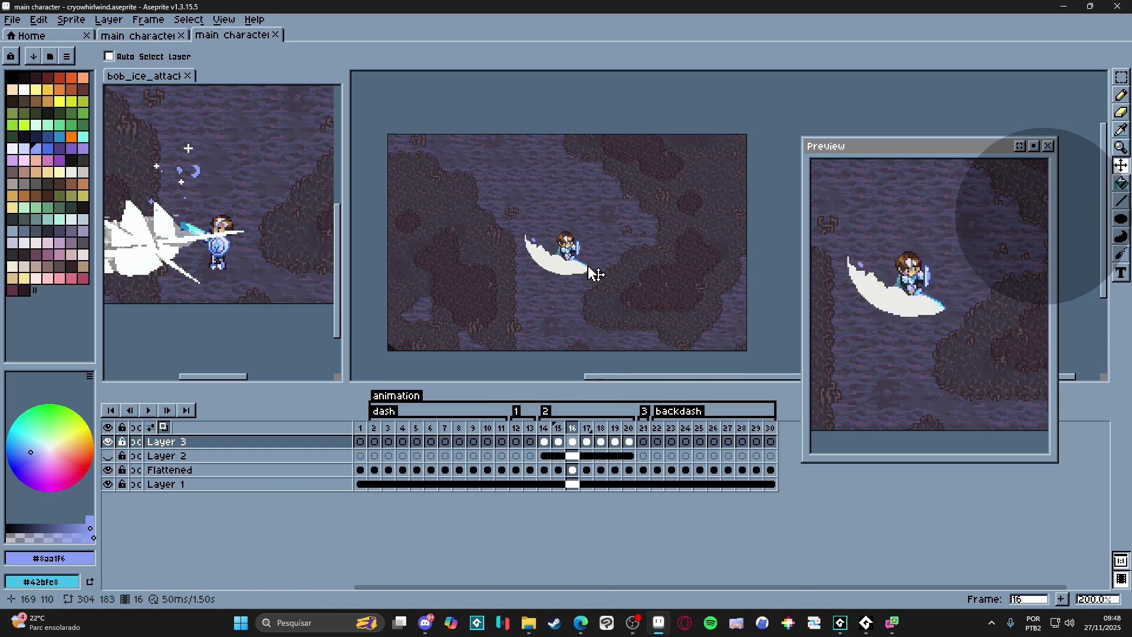
# - Save main character - cryowhirlwind.aseprite with the finished effect
pyautogui.hotkey('ctrl', 's')
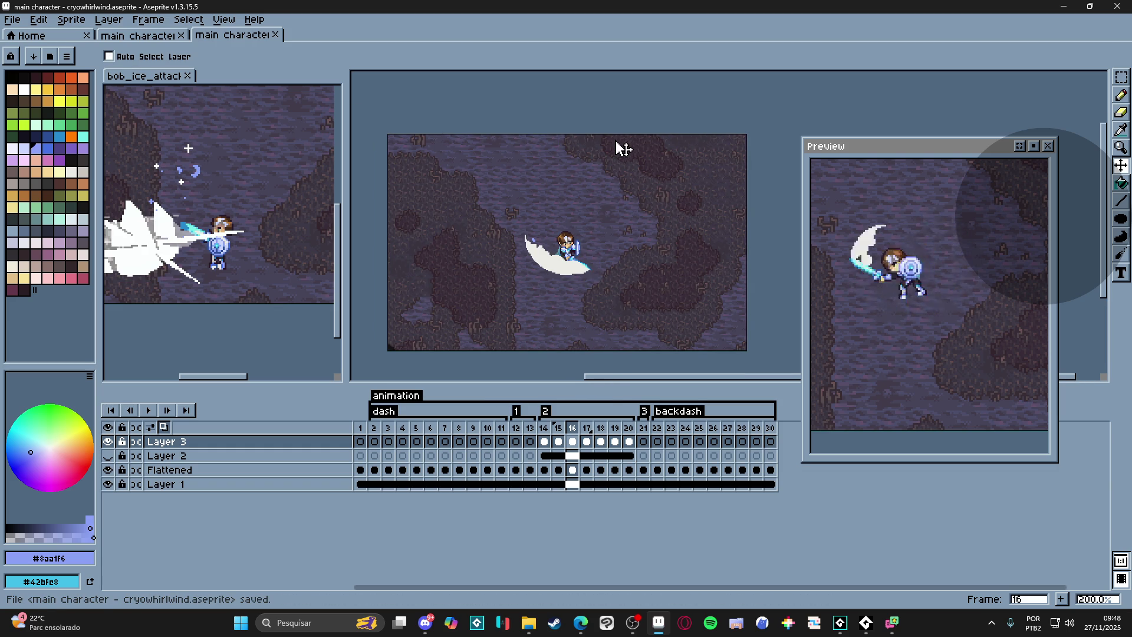
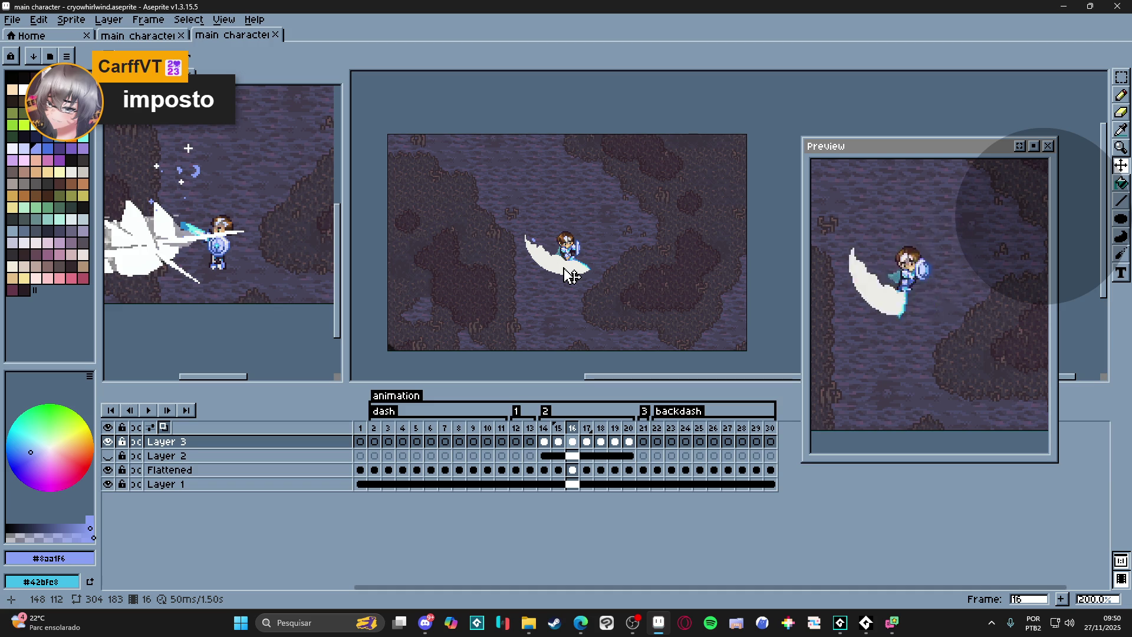
# - Step to frame 20, pencil in a pixel on the slash effect, and save with Ctrl+S
pyautogui.click(544, 441)
pyautogui.press('Right')
pyautogui.press('Right')
pyautogui.press('Right')
pyautogui.press('Right')
pyautogui.press('Right')
pyautogui.press('Right')
pyautogui.press('Right')
pyautogui.press('Left')
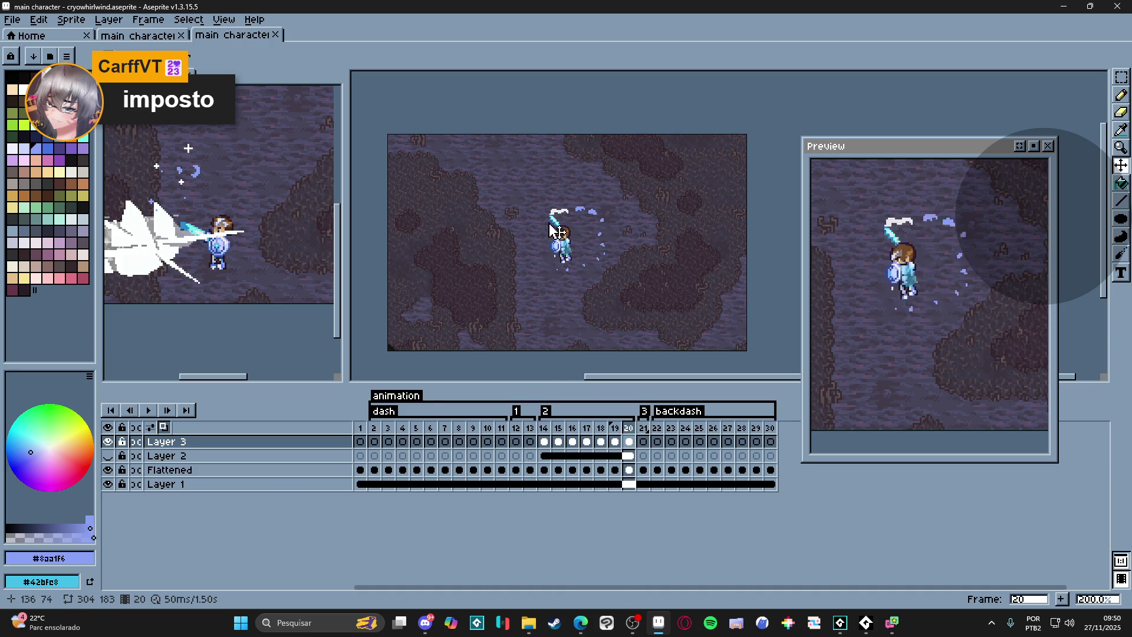
pyautogui.scroll(4, 591, 221)
pyautogui.scroll(3, 602, 228)
pyautogui.press('b')
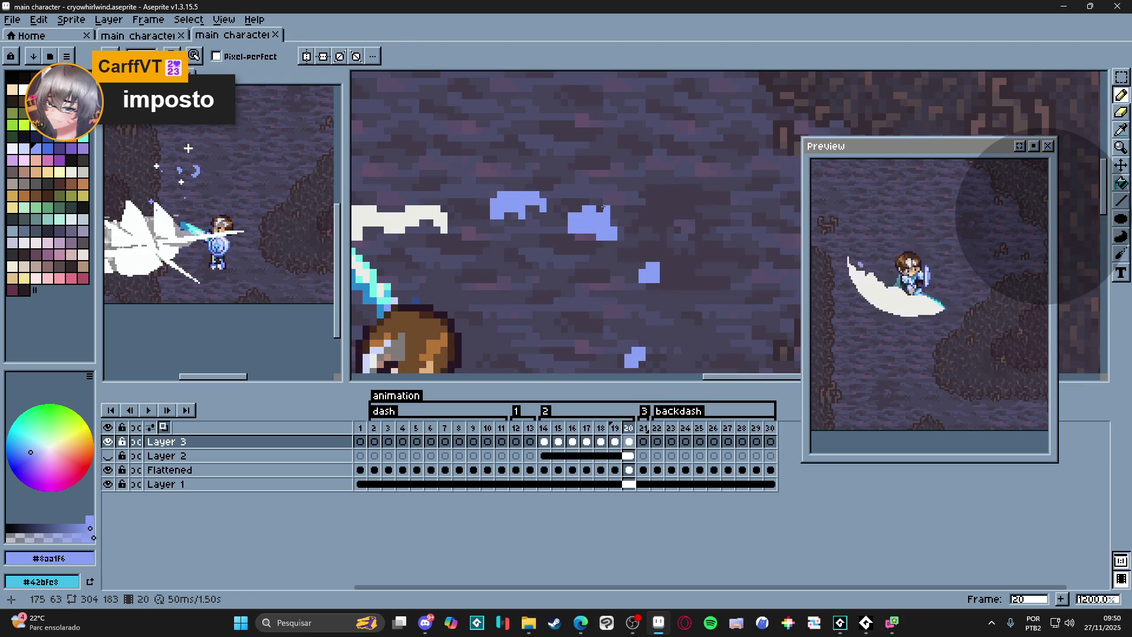
pyautogui.click(617, 219)
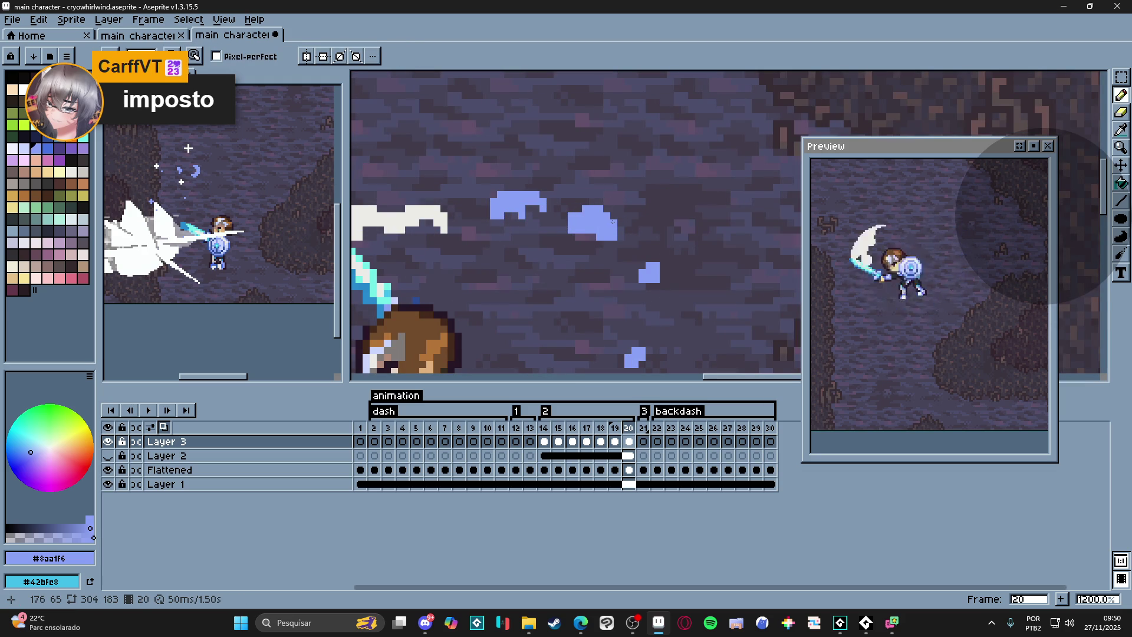
pyautogui.scroll(-4, 655, 337)
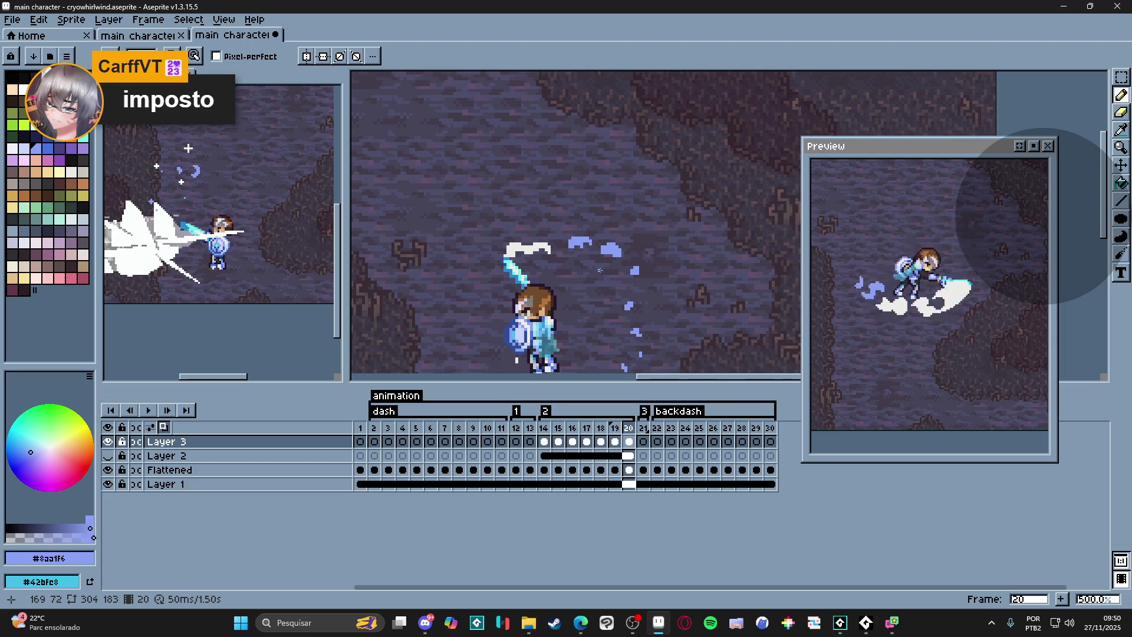
pyautogui.scroll(-1, 605, 267)
pyautogui.moveTo(599, 246); pyautogui.dragTo(592, 211)
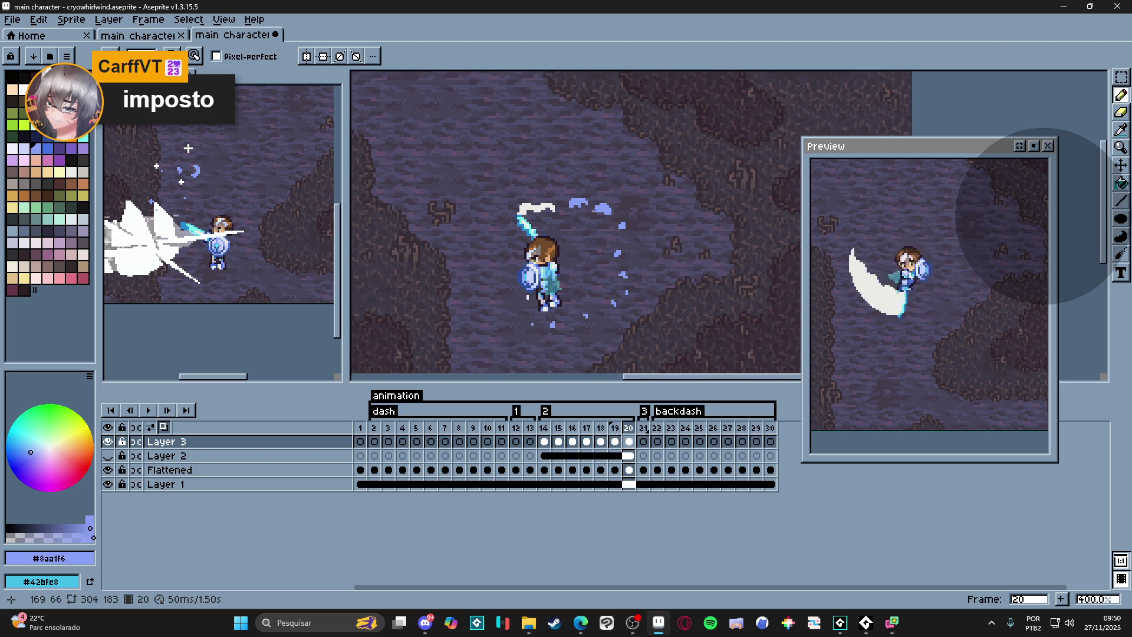
pyautogui.hotkey('ctrl', 's')
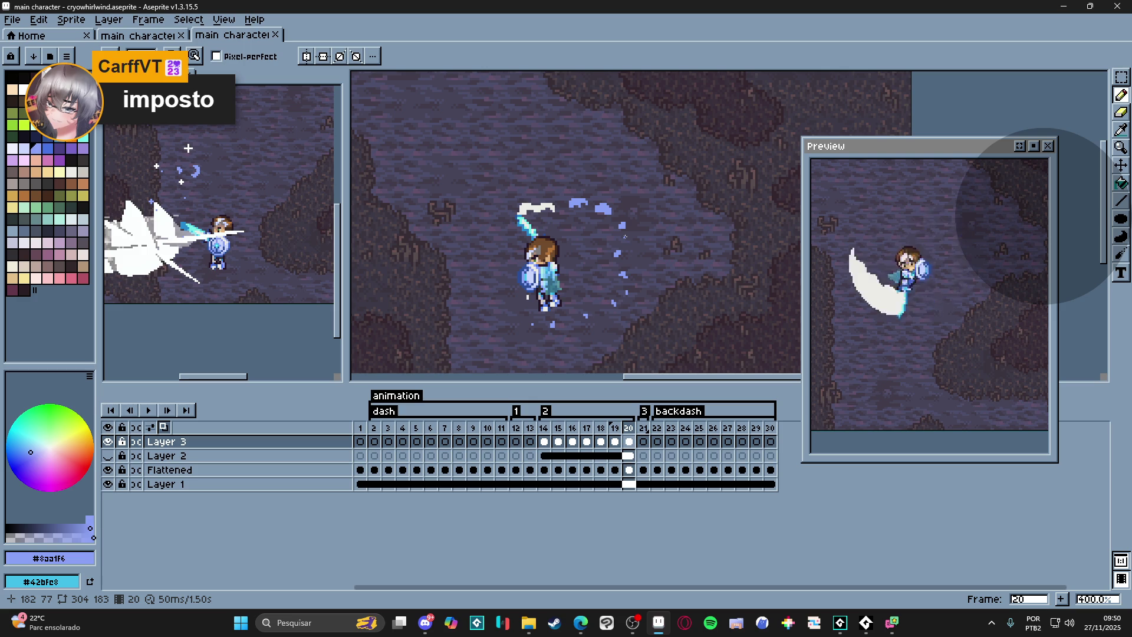
pyautogui.click(545, 429)
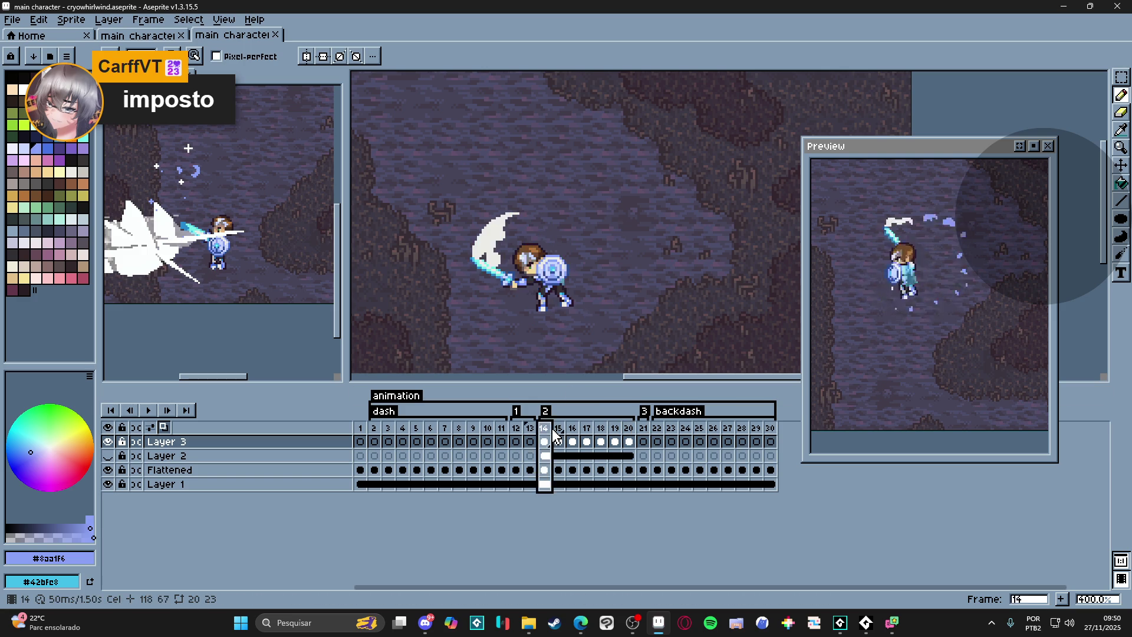
pyautogui.click(559, 432)
pyautogui.click(573, 435)
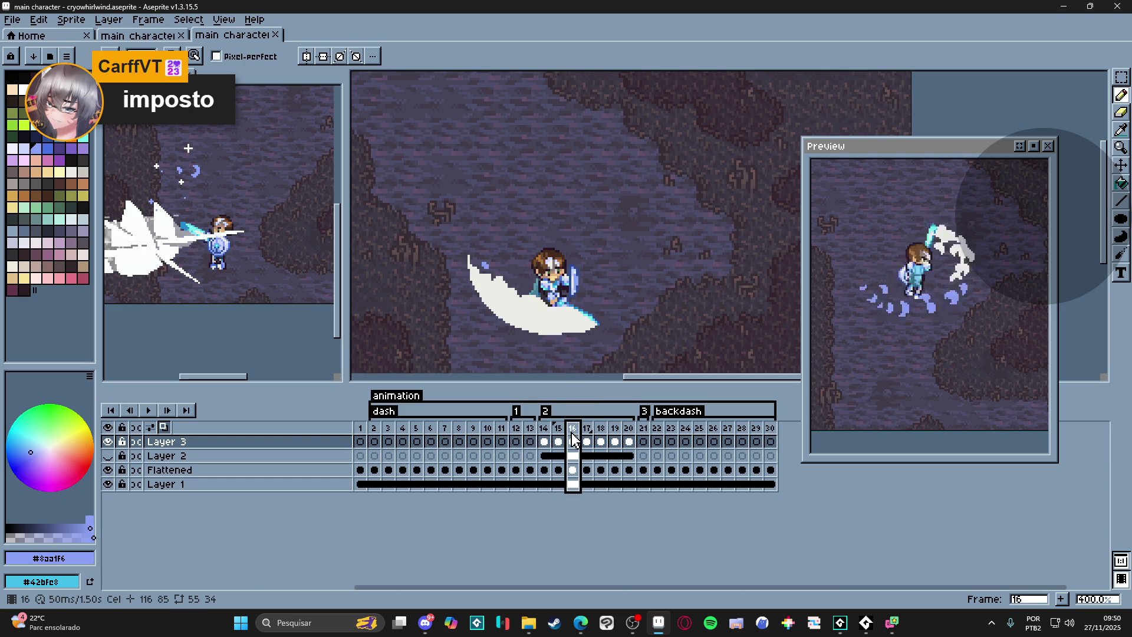
pyautogui.click(588, 434)
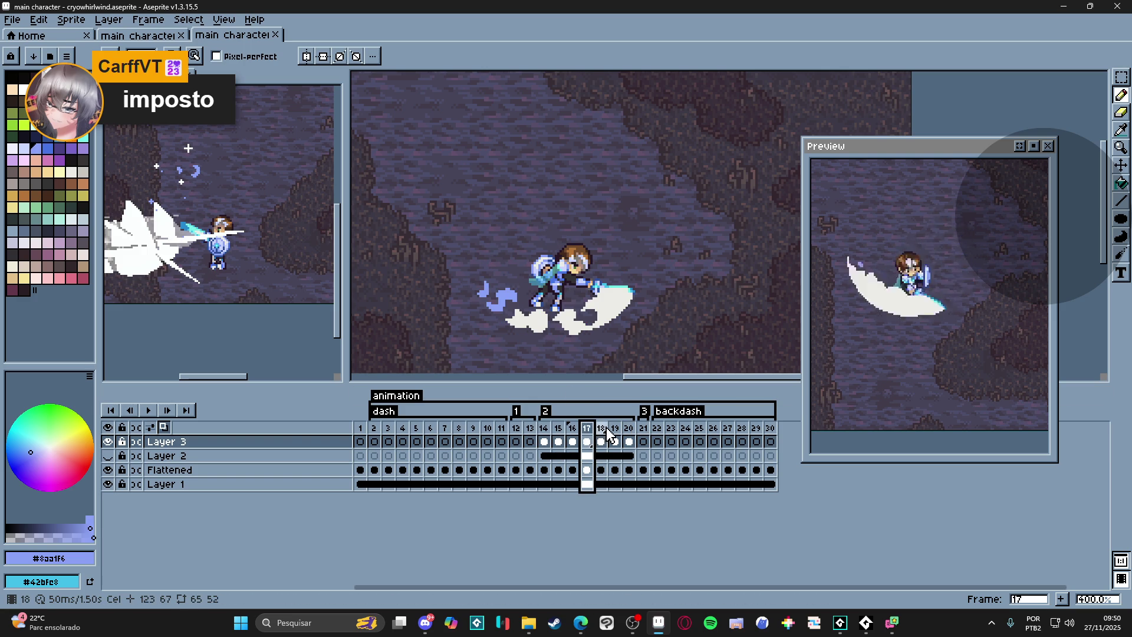
pyautogui.click(604, 433)
pyautogui.click(614, 434)
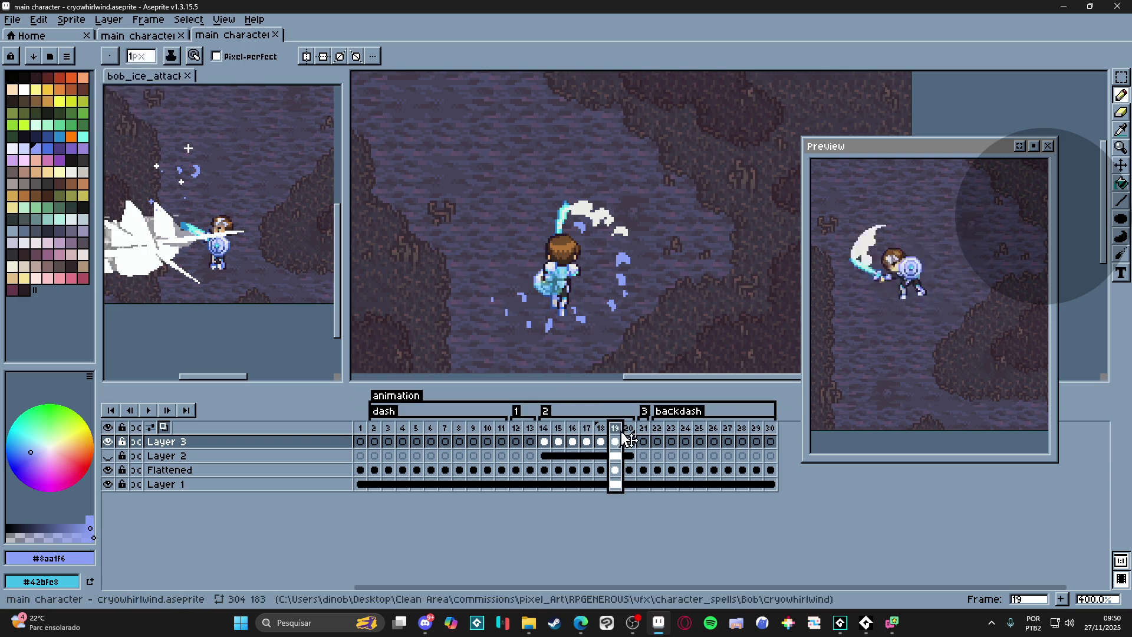
pyautogui.click(628, 433)
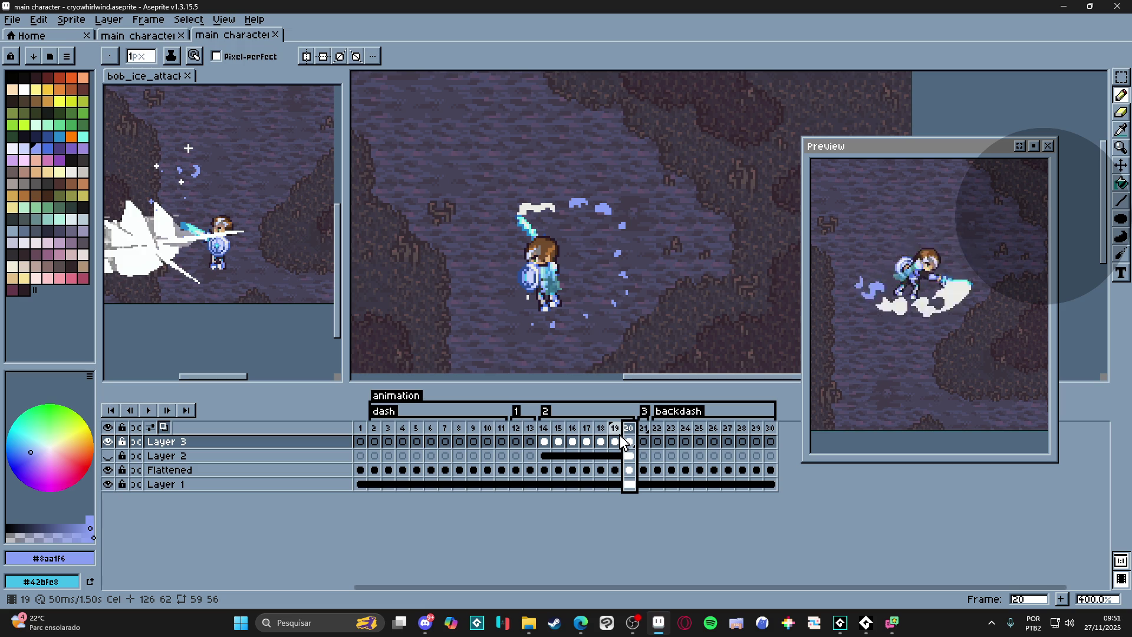
pyautogui.scroll(-1, 542, 282)
pyautogui.scroll(-1, 542, 282)
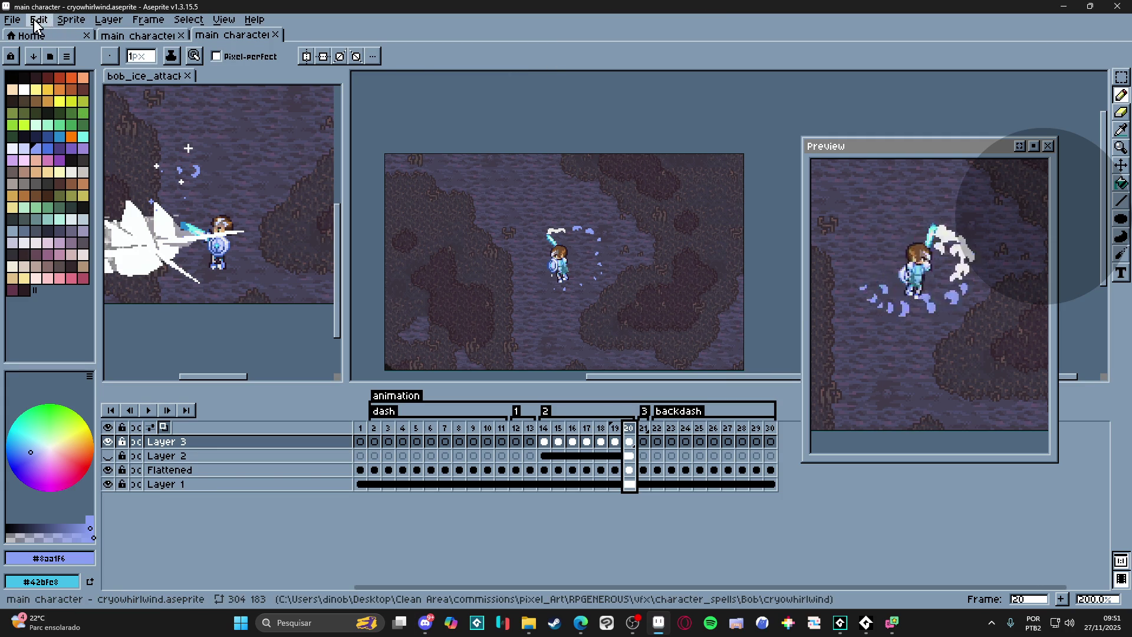
# - Bring up Export As and set the resize to 300%
pyautogui.click(12, 19)
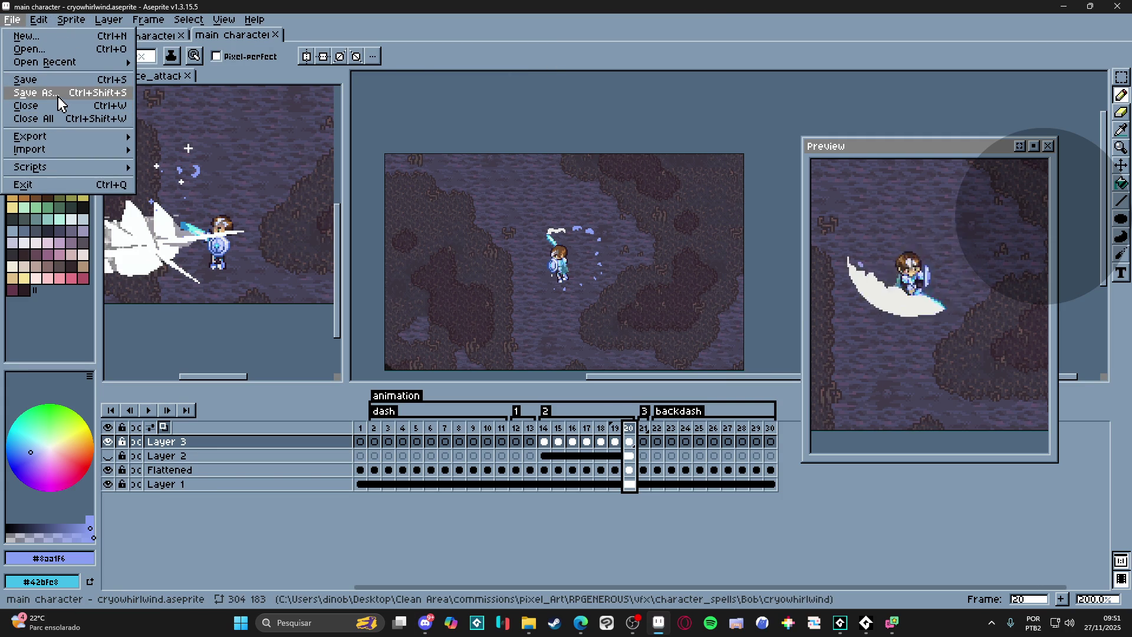
pyautogui.click(664, 44)
pyautogui.hotkey('ctrl', 'alt', 'shift', 's')
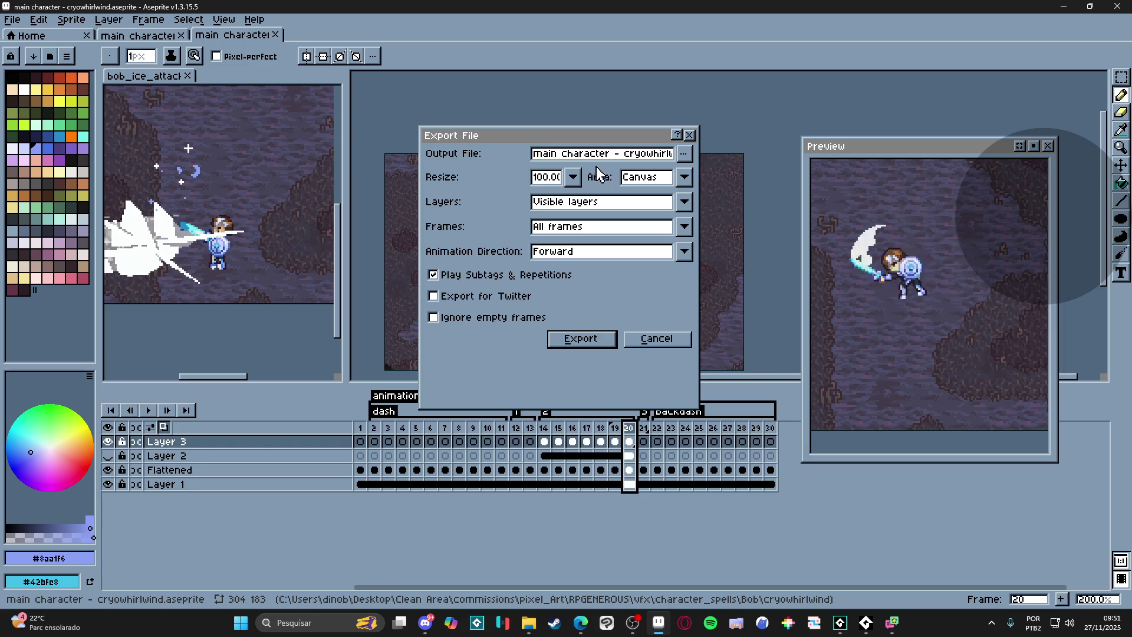
pyautogui.click(573, 177)
pyautogui.click(542, 238)
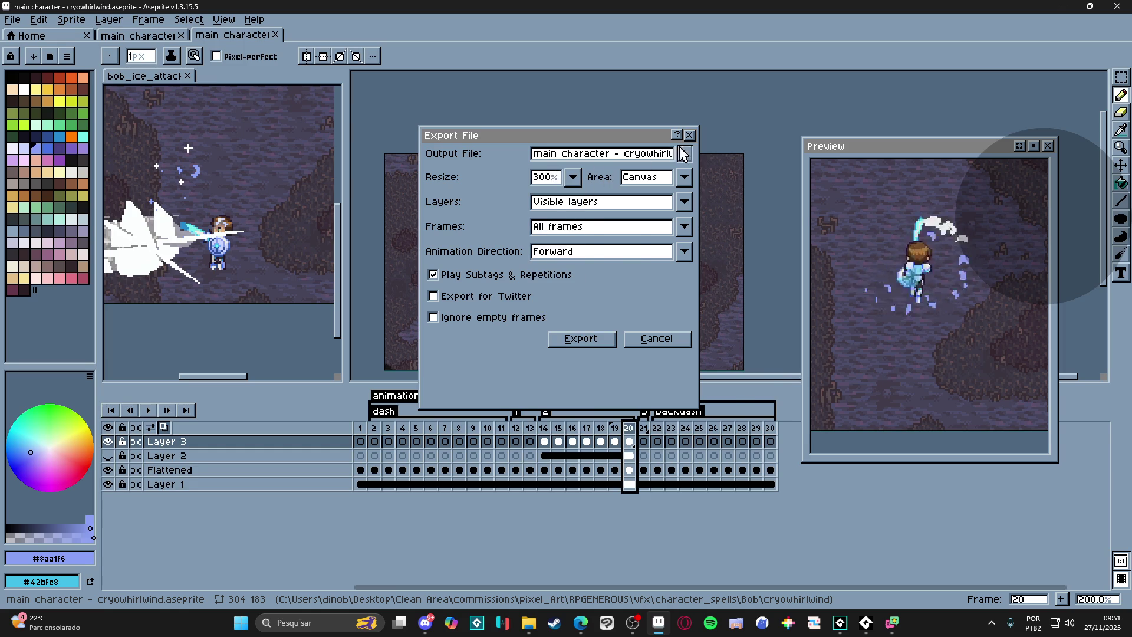
# - Rename the export file to cryowhirlwind_step1.gif, dropping the character prefix
pyautogui.click(684, 152)
pyautogui.click(607, 173)
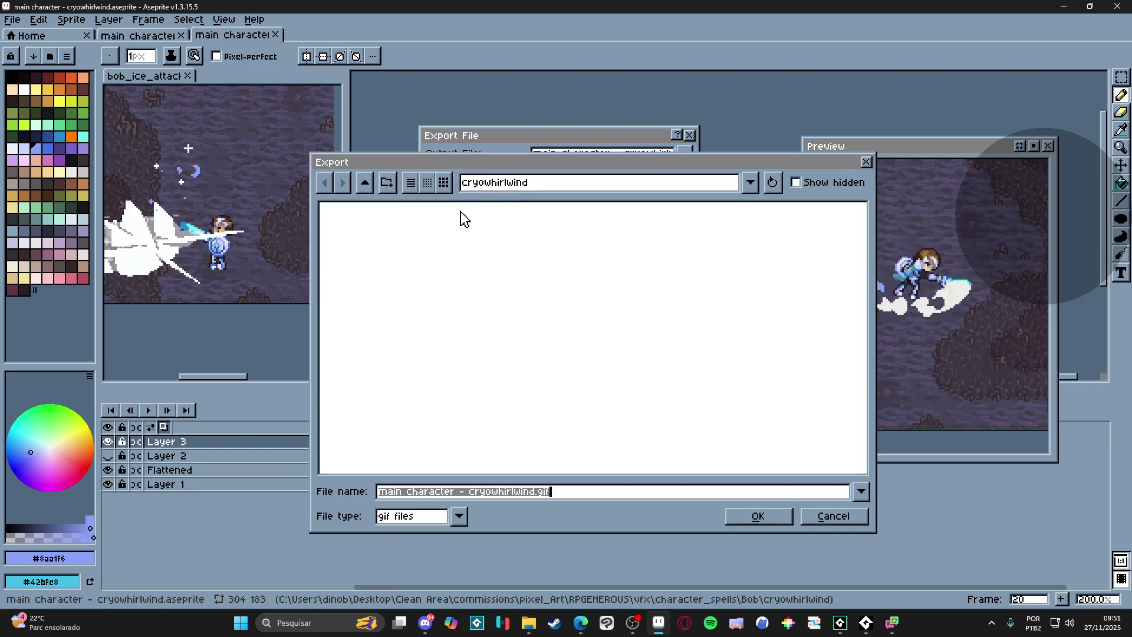
pyautogui.click(517, 497)
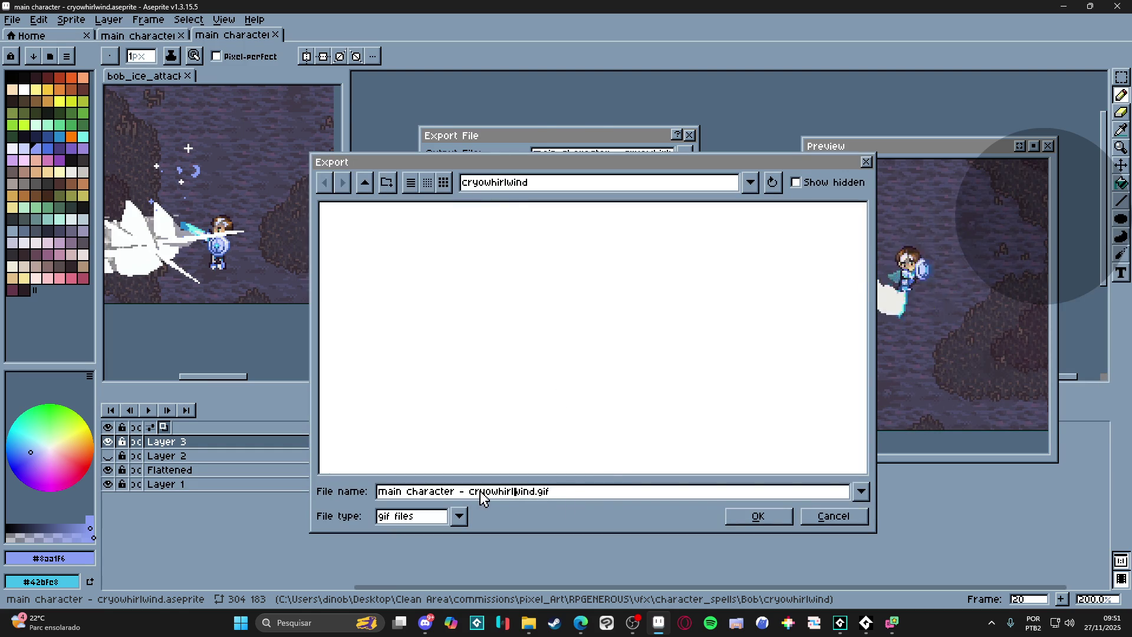
pyautogui.moveTo(468, 493); pyautogui.dragTo(327, 484)
pyautogui.press('BackSpace')
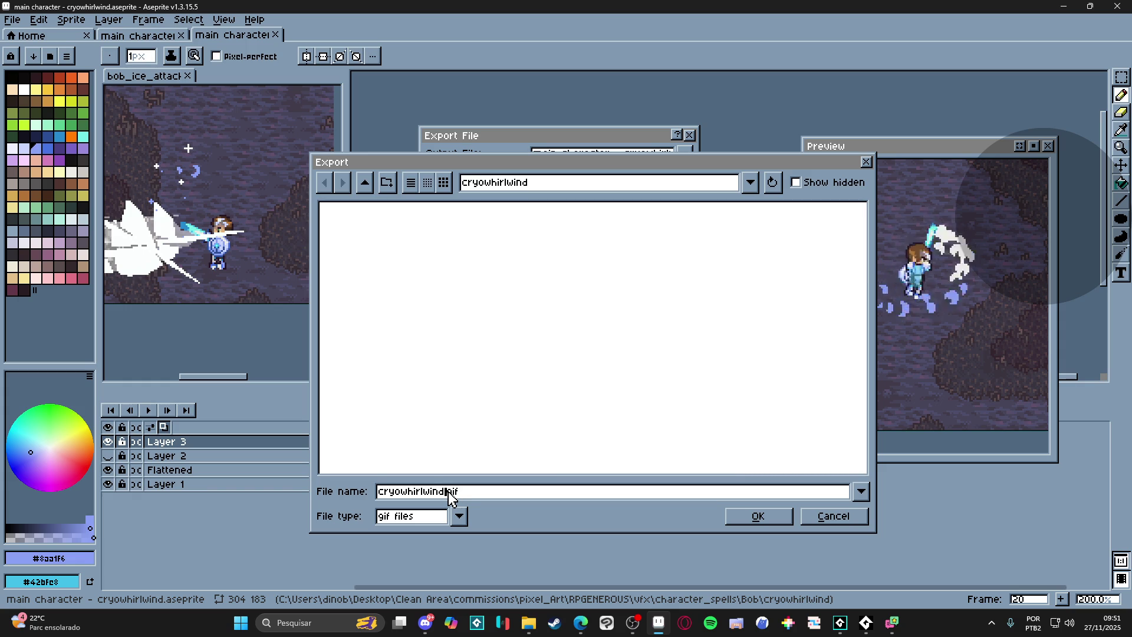
pyautogui.write('_step1')
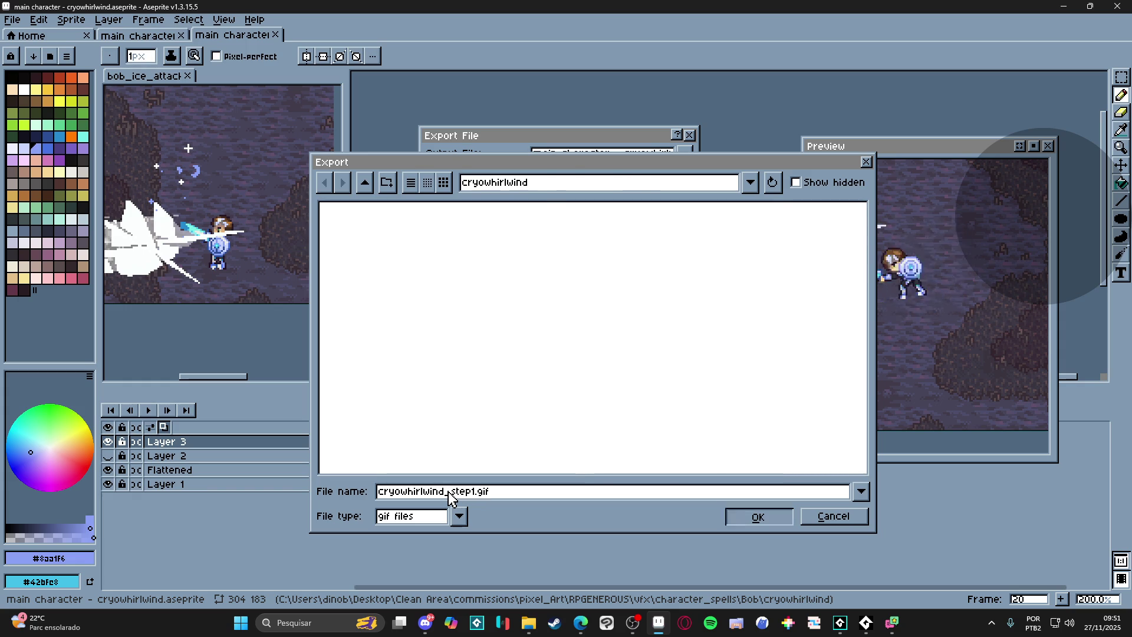
pyautogui.click(758, 515)
# - Run the GIF export and switch to File Explorer to find it
pyautogui.click(580, 338)
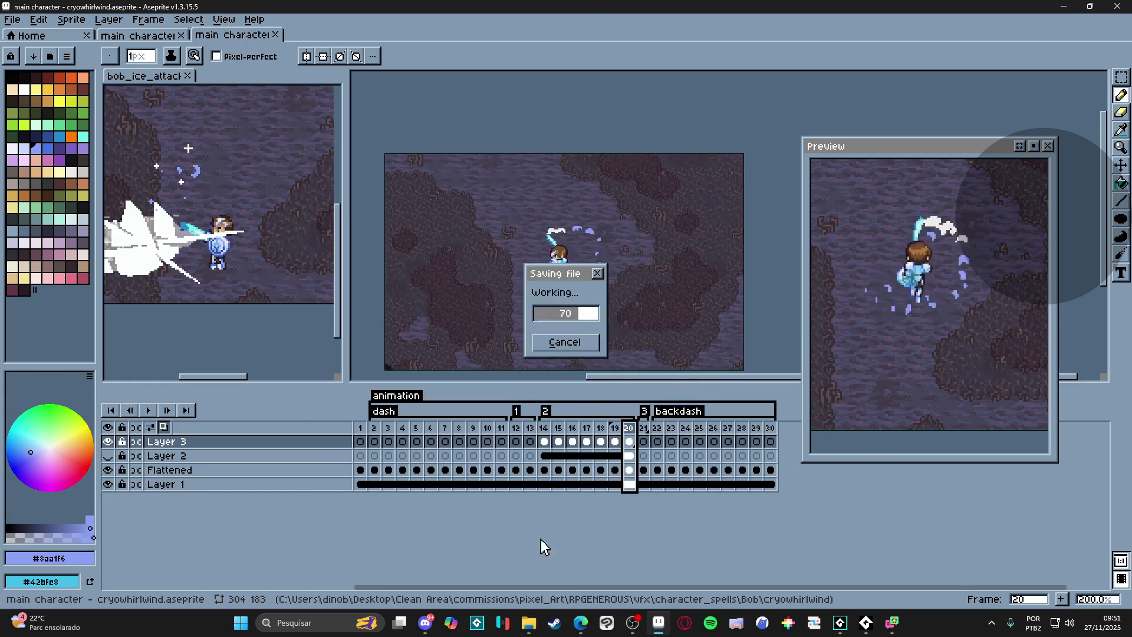
pyautogui.click(529, 623)
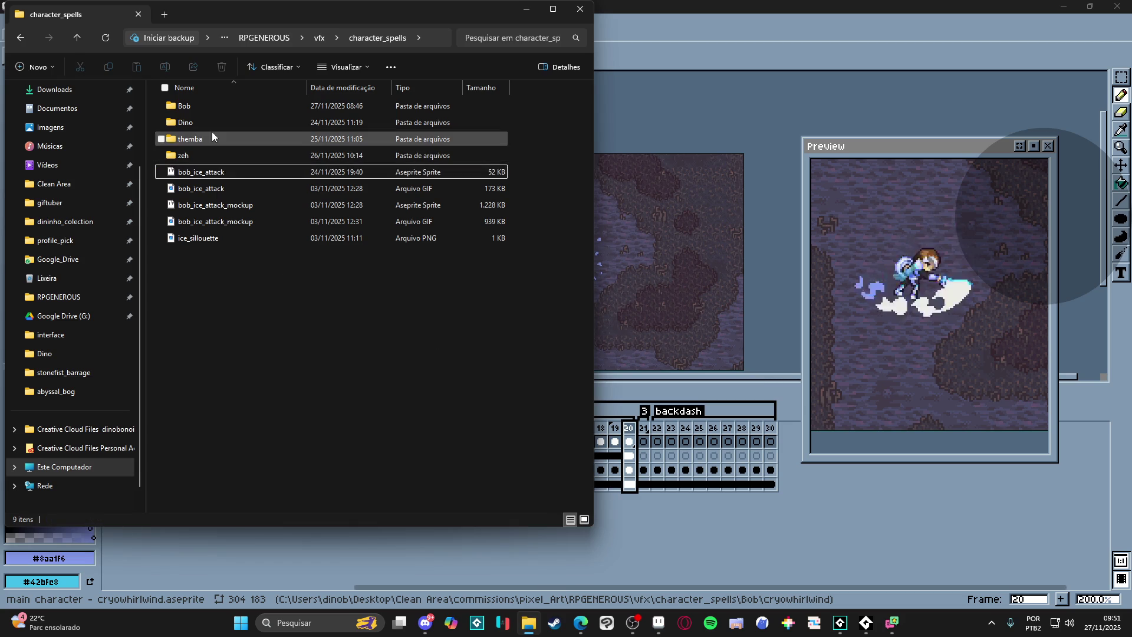
# - In Explorer, go into Bob > cryowhirlwind and preview cryowhirlwind_step1.gif, then return to Aseprite
pyautogui.doubleClick(208, 104)
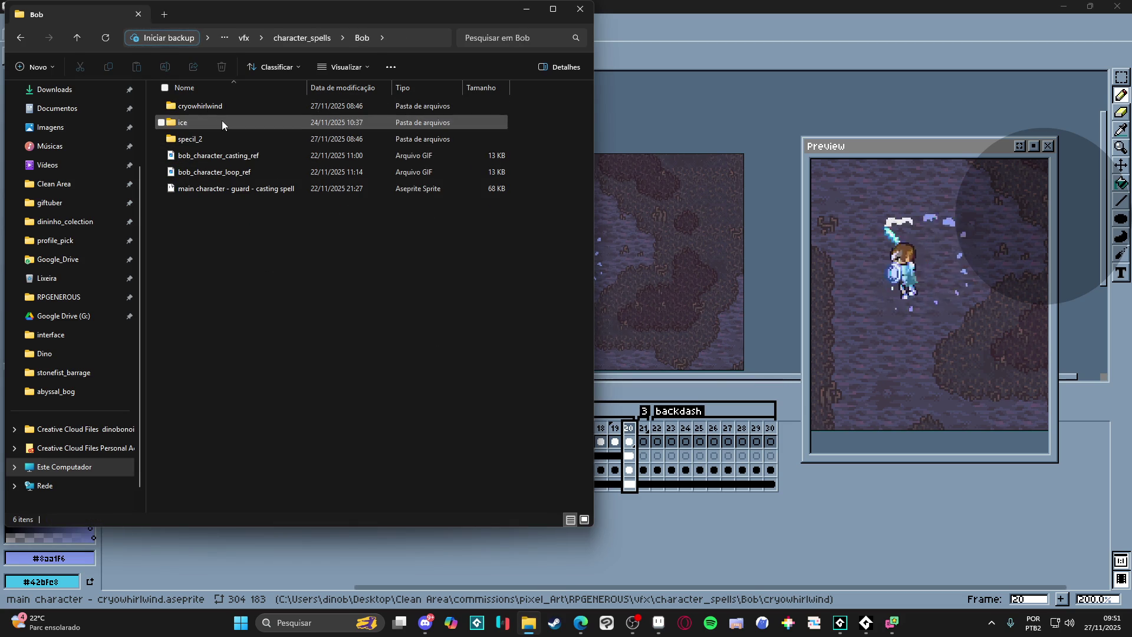
pyautogui.doubleClick(215, 105)
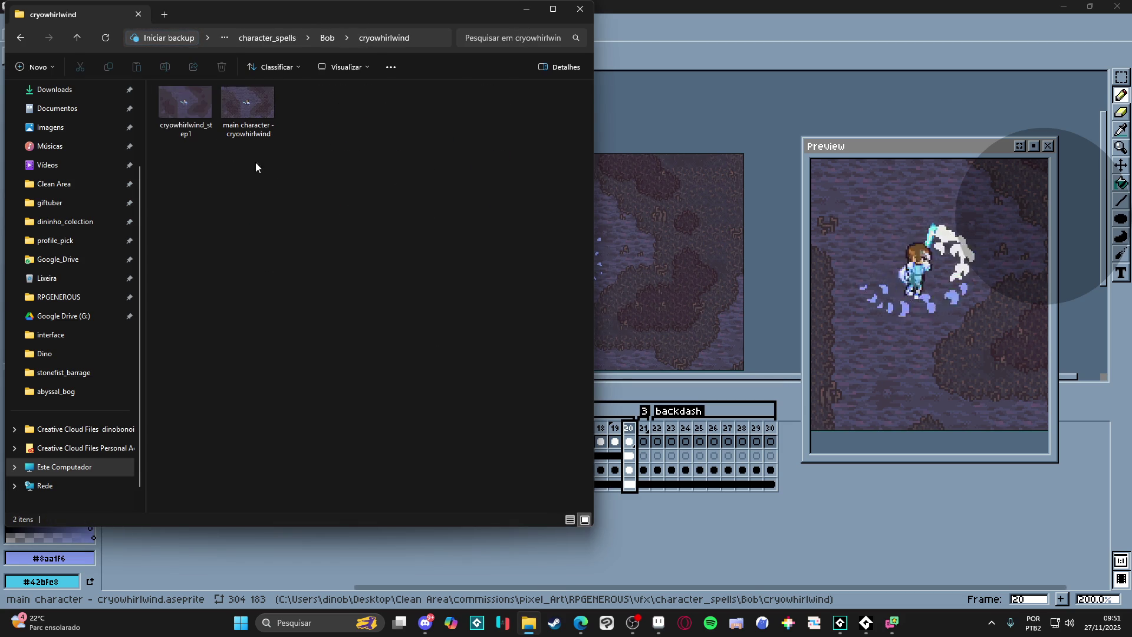
pyautogui.click(196, 112)
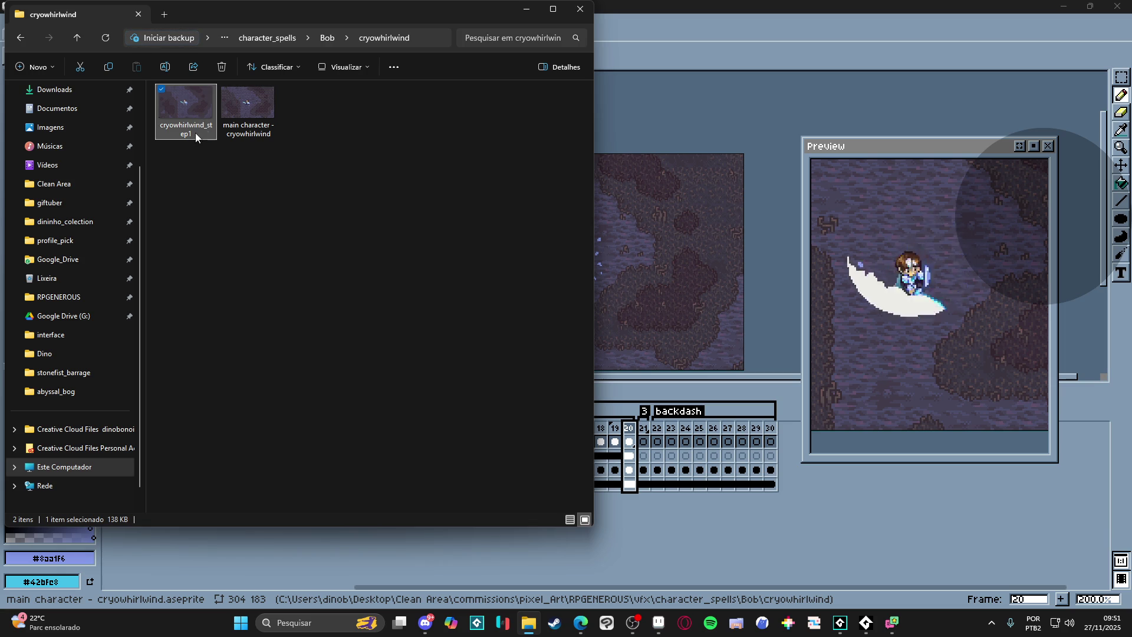
pyautogui.doubleClick(195, 133)
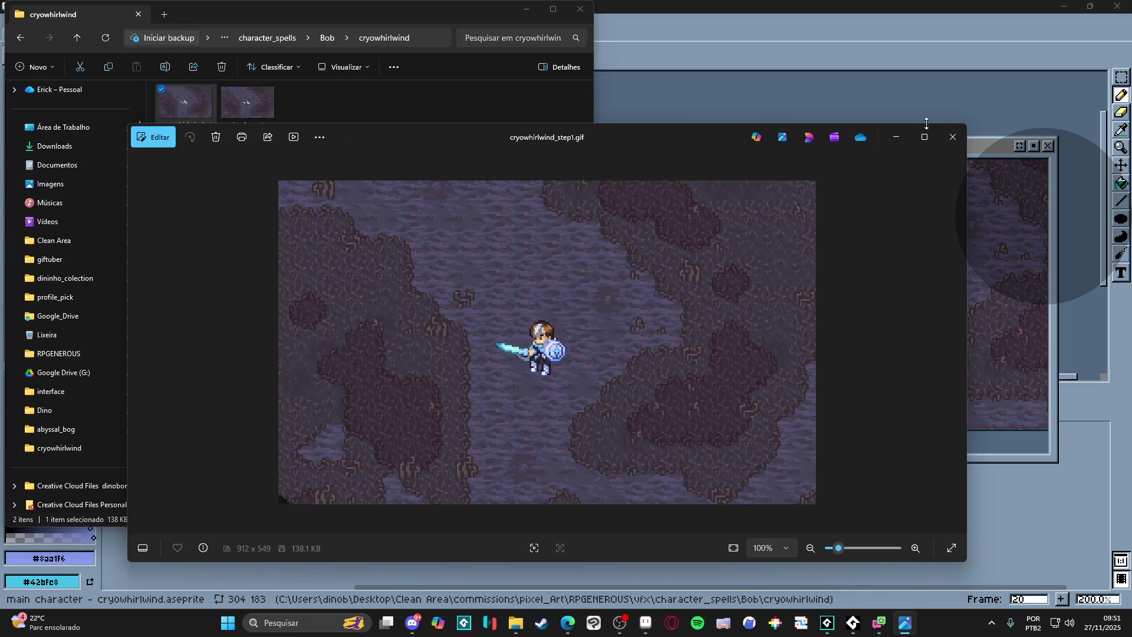
pyautogui.click(915, 113)
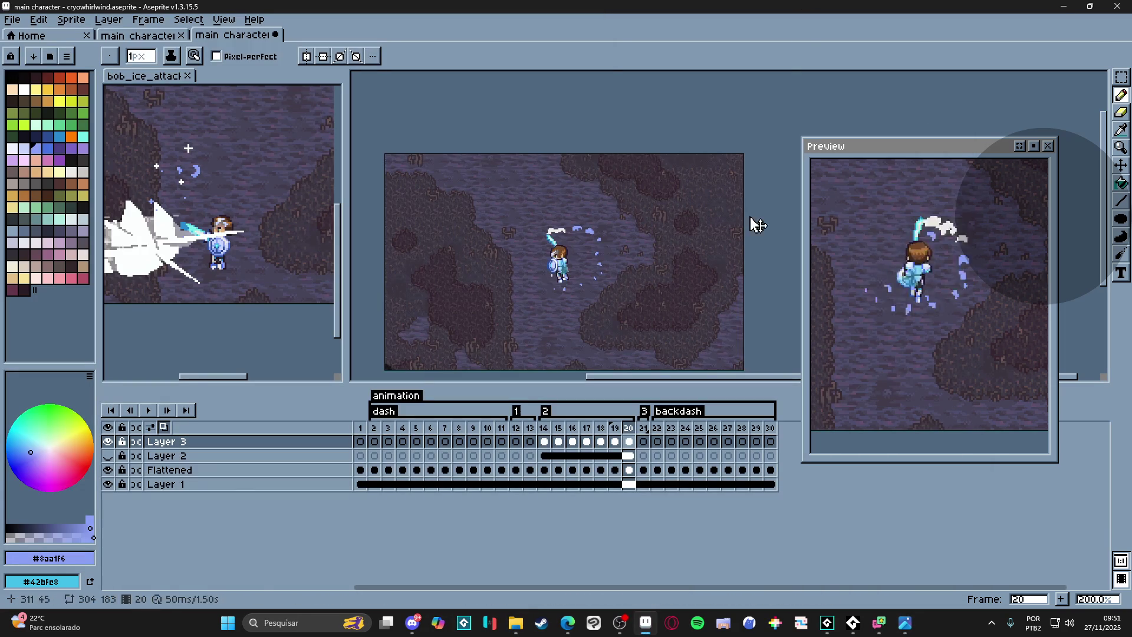
# - Re-export with Frames set to Tag: 2, overwriting cryowhirlwind_step1.gif
pyautogui.hotkey('ctrl', 'alt', 'shift', 's')
pyautogui.click(683, 226)
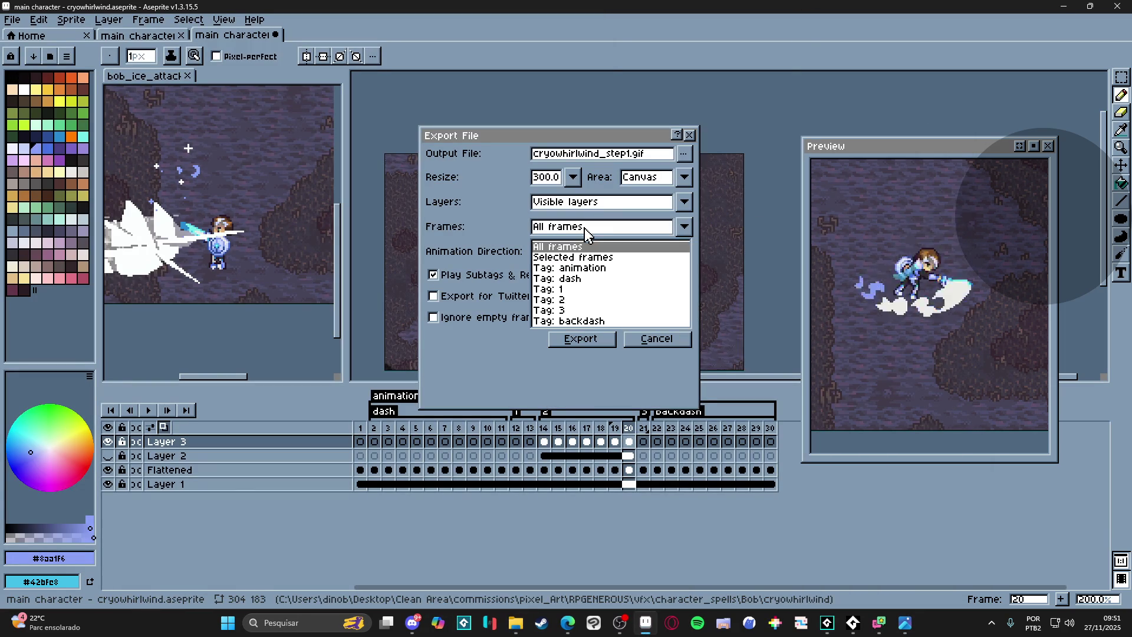
pyautogui.click(570, 299)
pyautogui.click(593, 341)
pyautogui.click(527, 347)
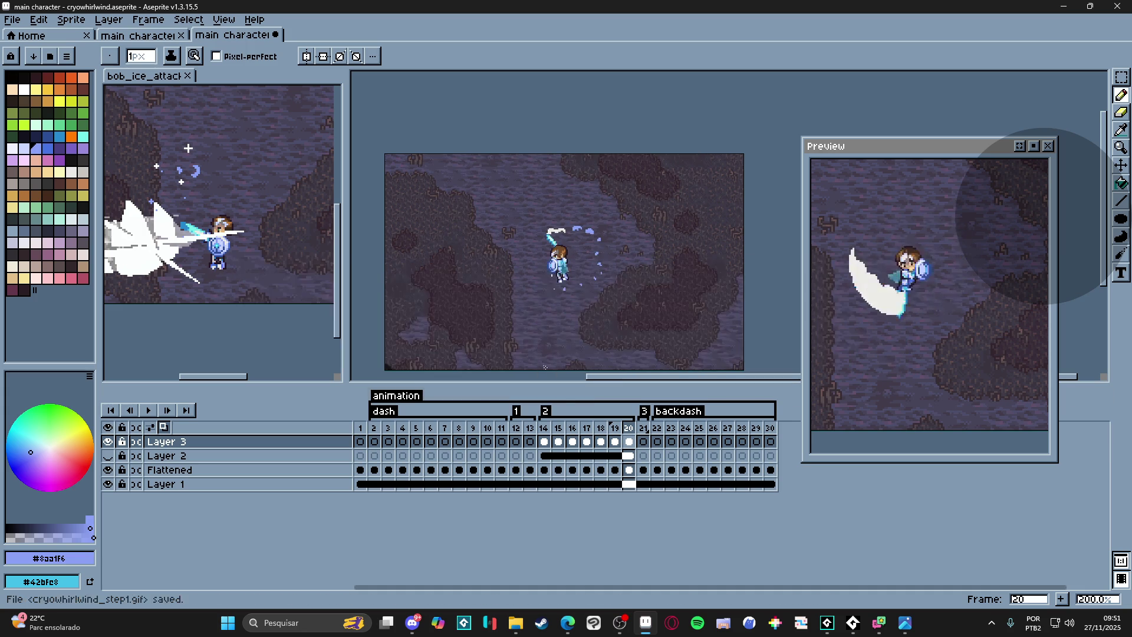
pyautogui.click(516, 623)
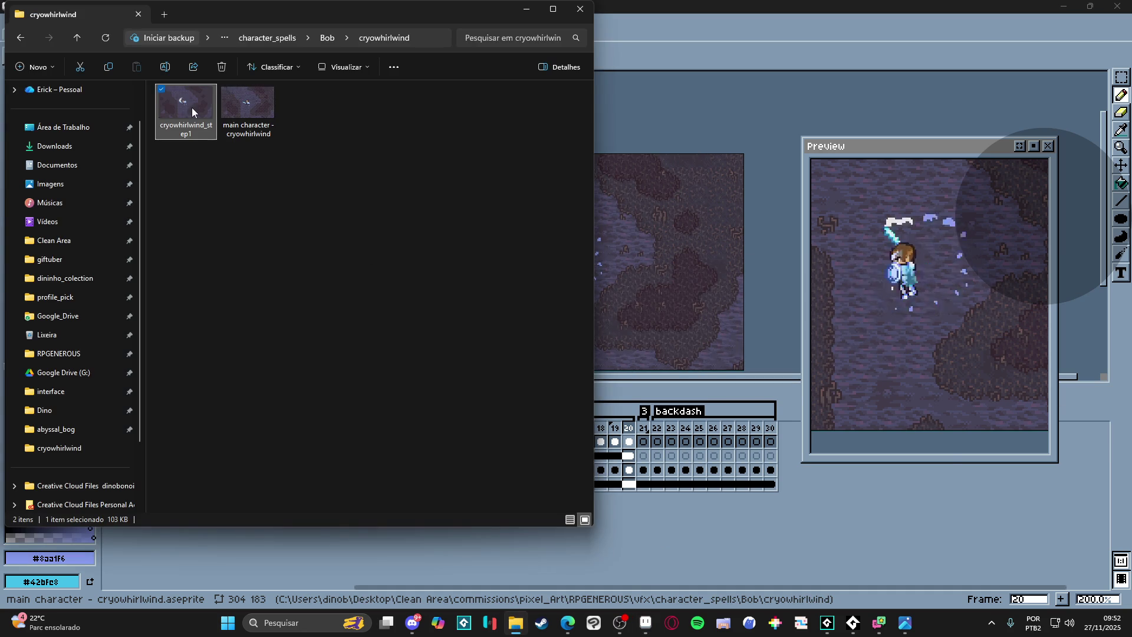
# - Preview cryowhirlwind_step1.gif in Photos, close the viewer and folder, and switch to GameMaker
pyautogui.doubleClick(192, 108)
pyautogui.press('Escape')
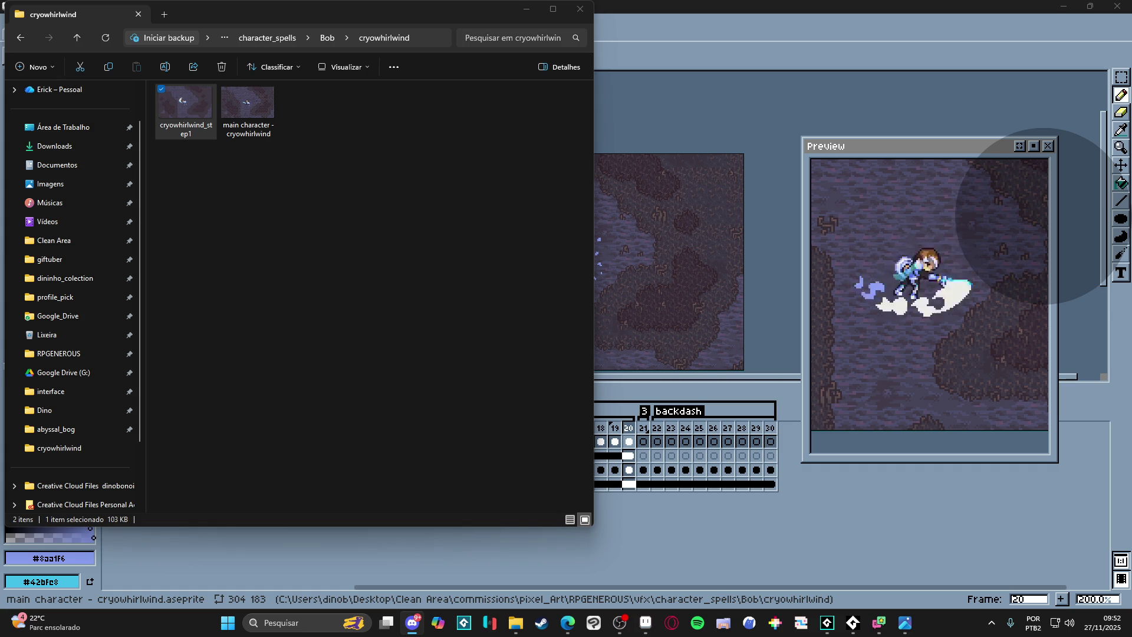
pyautogui.hotkey('alt', 'Tab')
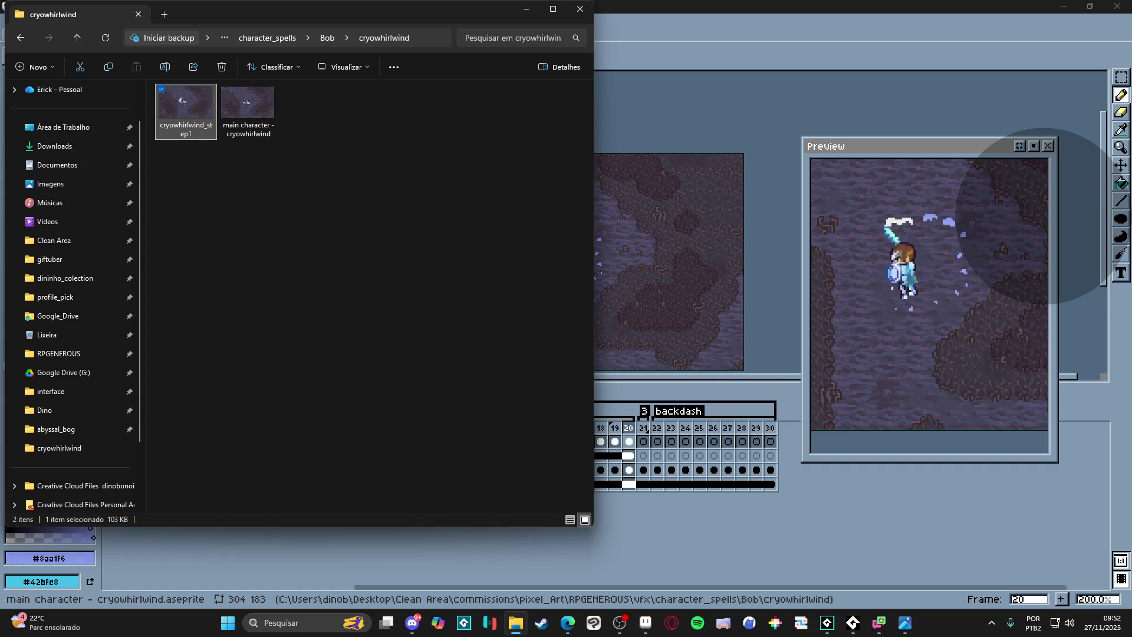
pyautogui.hotkey('alt', 'Tab')
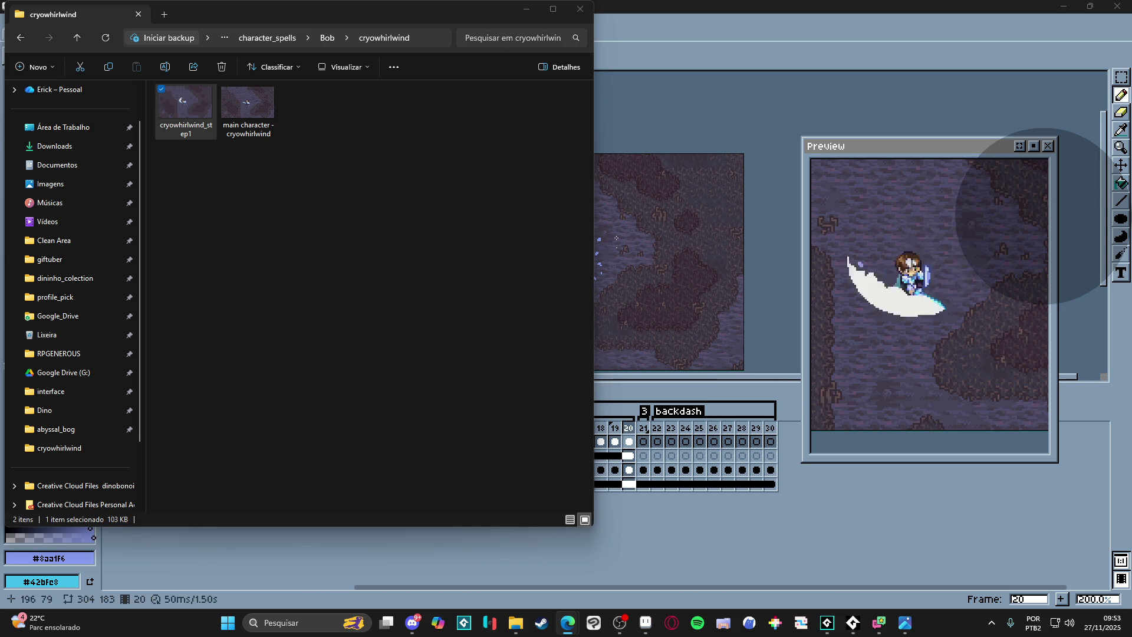
pyautogui.click(526, 8)
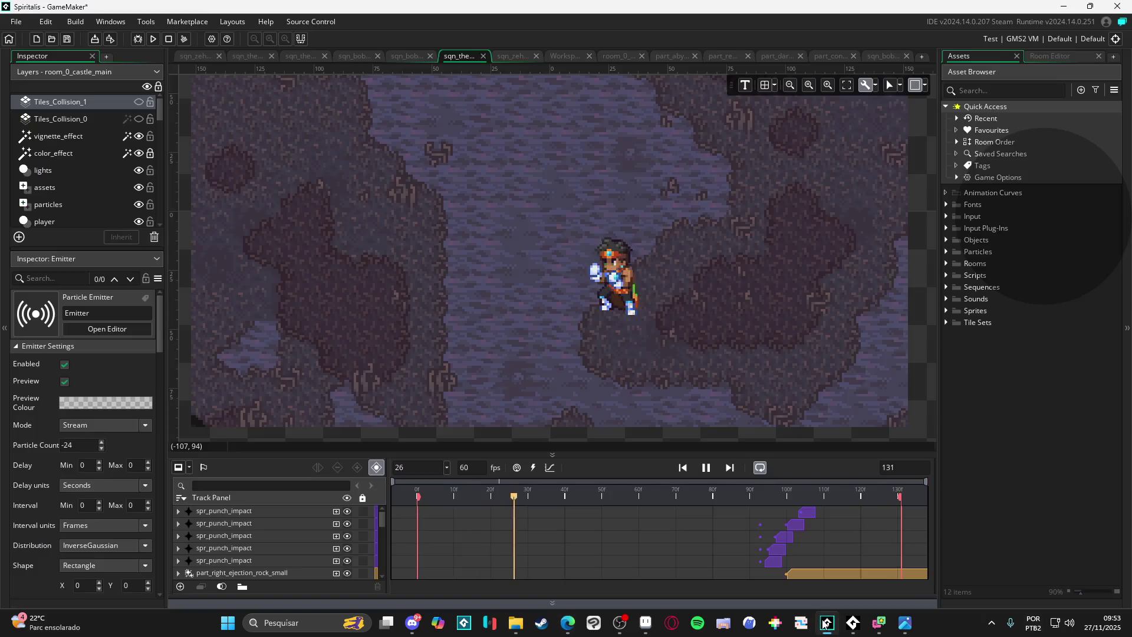
pyautogui.click(826, 622)
# - Expand Sequences > Battle > Party > Abilities > bob, open sqn_bob_cryowhirlwind, then return to Aseprite
pyautogui.click(510, 55)
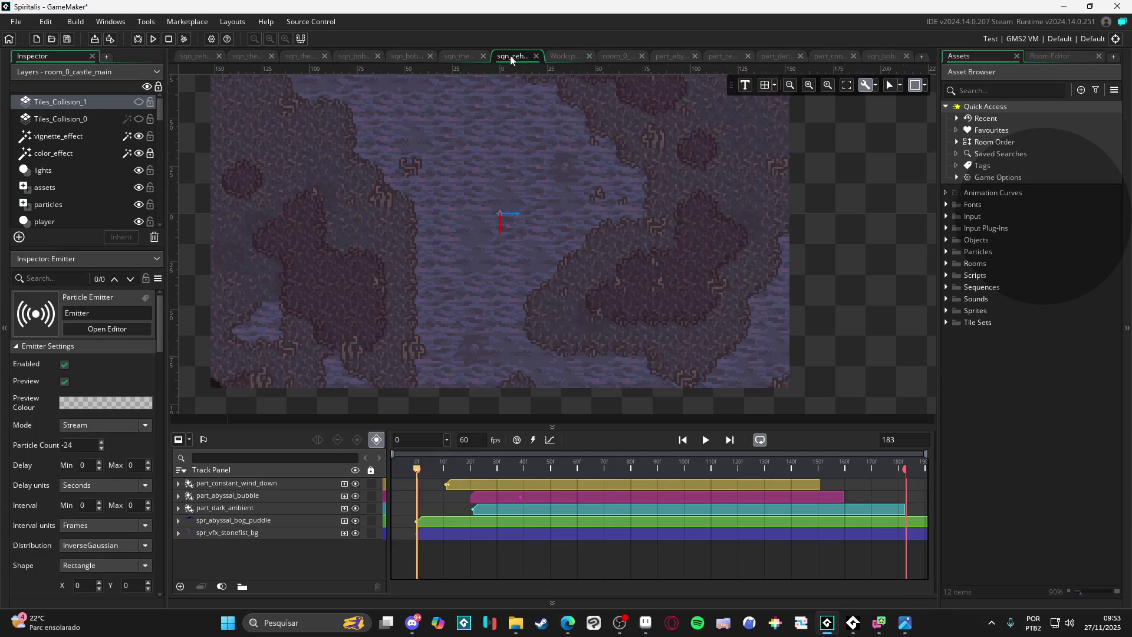
pyautogui.moveTo(526, 203); pyautogui.dragTo(553, 210)
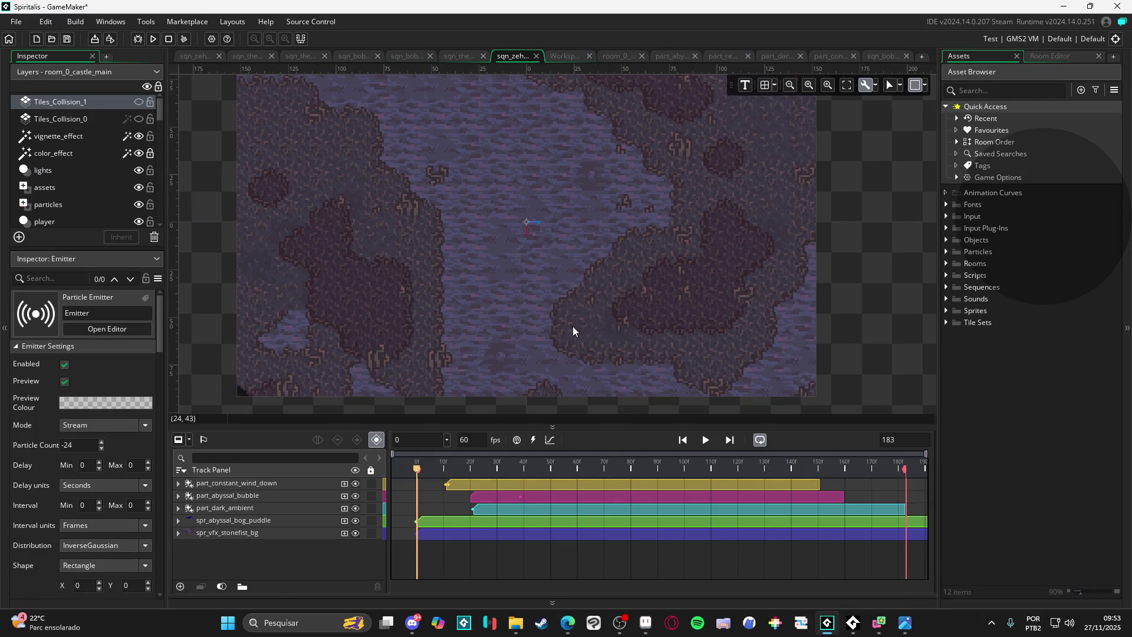
pyautogui.click(947, 290)
pyautogui.click(968, 312)
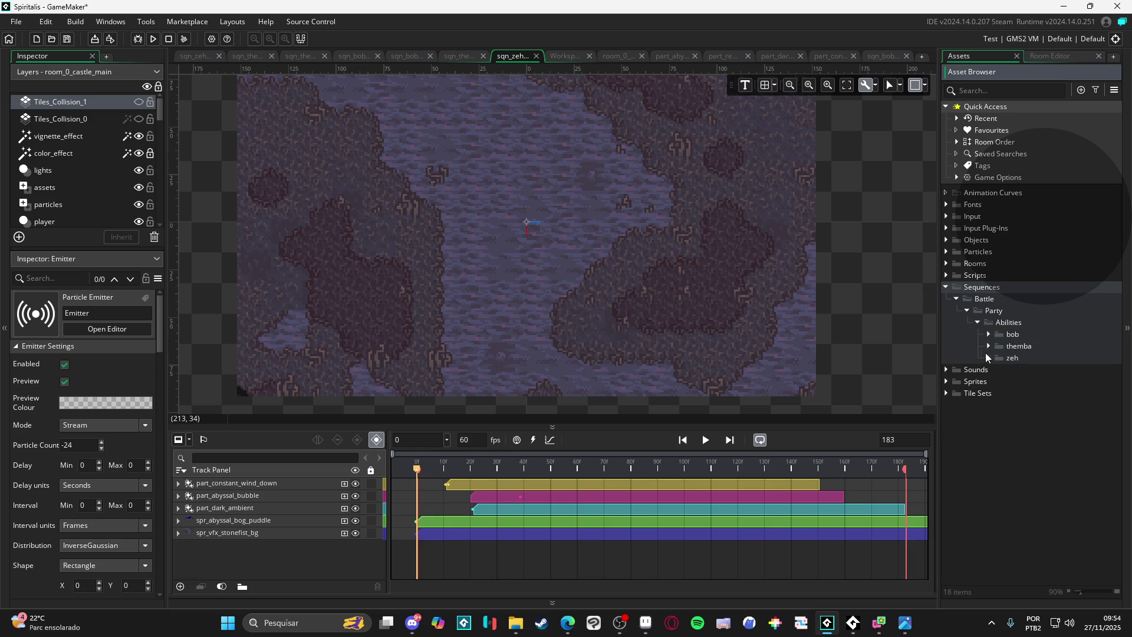
pyautogui.click(988, 334)
pyautogui.doubleClick(1032, 346)
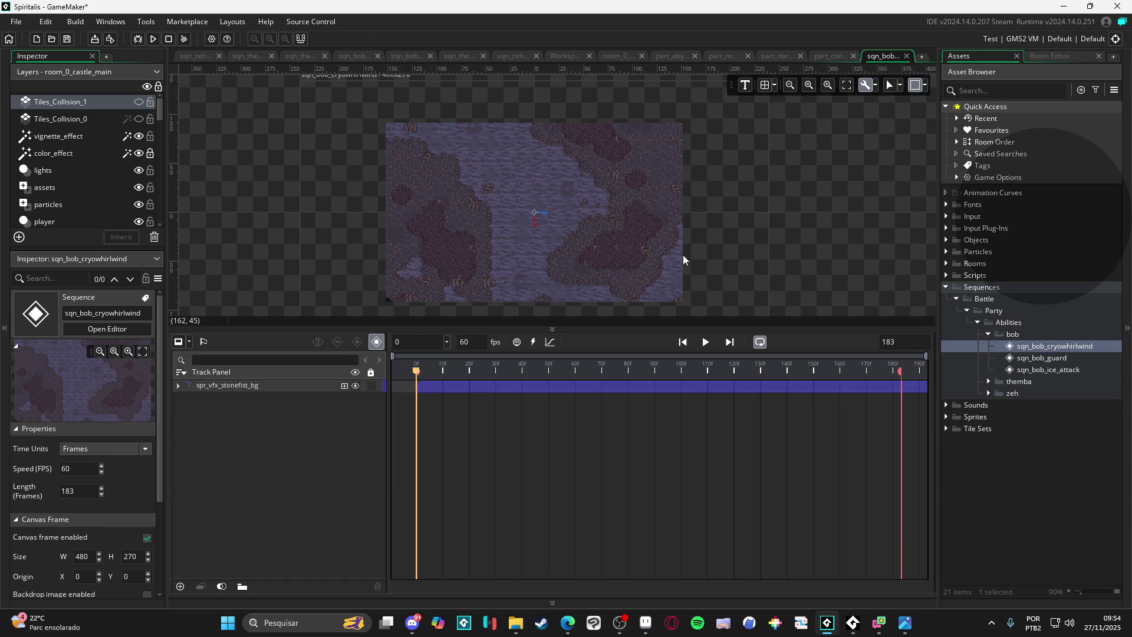
pyautogui.moveTo(659, 329); pyautogui.dragTo(478, 411)
pyautogui.scroll(1, 586, 304)
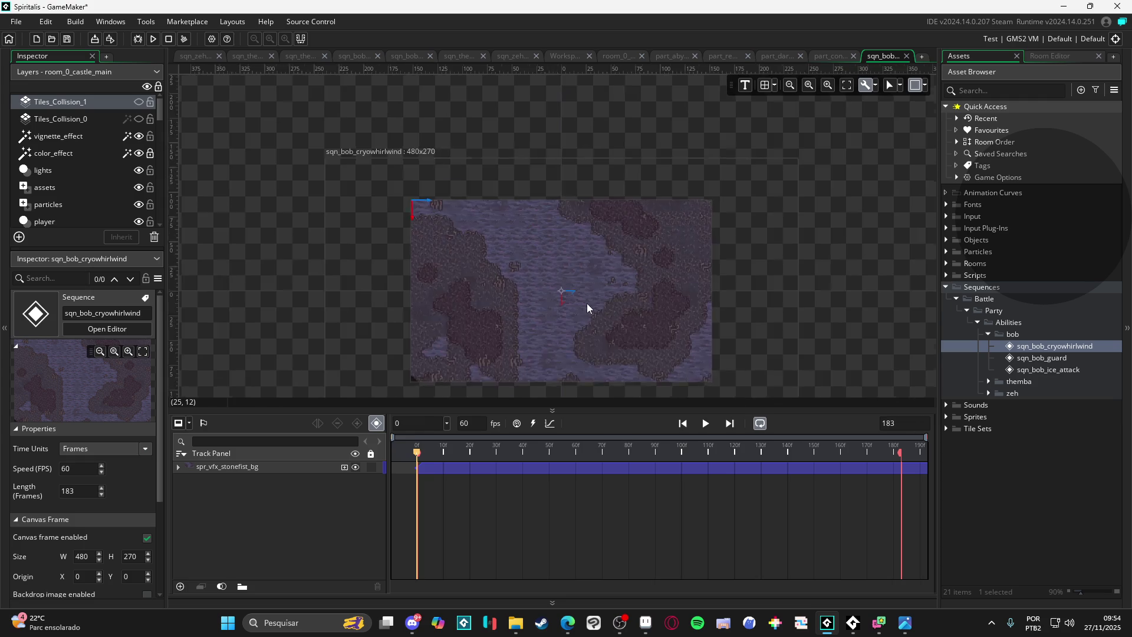
pyautogui.scroll(1, 588, 285)
pyautogui.click(646, 623)
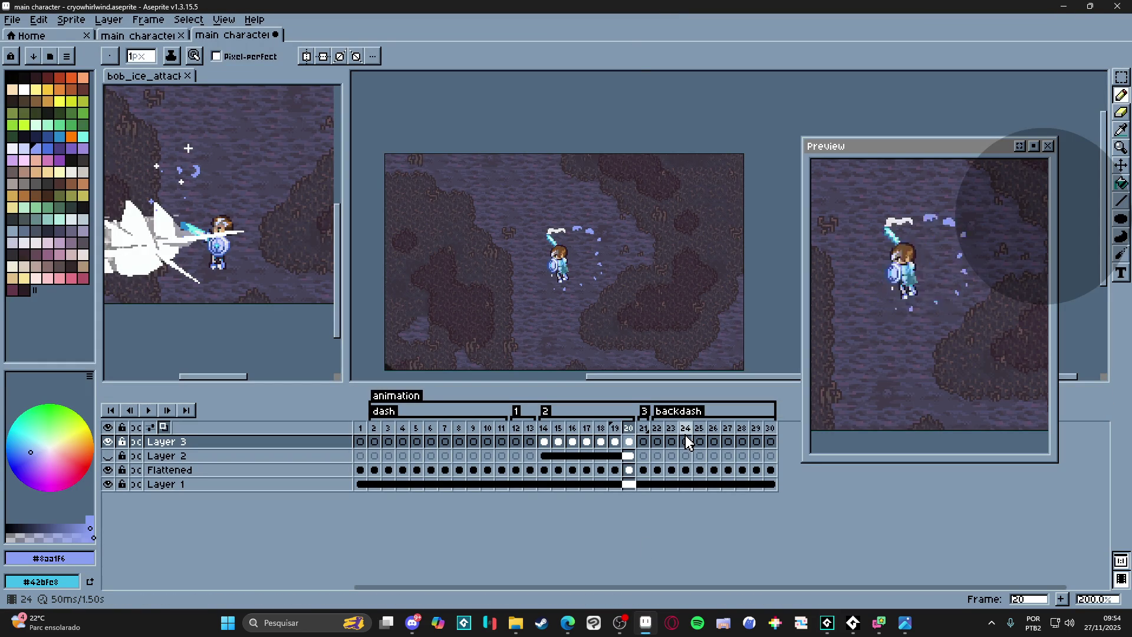
pyautogui.click(654, 441)
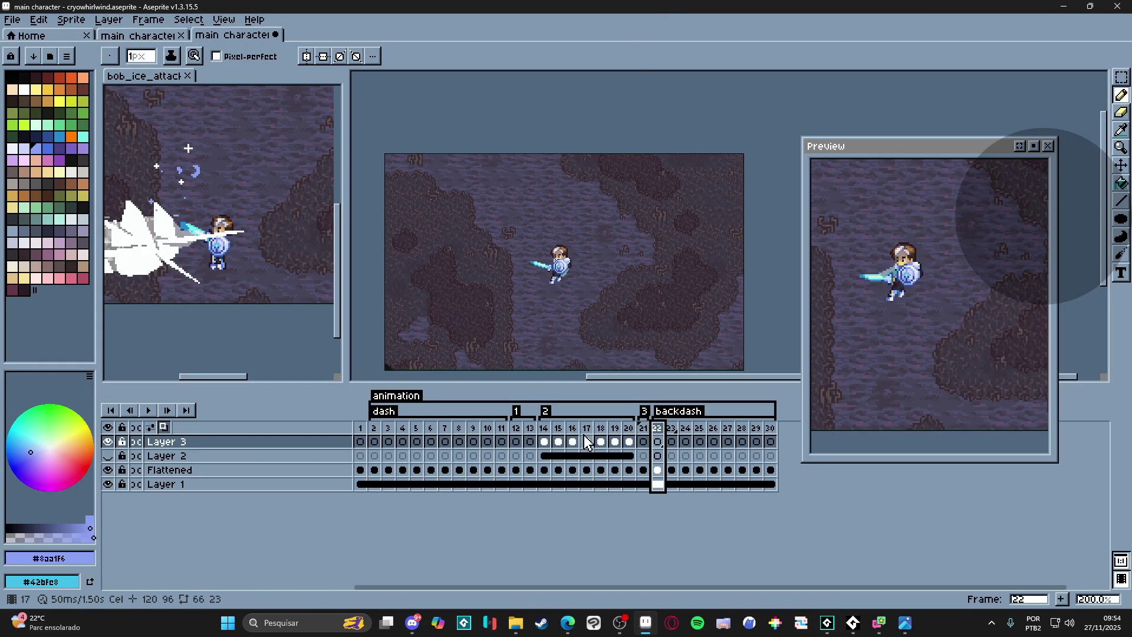
pyautogui.click(545, 434)
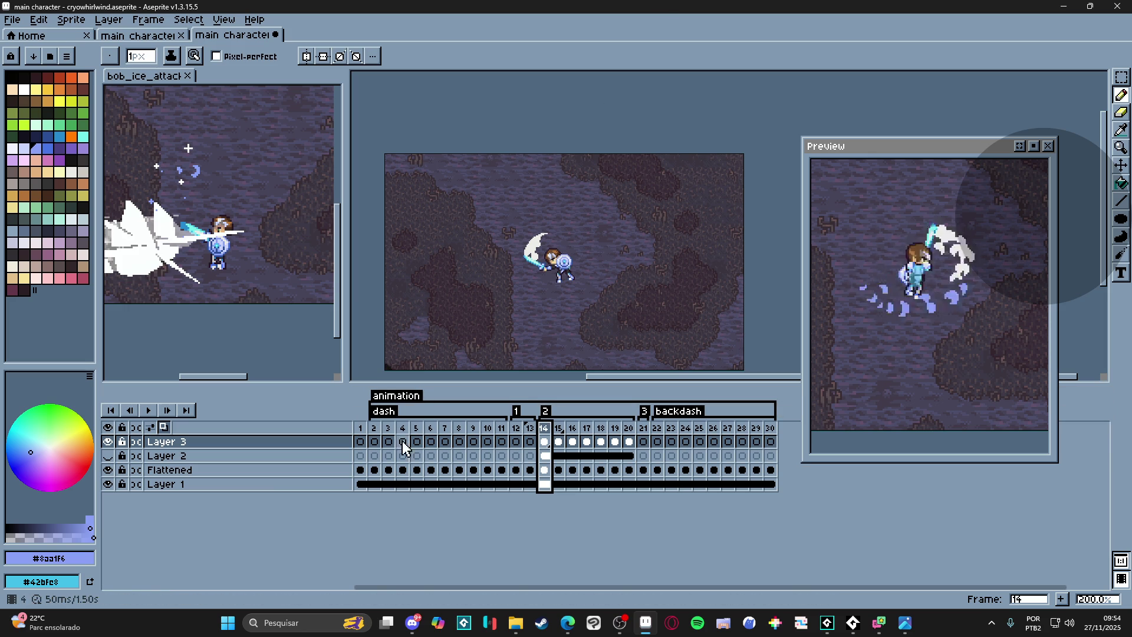
pyautogui.click(376, 440)
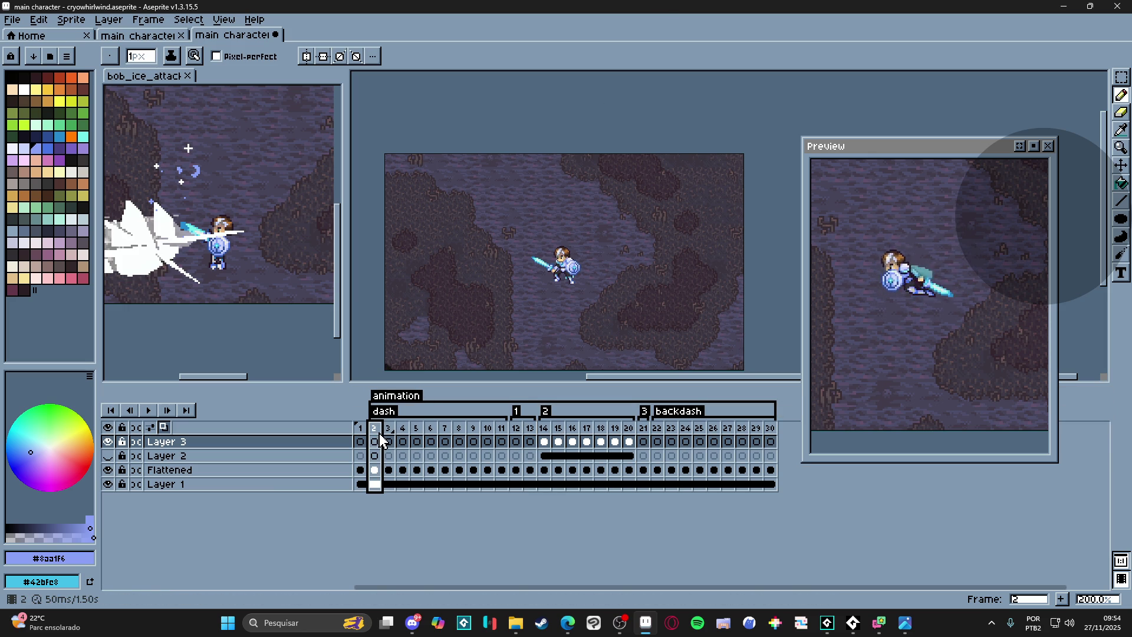
pyautogui.click(516, 441)
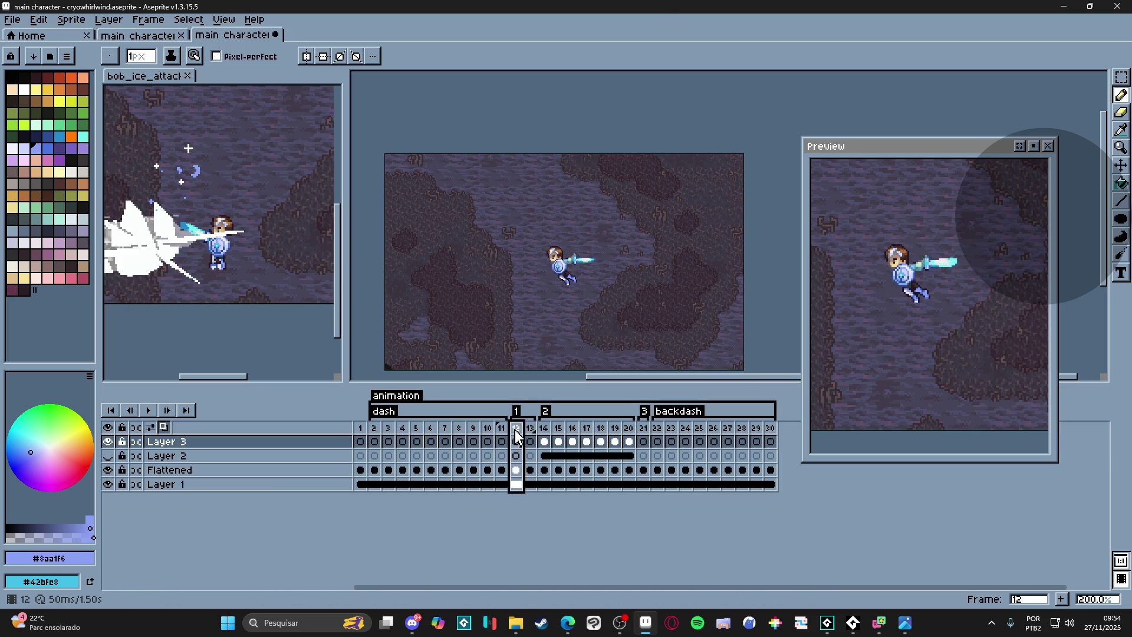
pyautogui.click(544, 435)
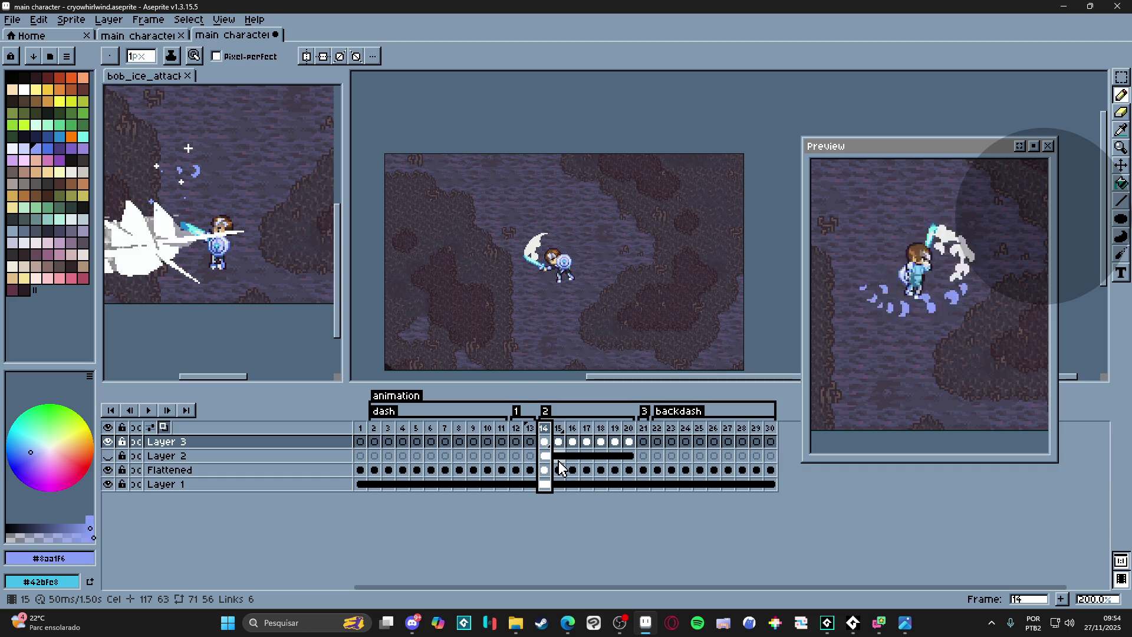
pyautogui.click(530, 433)
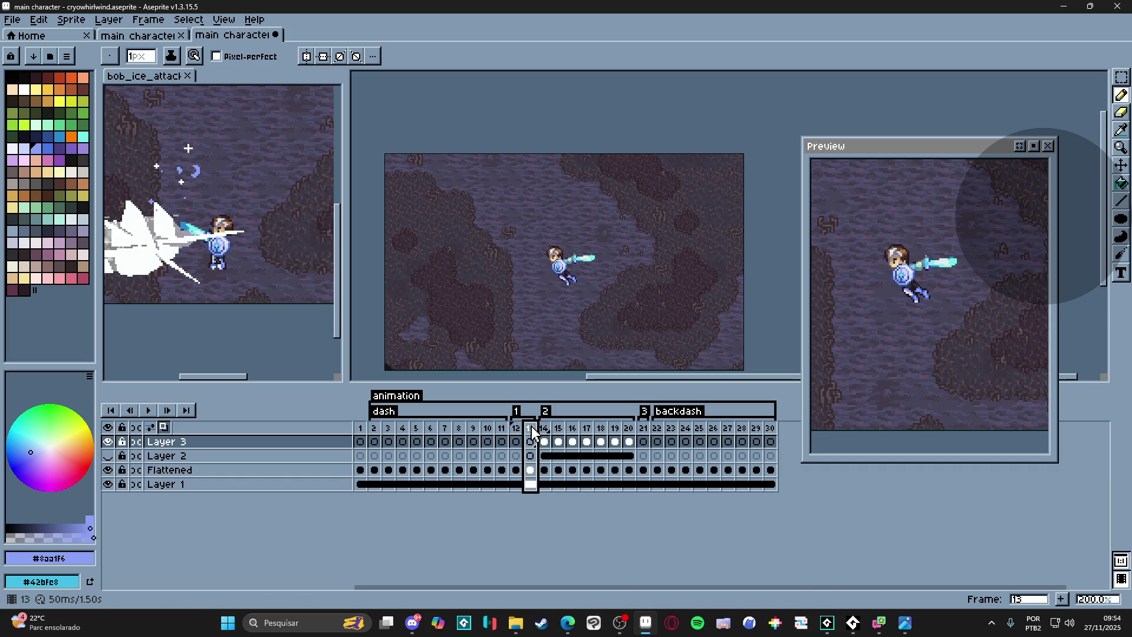
pyautogui.click(545, 435)
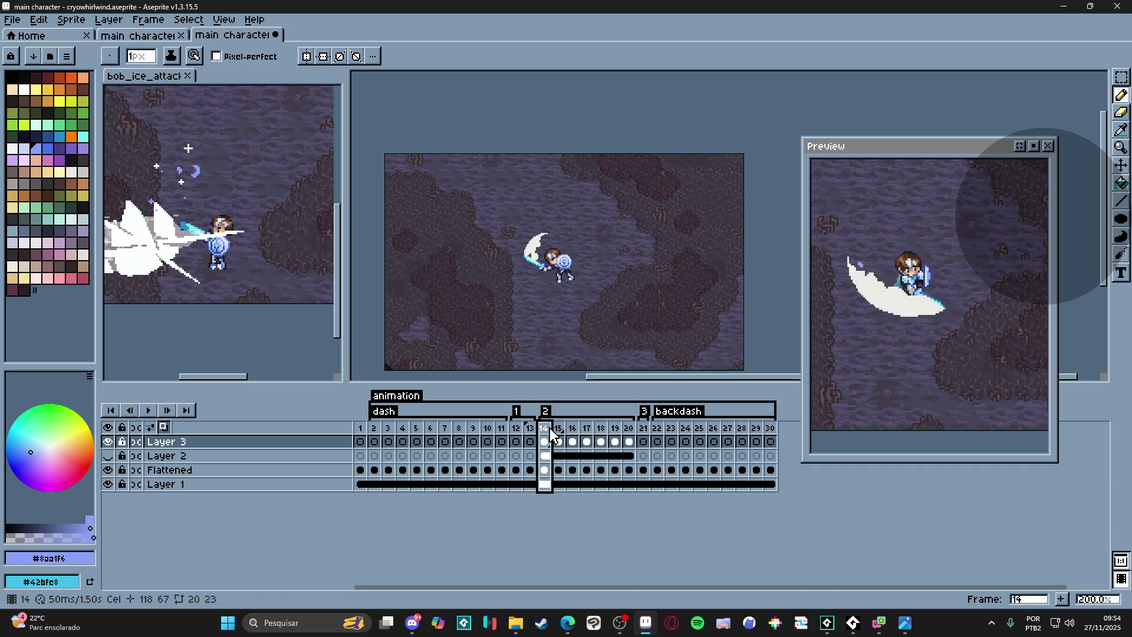
# - Hide Layer 2, Layer 1 and Flattened via their eye icons so only the character shows
pyautogui.click(108, 455)
pyautogui.click(107, 484)
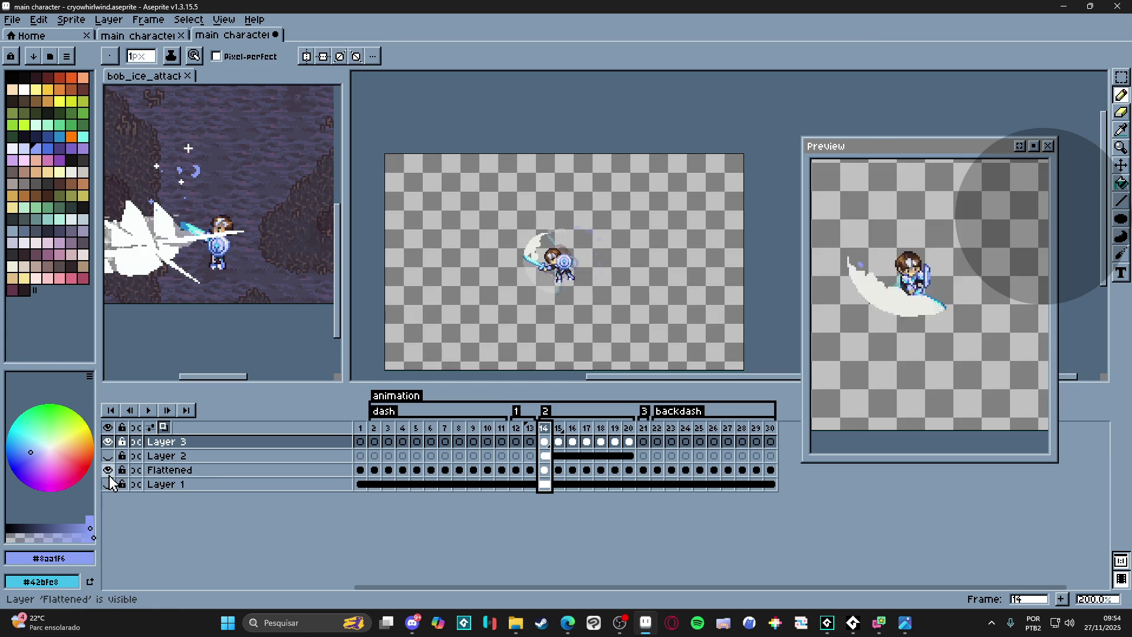
pyautogui.click(107, 470)
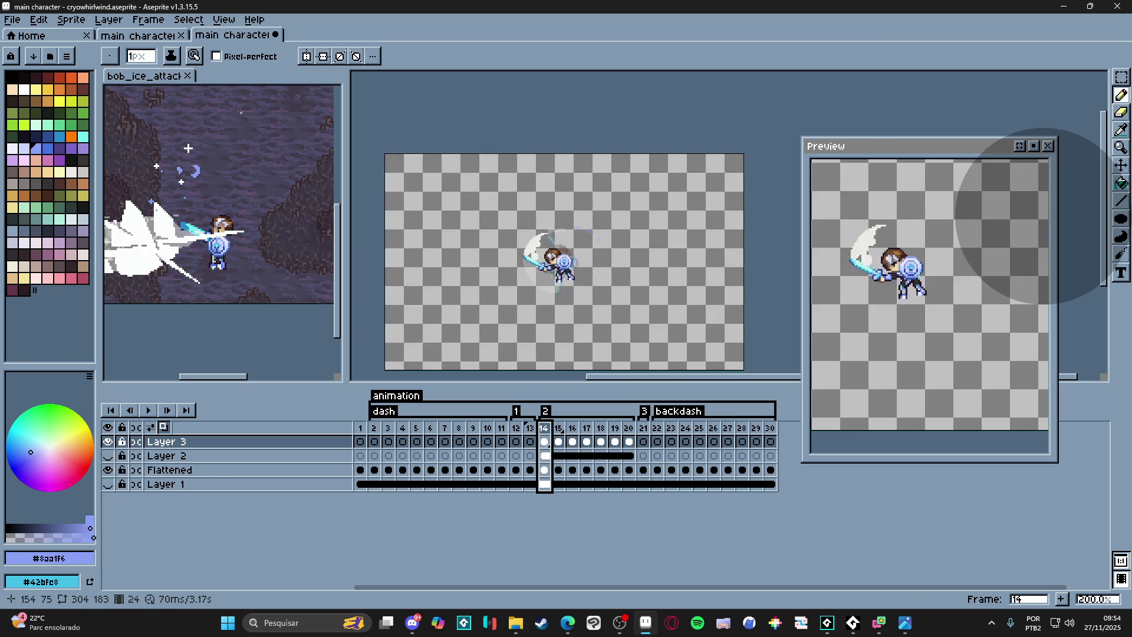
pyautogui.click(107, 470)
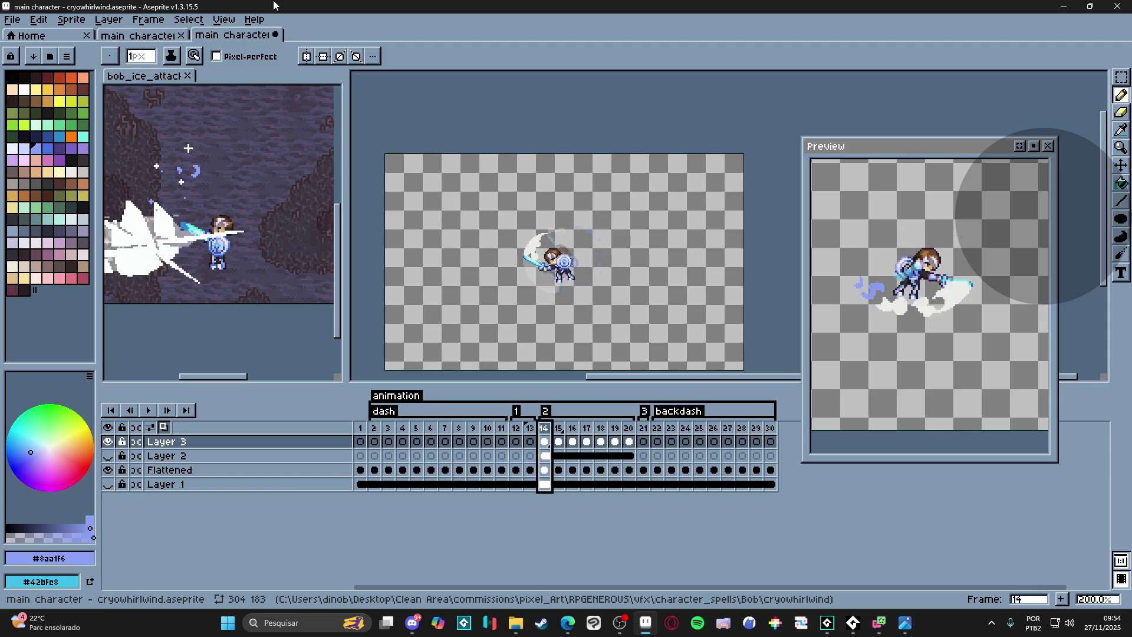
pyautogui.click(39, 19)
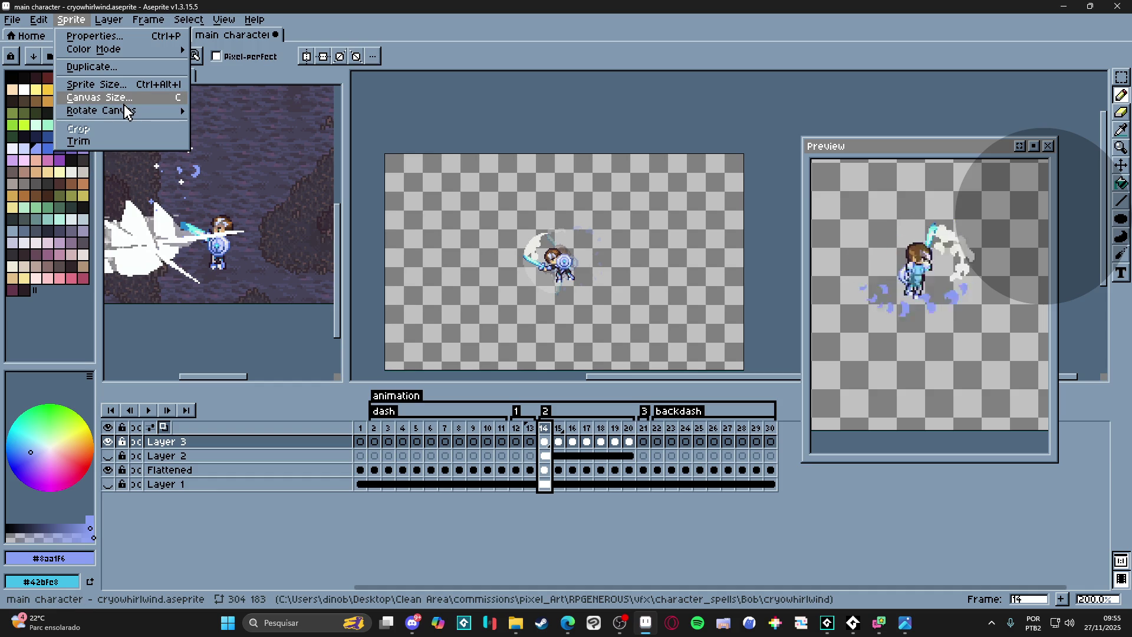
# - Apply Sprite > Trim to shrink the canvas around the character and bring up Export File
pyautogui.click(168, 141)
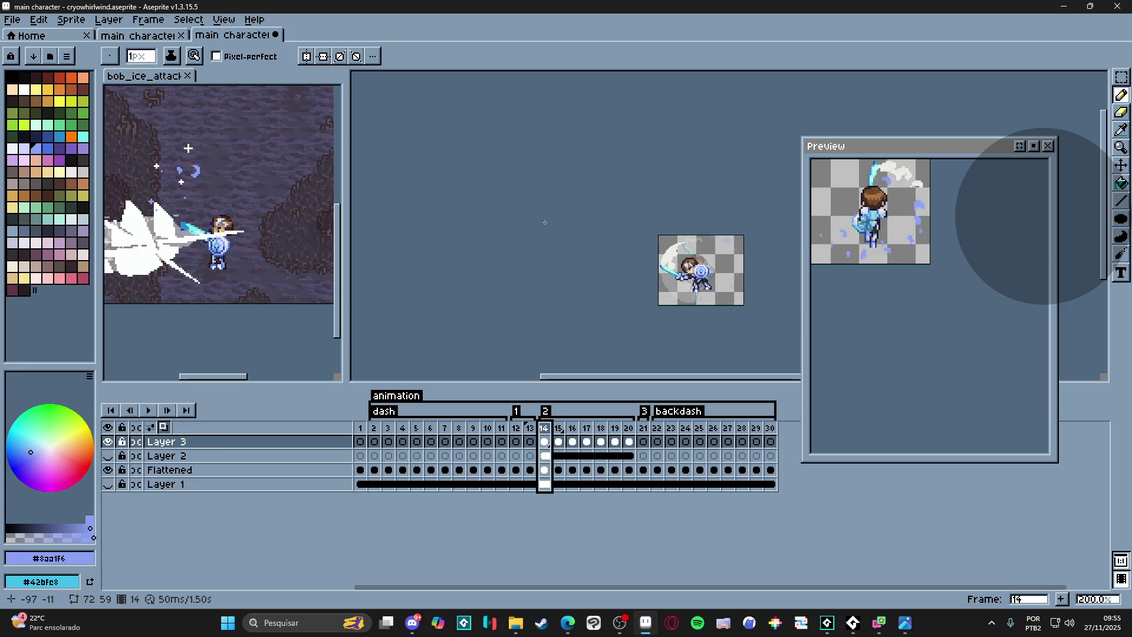
pyautogui.hscroll(2, 611, 256)
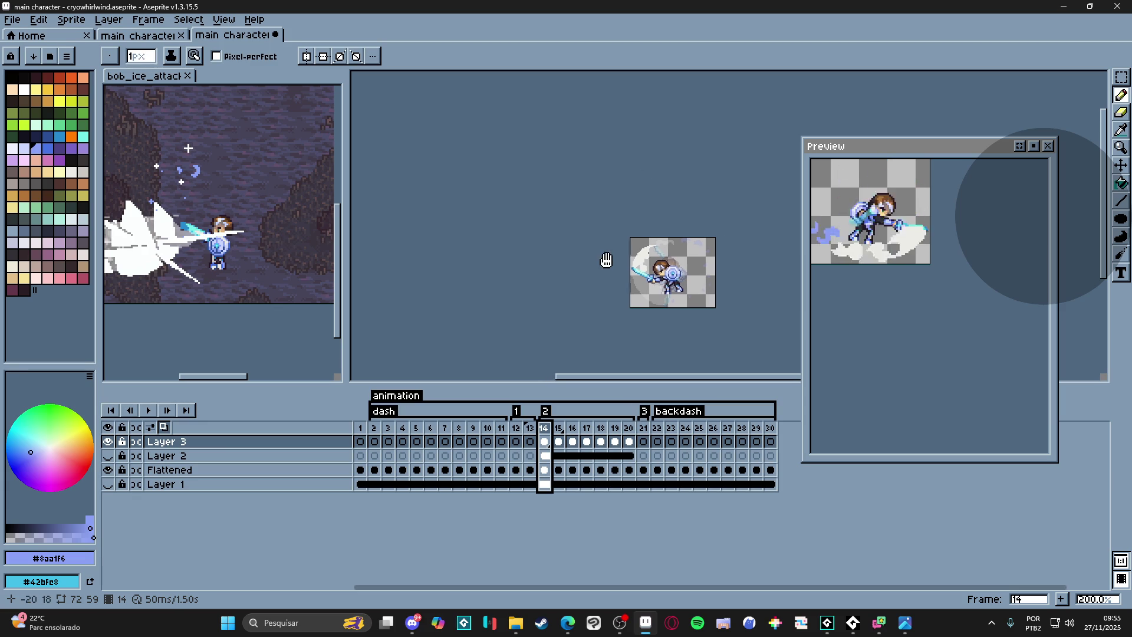
pyautogui.hotkey('ctrl', 'shift', 'e')
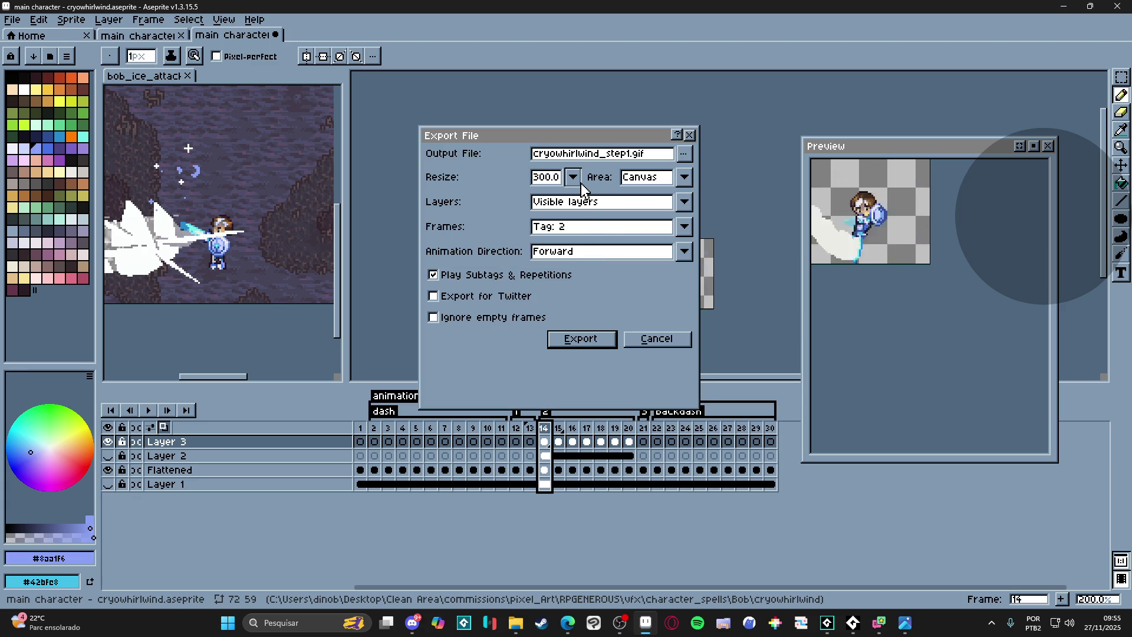
# - Review the frame range and rename the export file to spr_cryowhirlwind_rotation.gif
pyautogui.click(598, 232)
pyautogui.click(598, 246)
pyautogui.click(599, 231)
pyautogui.click(576, 296)
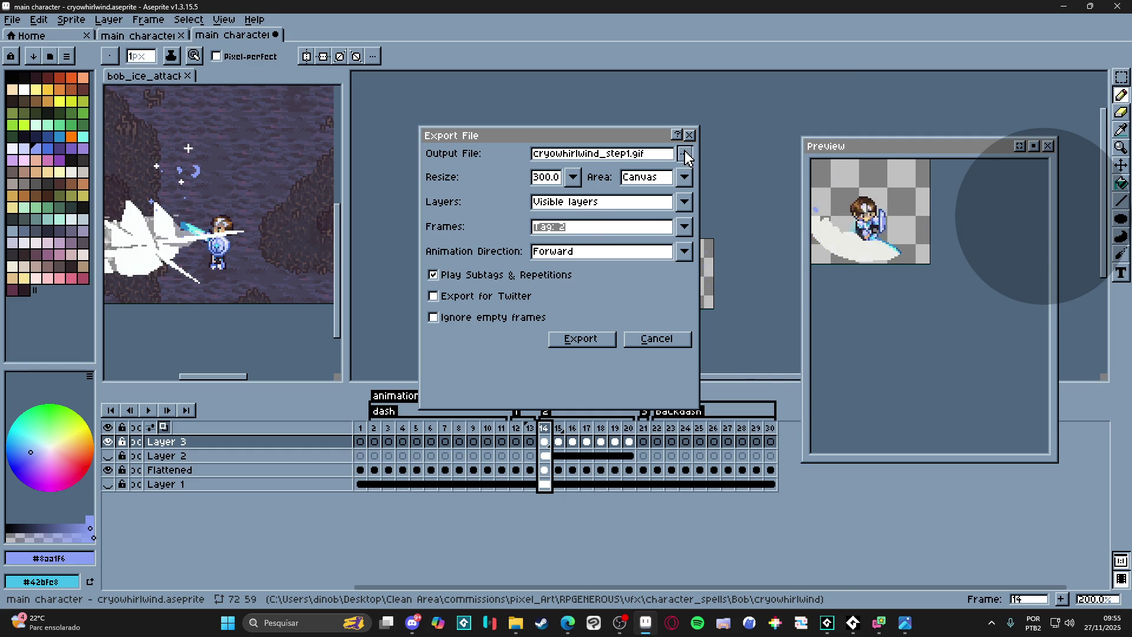
pyautogui.click(684, 153)
pyautogui.click(630, 173)
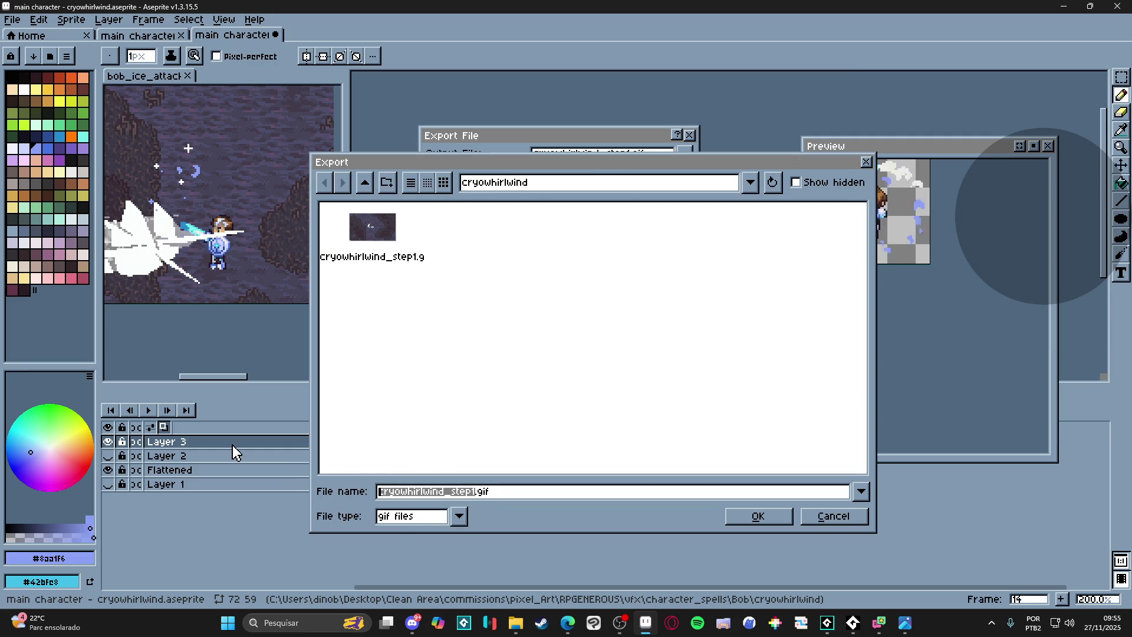
pyautogui.press('Home')
pyautogui.write('spr_')
pyautogui.hotkey('ctrl', 'Right')
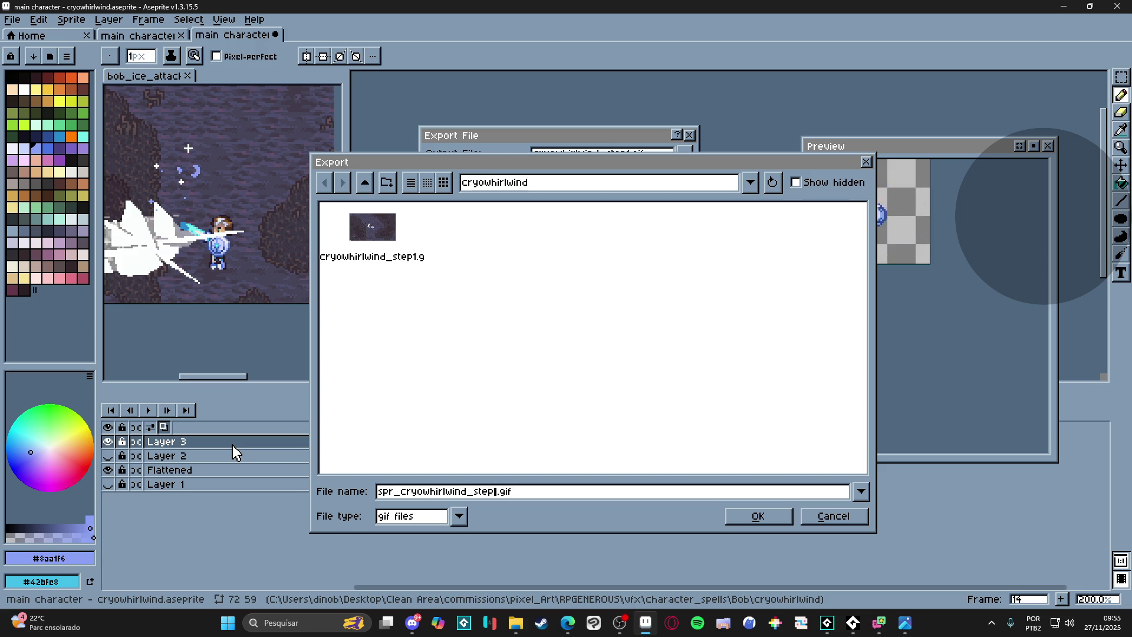
pyautogui.press('BackSpace')
pyautogui.press('BackSpace')
pyautogui.press('BackSpace')
pyautogui.press('BackSpace')
pyautogui.write('rotation')
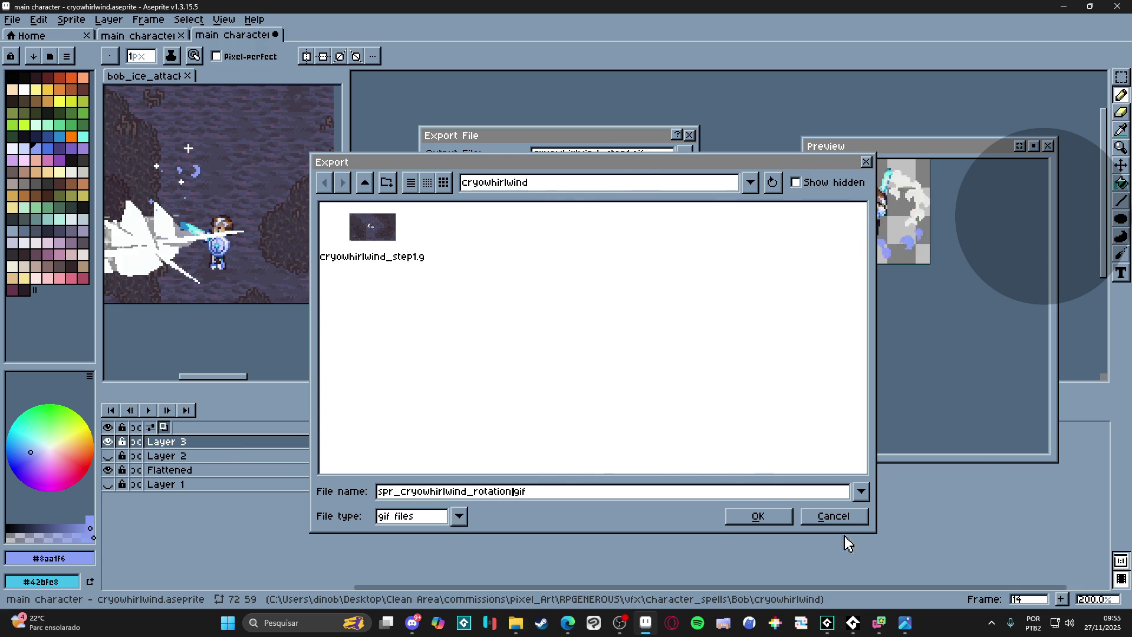
pyautogui.click(758, 515)
# - Export Tag: 2 frames at 100% size, then switch to GameMaker's Sprites folder
pyautogui.click(581, 228)
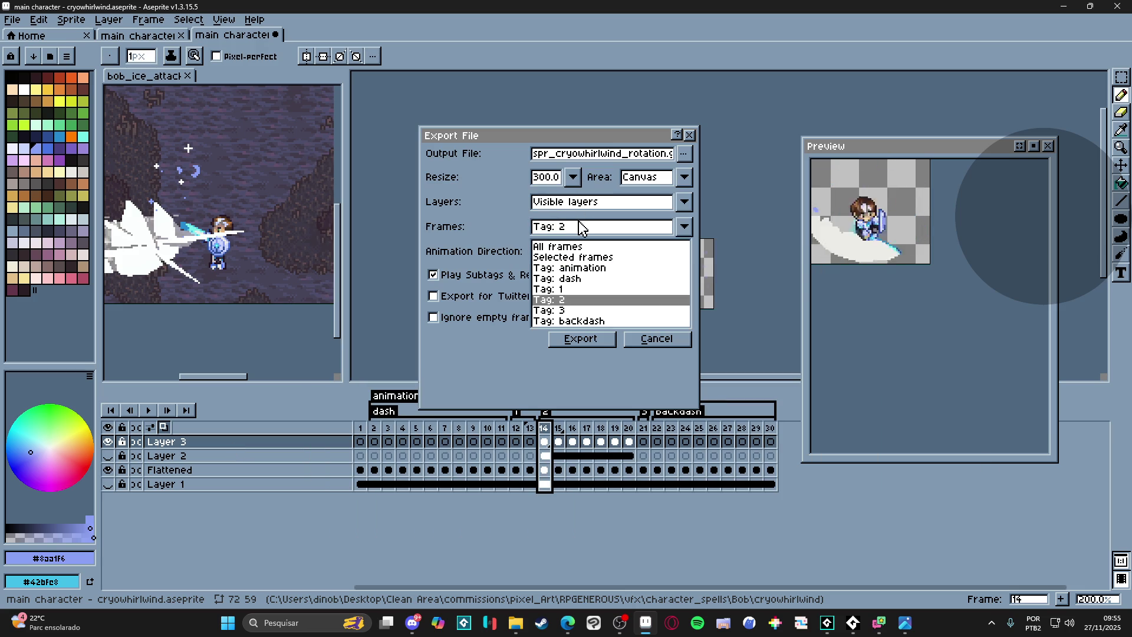
pyautogui.click(562, 179)
pyautogui.click(558, 215)
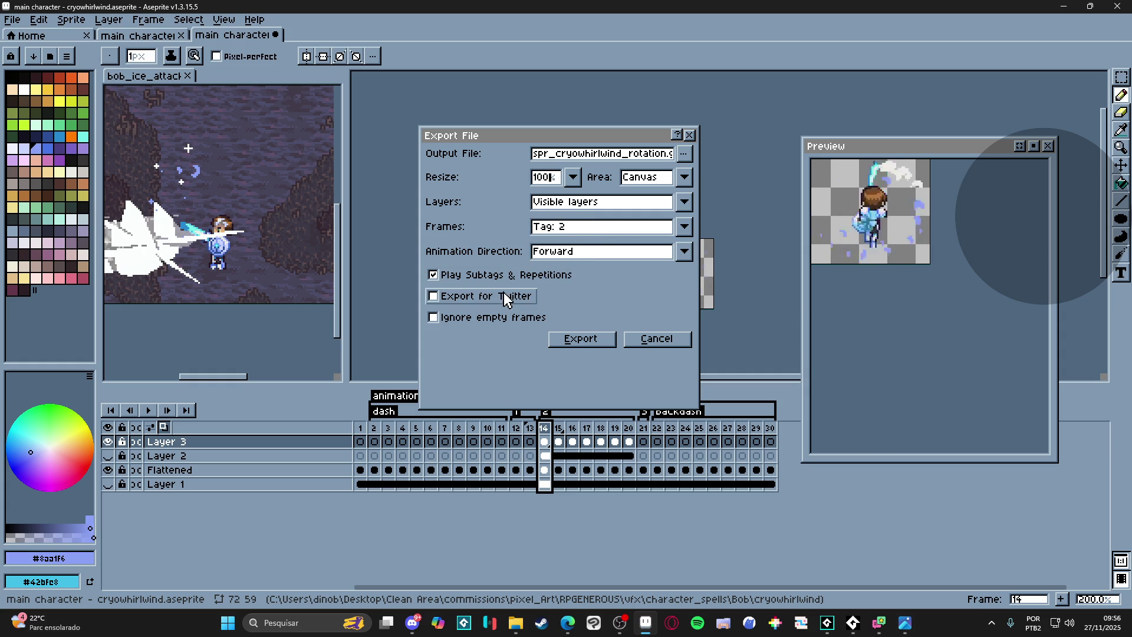
pyautogui.click(584, 340)
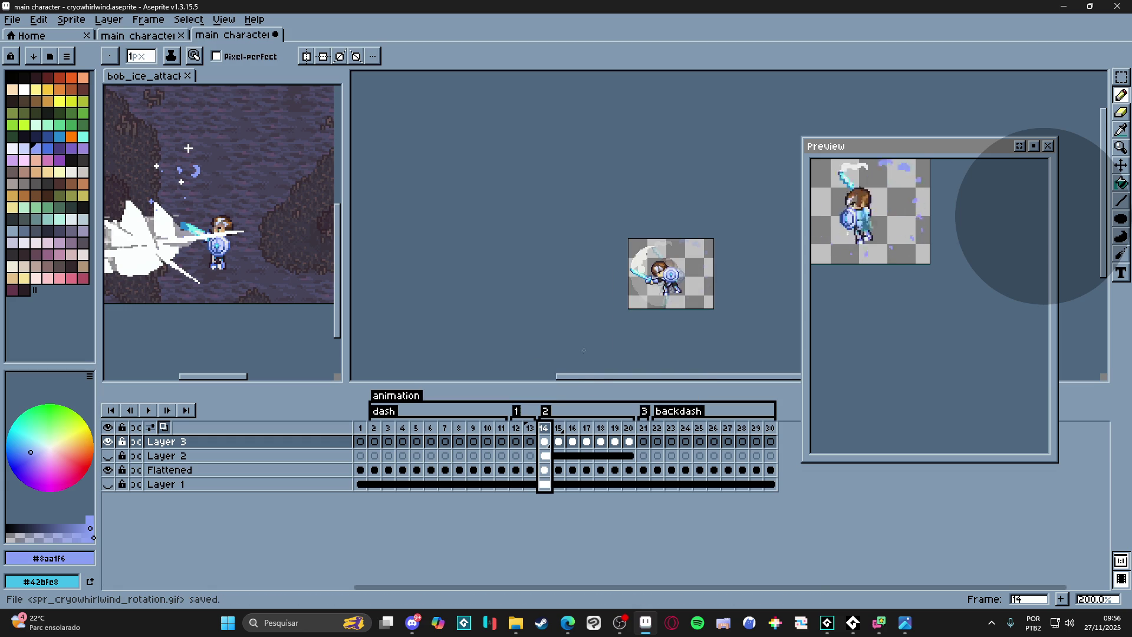
pyautogui.click(826, 622)
pyautogui.click(945, 416)
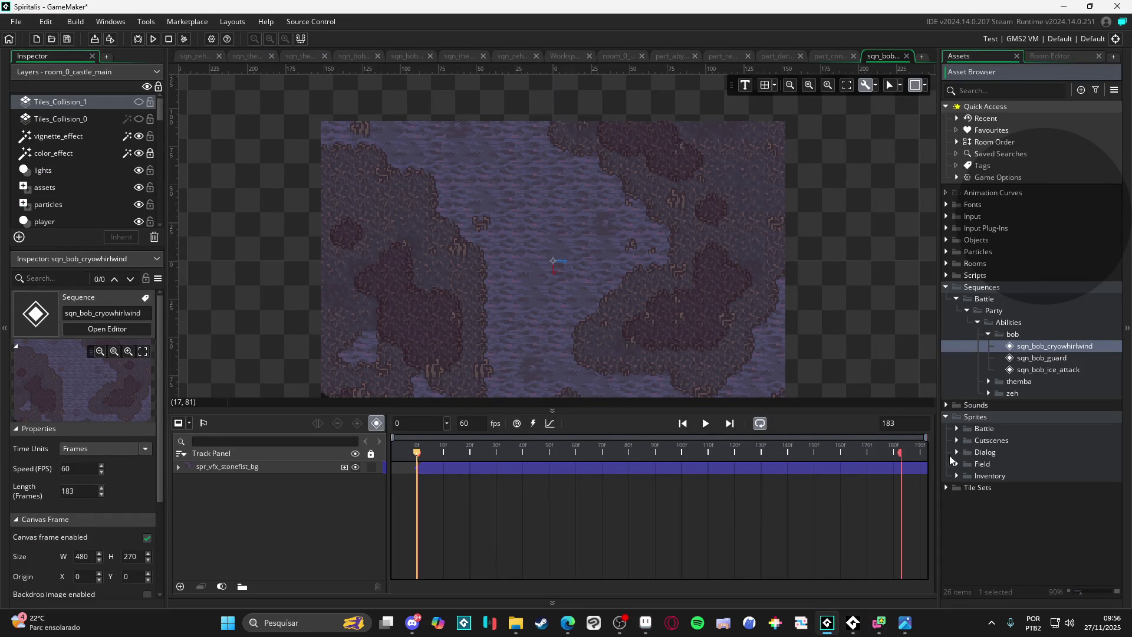
# - Under Sprites > Battle > Party > Abilities > bob, create a group named cryowhirlwind
pyautogui.click(956, 429)
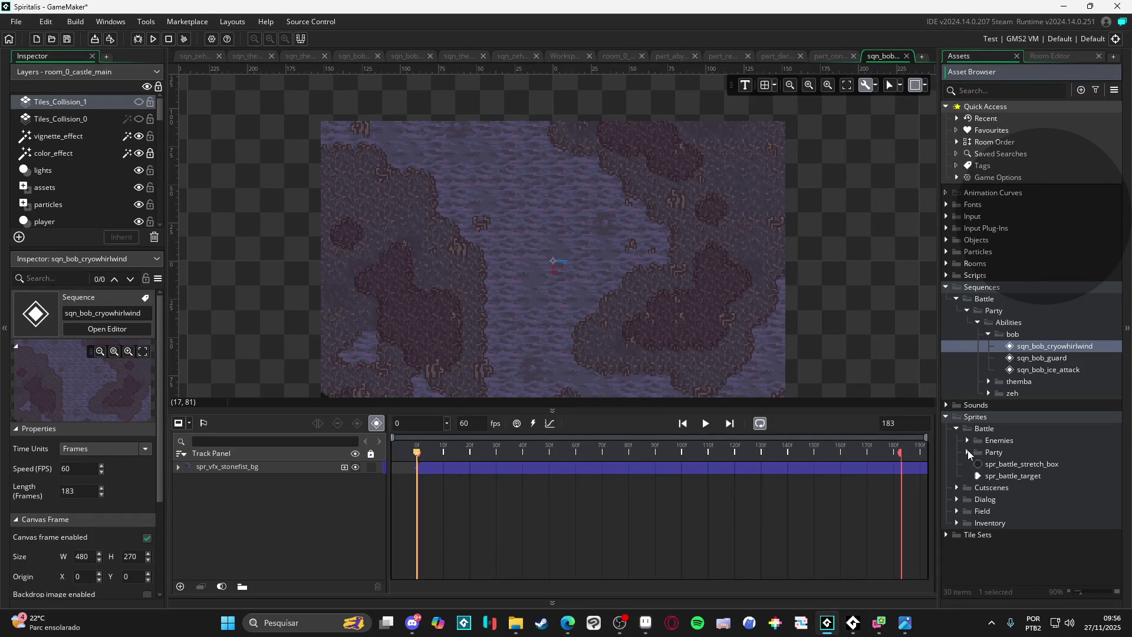
pyautogui.click(968, 452)
pyautogui.click(978, 465)
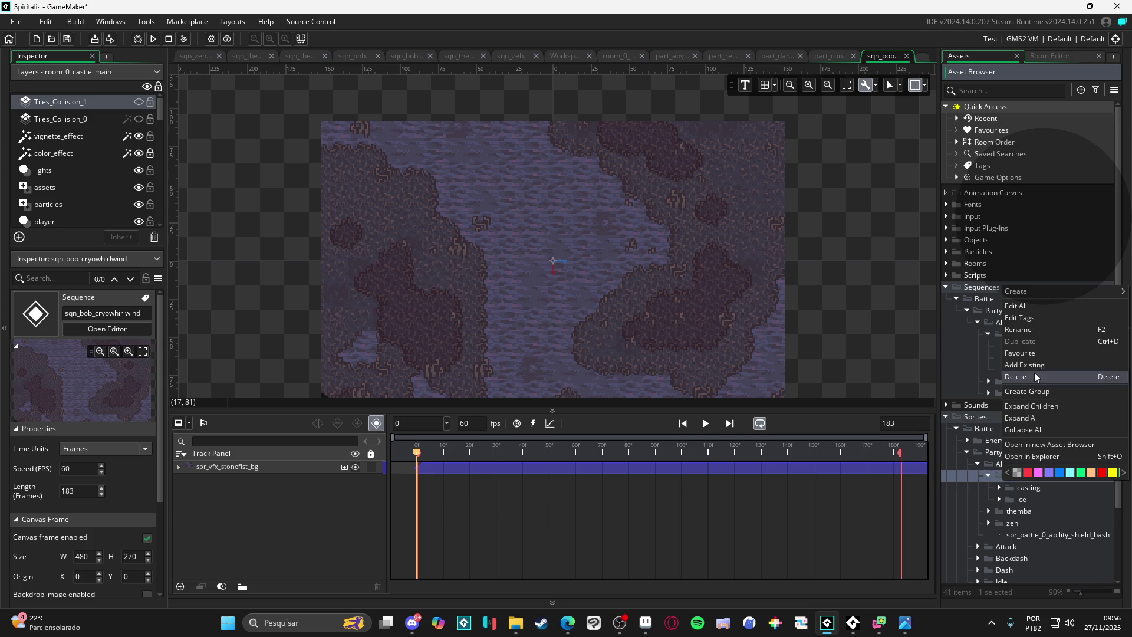
pyautogui.click(1043, 390)
pyautogui.write('cryowhirlwind')
pyautogui.press('Return')
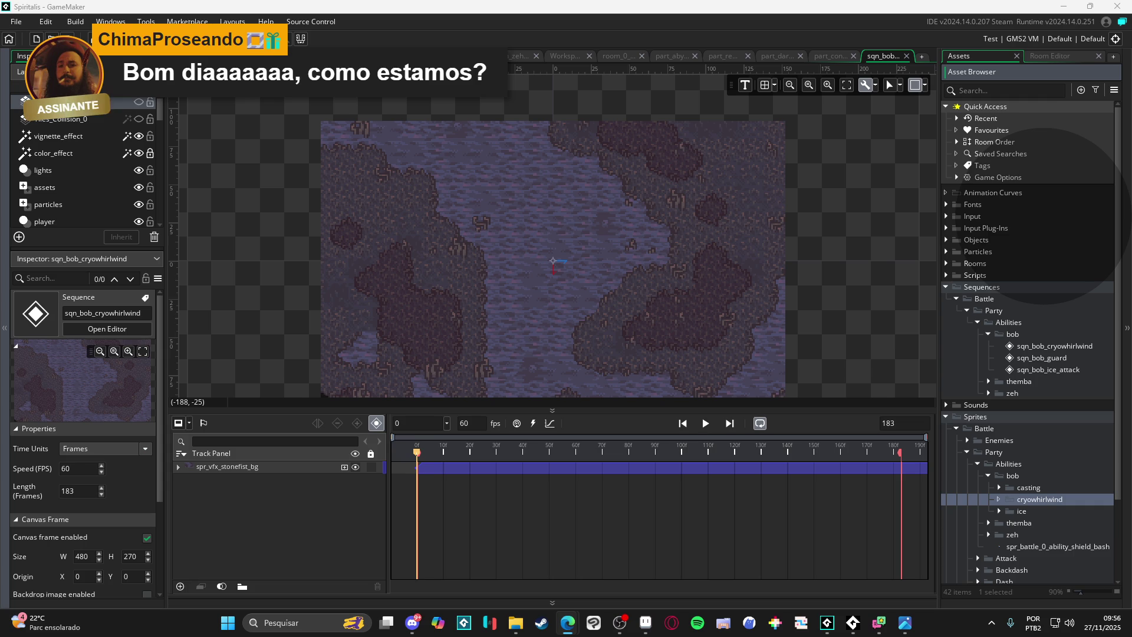
# - Drag spr_cryowhirlwind_rotation from Explorer into the cryowhirlwind group and play its preview
pyautogui.click(513, 623)
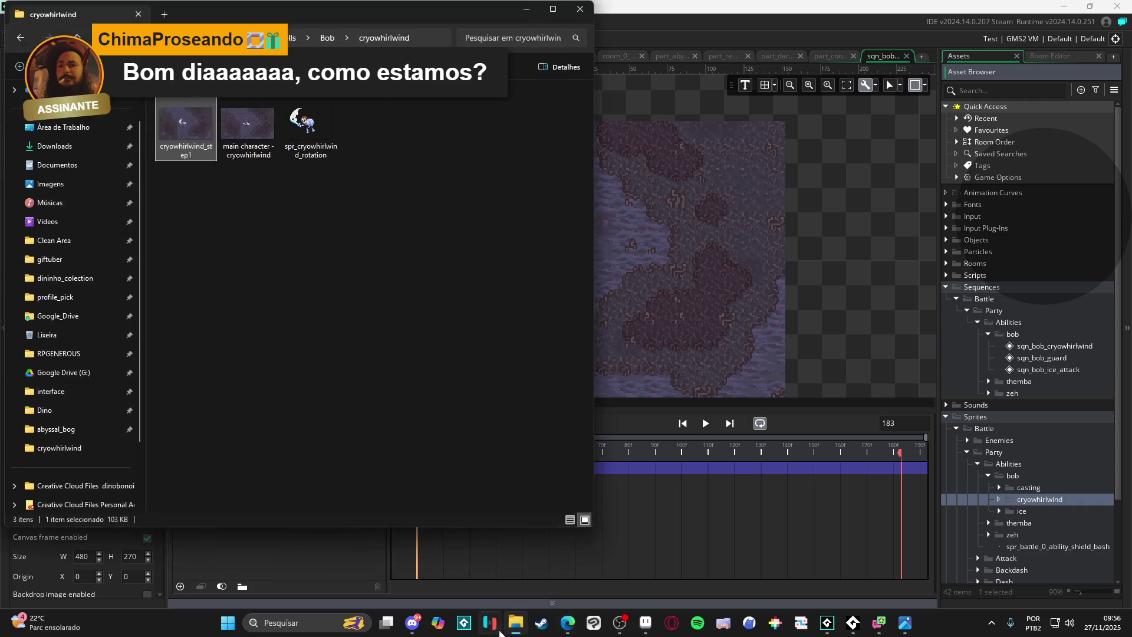
pyautogui.click(315, 128)
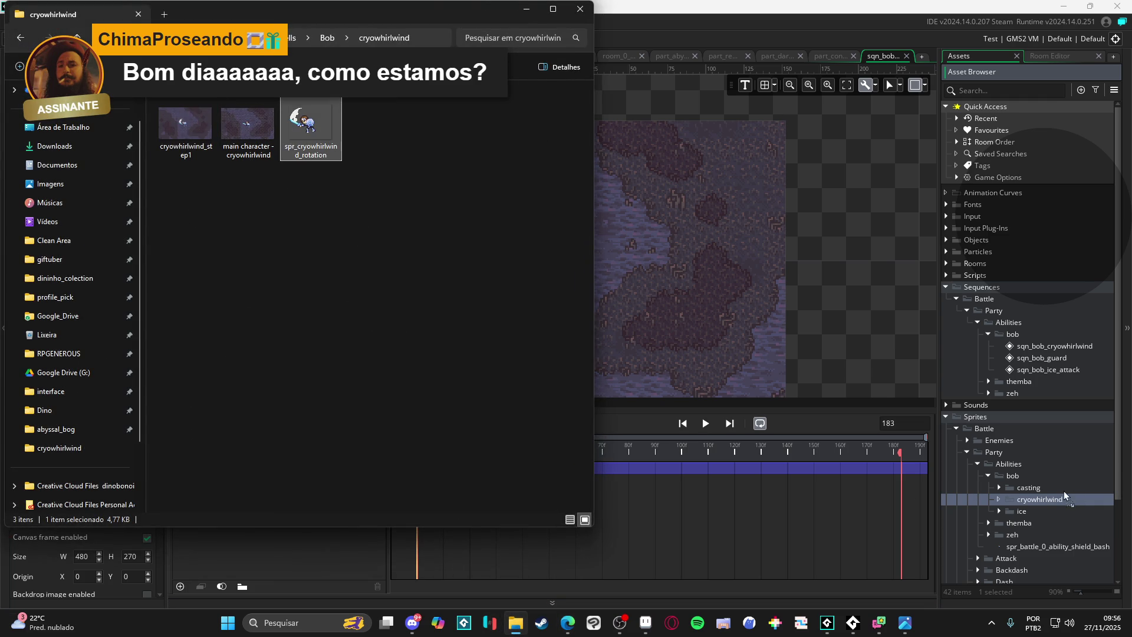
pyautogui.moveTo(318, 135); pyautogui.dragTo(1043, 504)
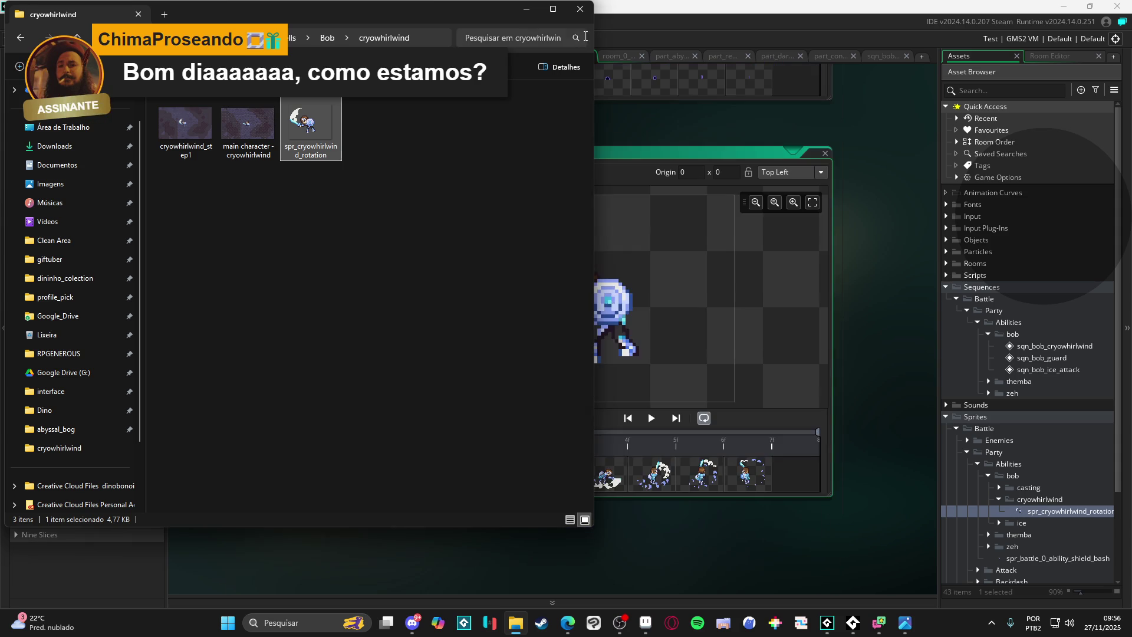
pyautogui.click(680, 373)
pyautogui.click(652, 419)
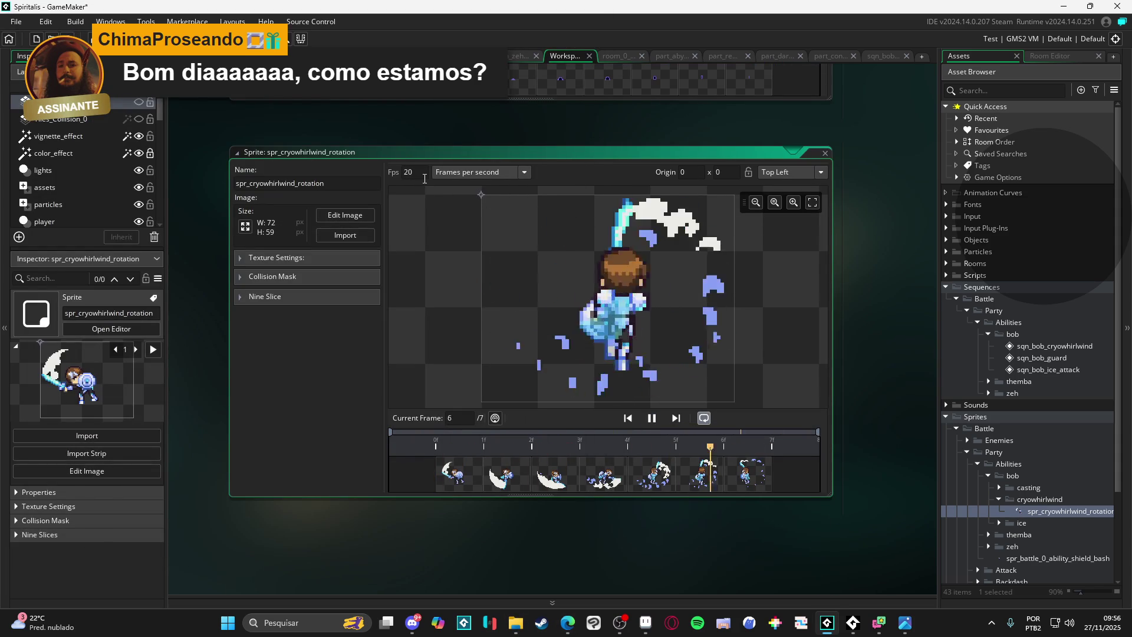
# - Set the sprite's Fps to 23, then open sqn_zeh and the sqn_bob_cryowhirlwind sequence
pyautogui.click(425, 178)
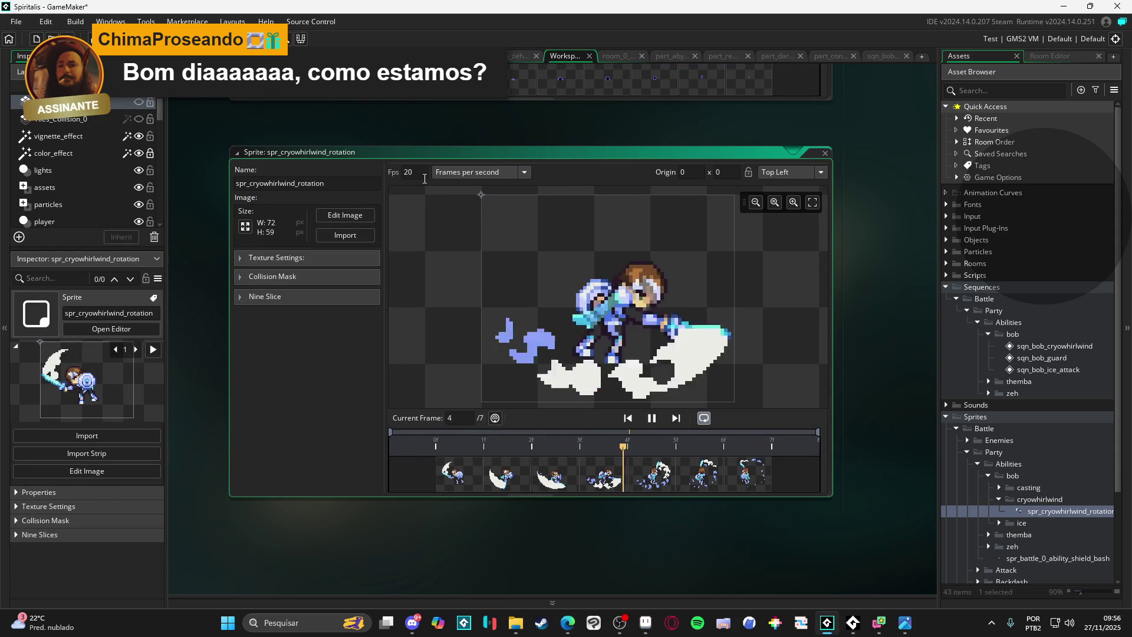
pyautogui.press('BackSpace')
pyautogui.write('3')
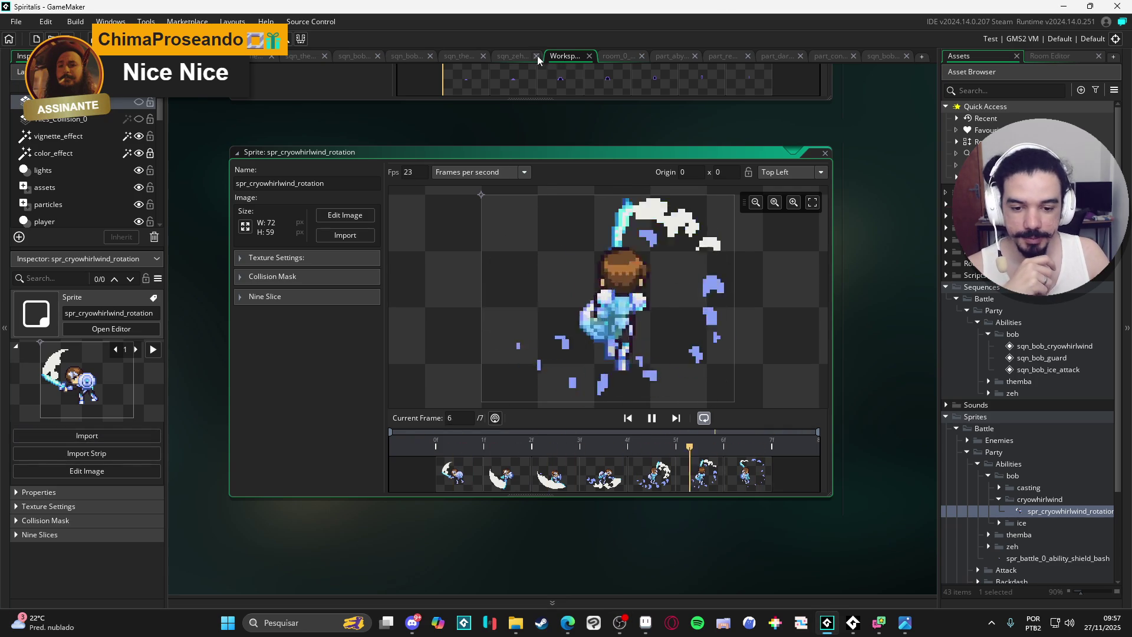
pyautogui.click(513, 56)
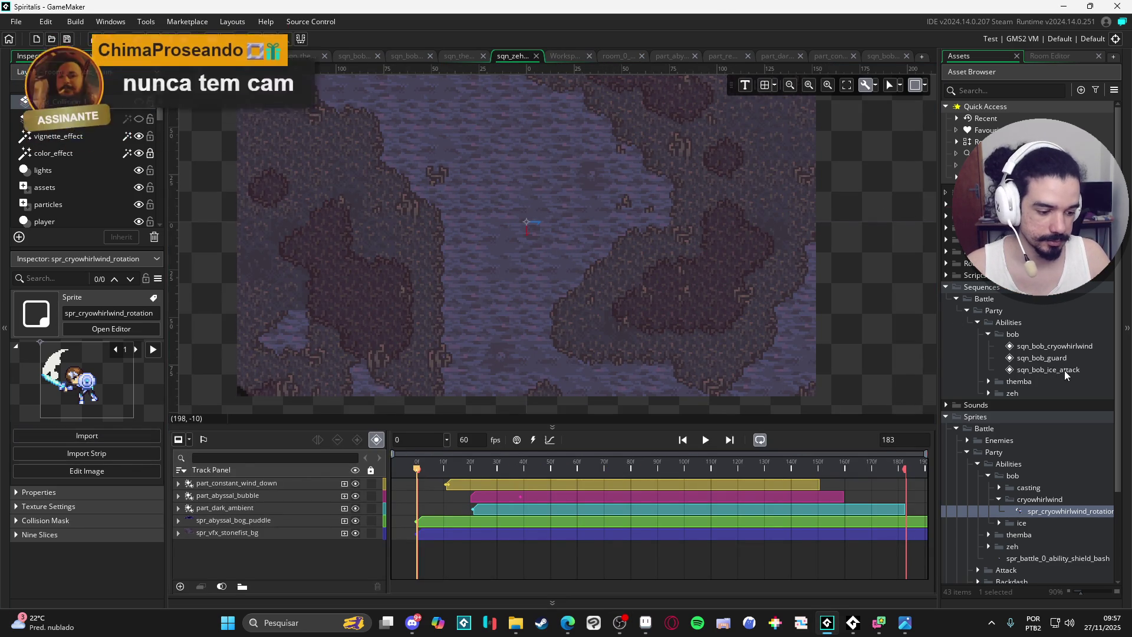
pyautogui.doubleClick(1052, 346)
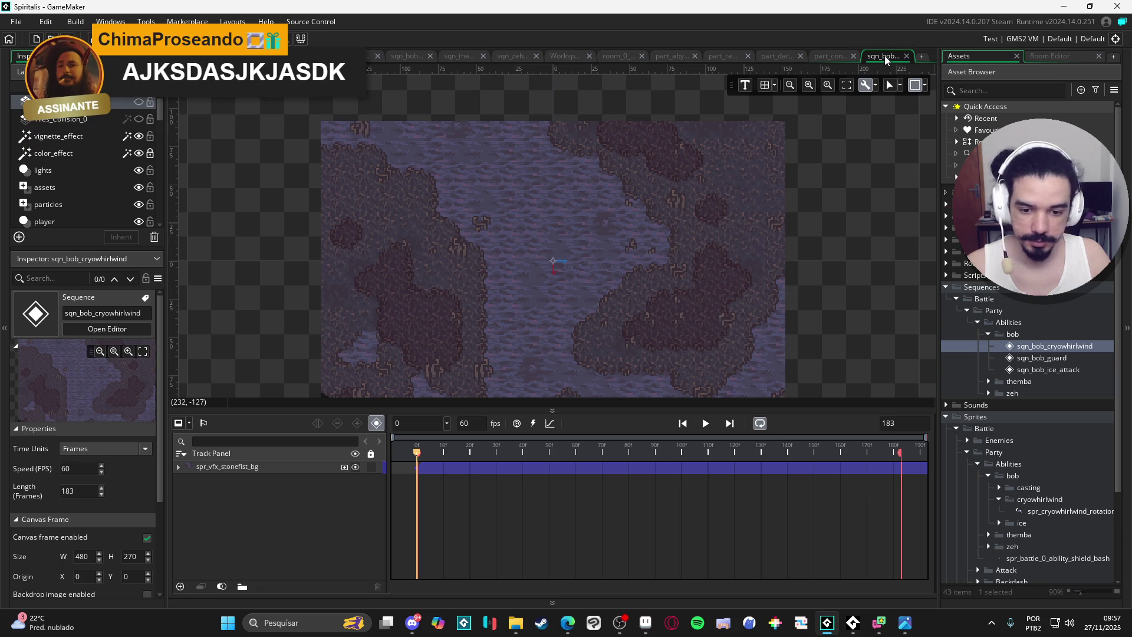
# - Reorder the open sequence editors and drop spr_cryowhirlwind_rotation onto the sqn_bob_cryowhirlwind canvas
pyautogui.moveTo(888, 58); pyautogui.dragTo(551, 59)
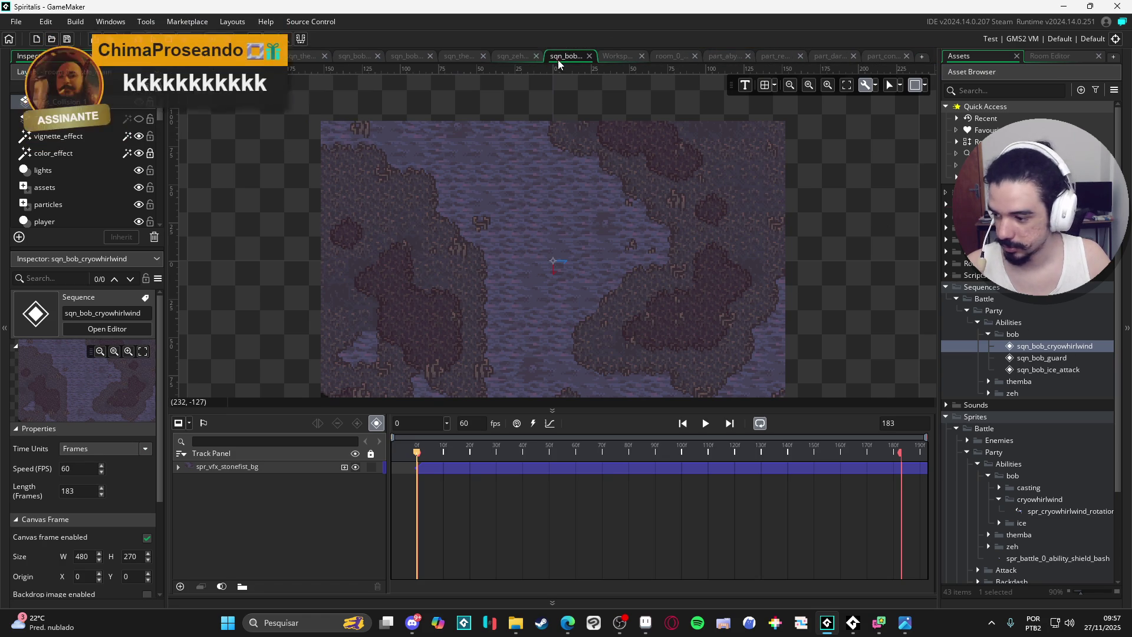
pyautogui.scroll(-2, 584, 248)
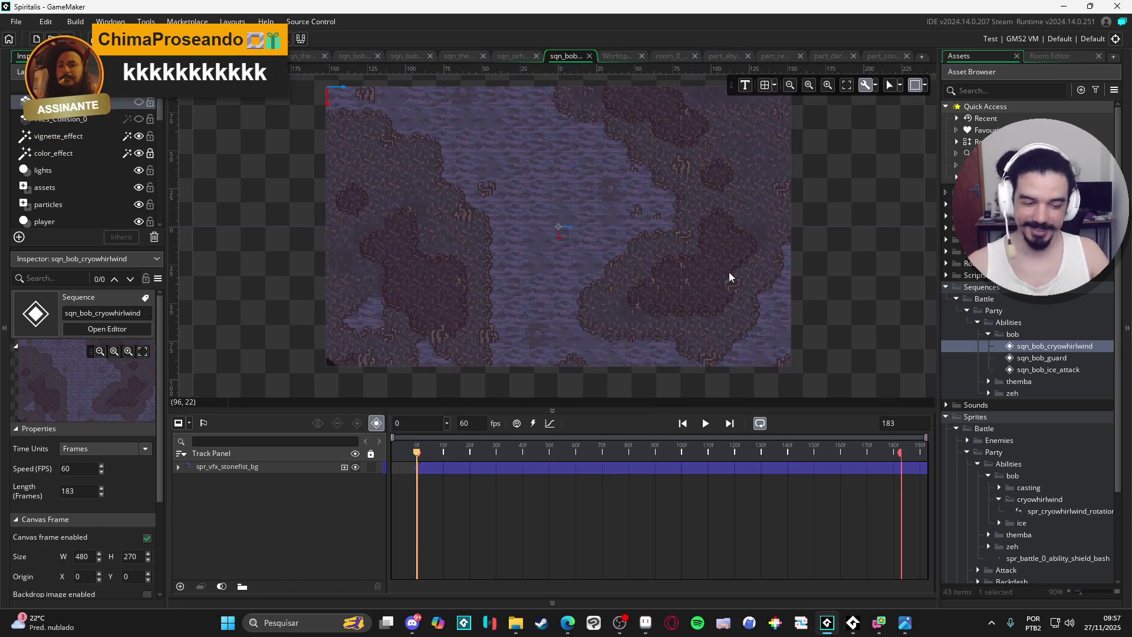
pyautogui.scroll(-3, 1024, 418)
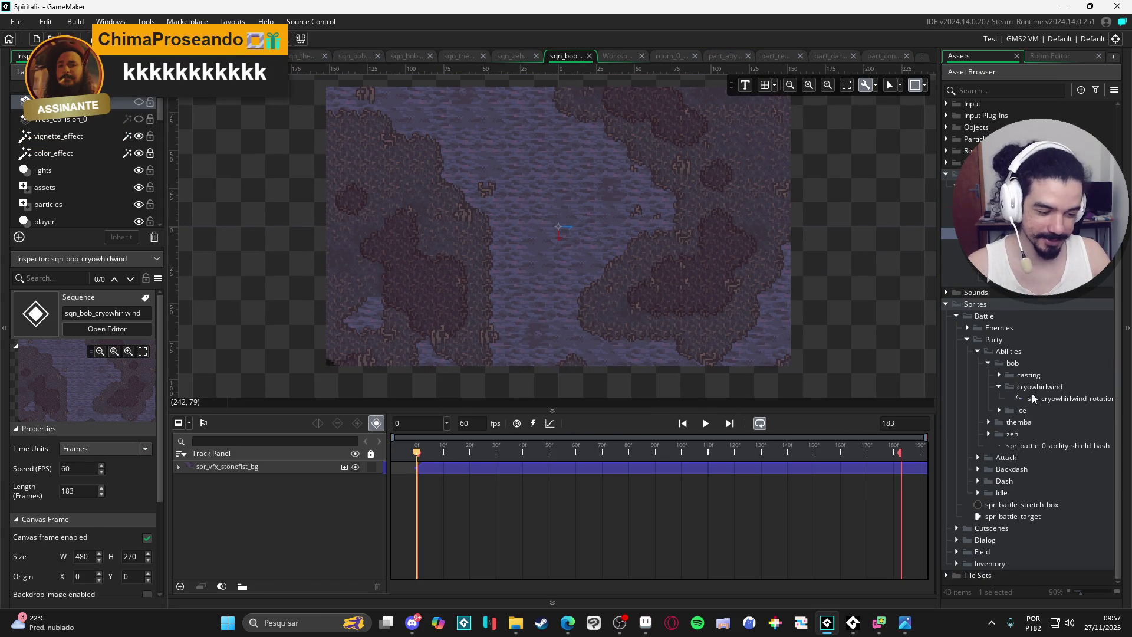
pyautogui.moveTo(1061, 398); pyautogui.dragTo(564, 229)
pyautogui.scroll(2, 601, 294)
# - Move the placed whirlwind sprite to about X -32, Y 7.8 and scrub the first frames to preview
pyautogui.click(613, 290)
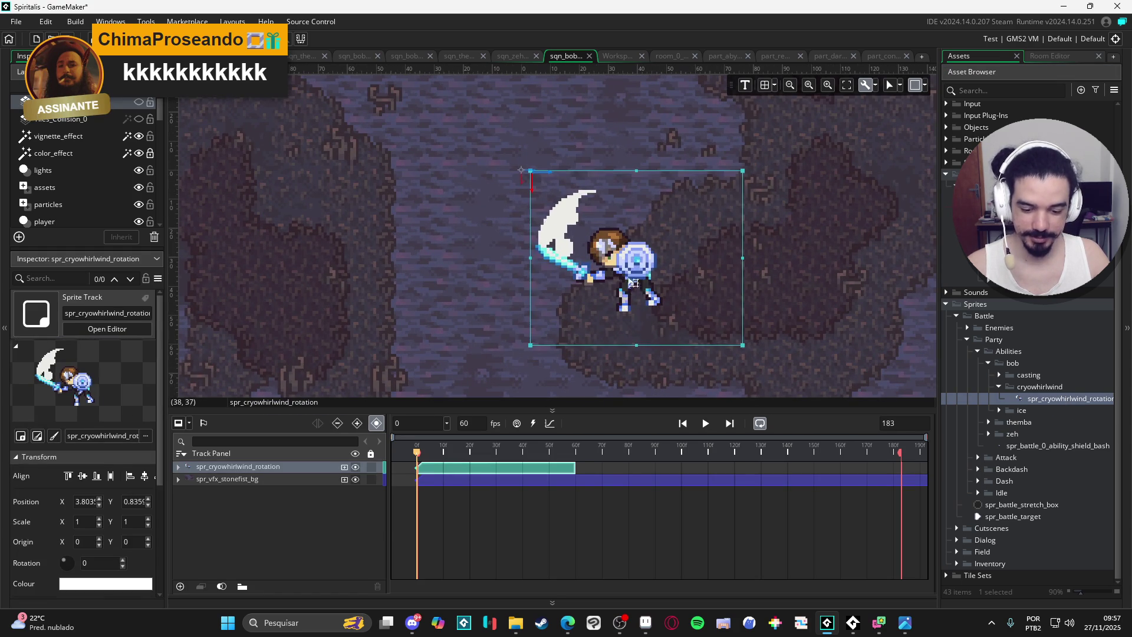
pyautogui.moveTo(638, 286); pyautogui.dragTo(531, 307)
pyautogui.scroll(-2, 530, 306)
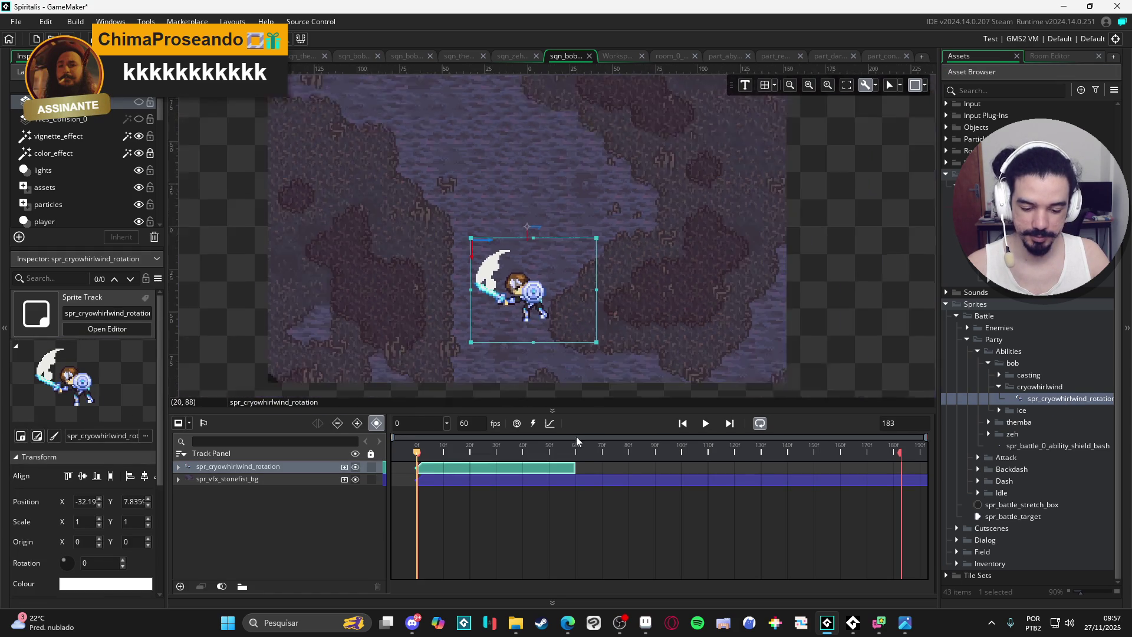
pyautogui.moveTo(430, 453); pyautogui.dragTo(465, 447)
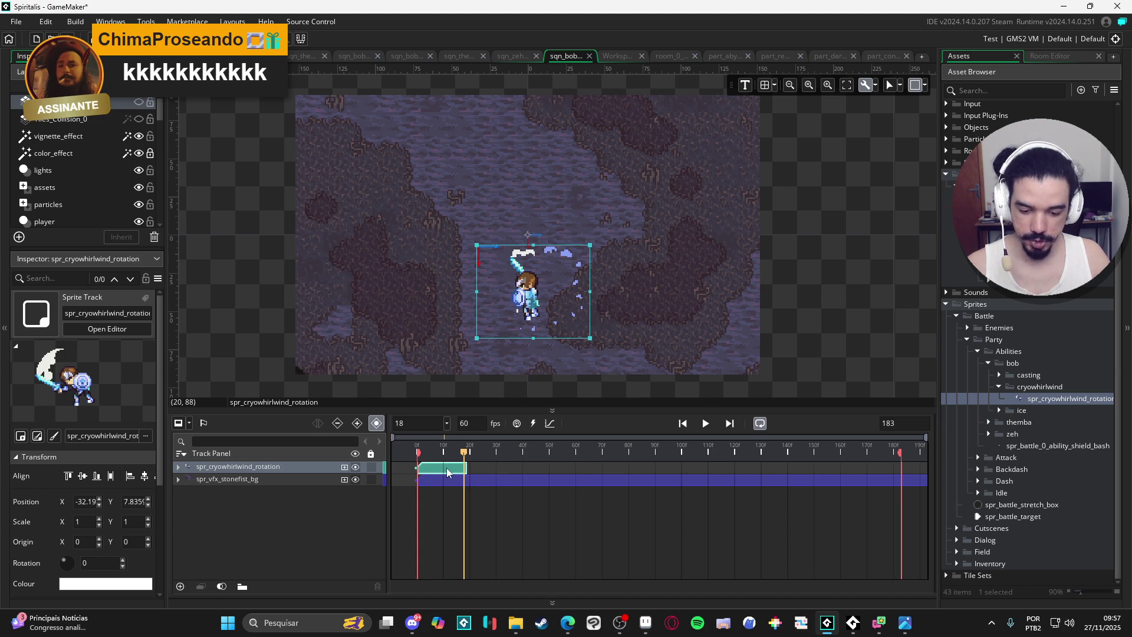
# - Record a position keyframe and lengthen the whirlwind clip while moving along the timeline
pyautogui.click(447, 472)
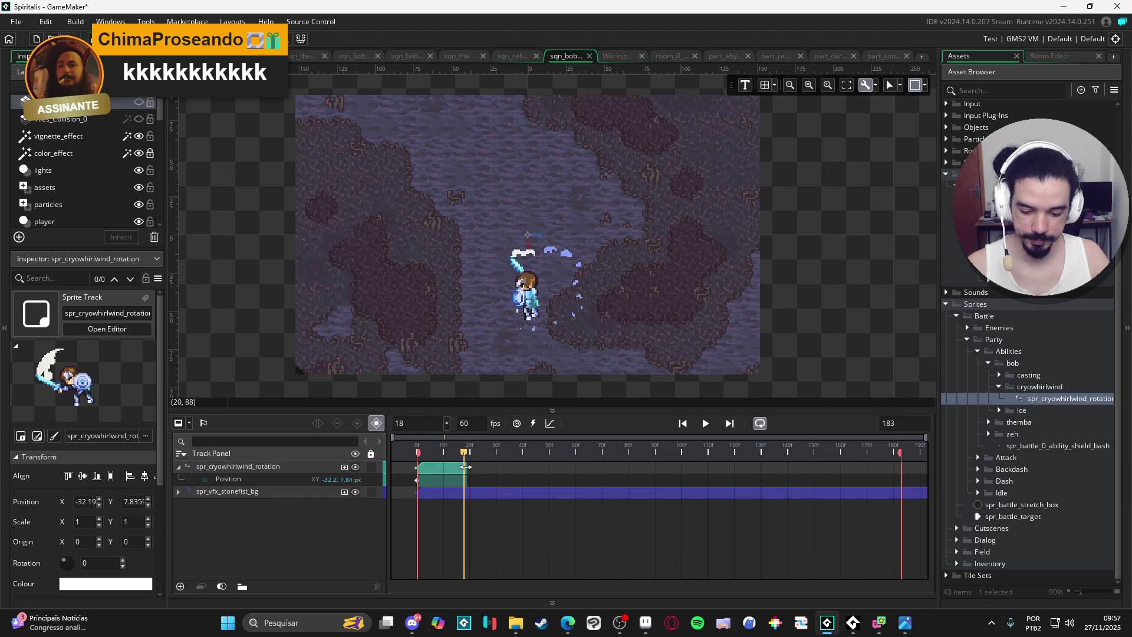
pyautogui.moveTo(466, 466); pyautogui.dragTo(514, 455)
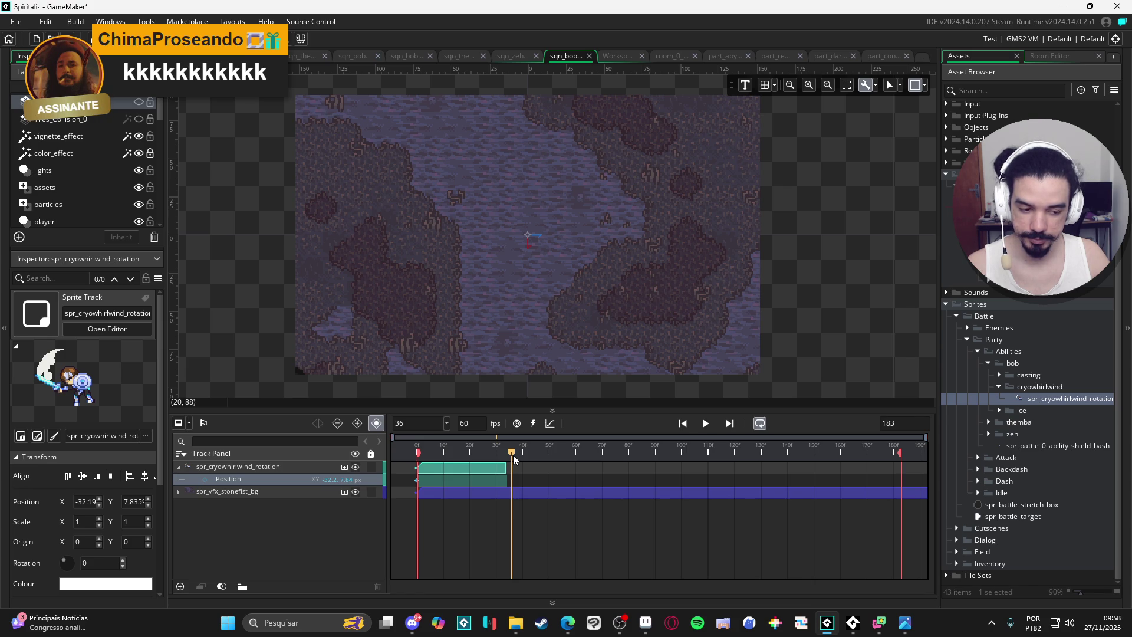
pyautogui.moveTo(512, 455); pyautogui.dragTo(671, 468)
pyautogui.click(503, 473)
pyautogui.moveTo(557, 455); pyautogui.dragTo(418, 456)
# - Extend the sprite clip to about frame 130, replay the sequence and check the clip's final frames
pyautogui.press('Return')
pyautogui.press('Return')
pyautogui.moveTo(672, 466); pyautogui.dragTo(763, 469)
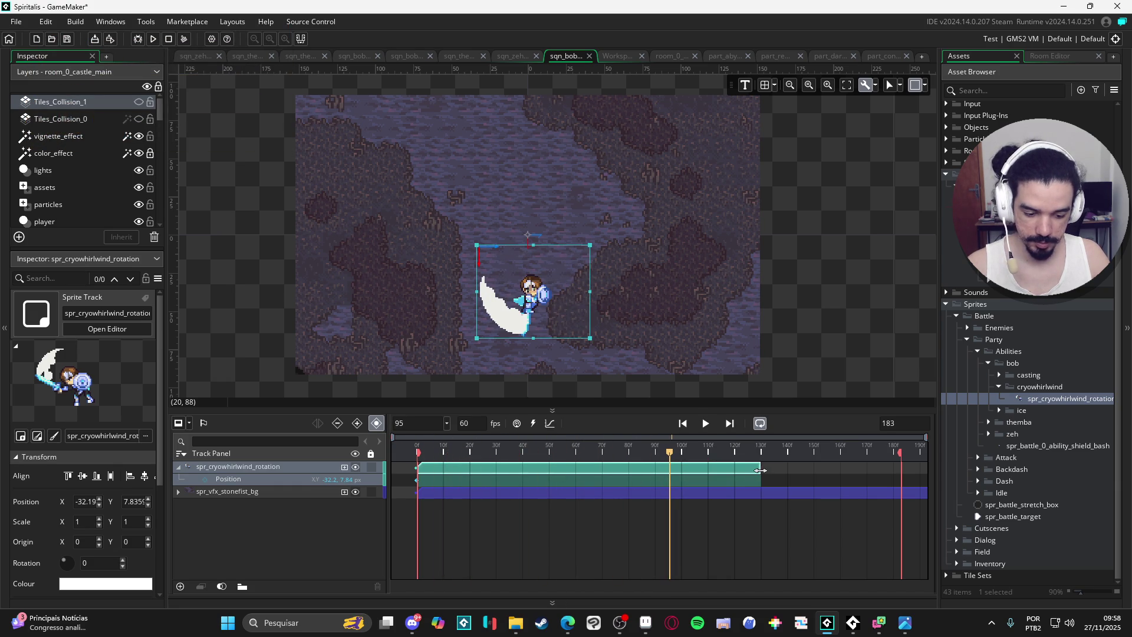
pyautogui.press('Return')
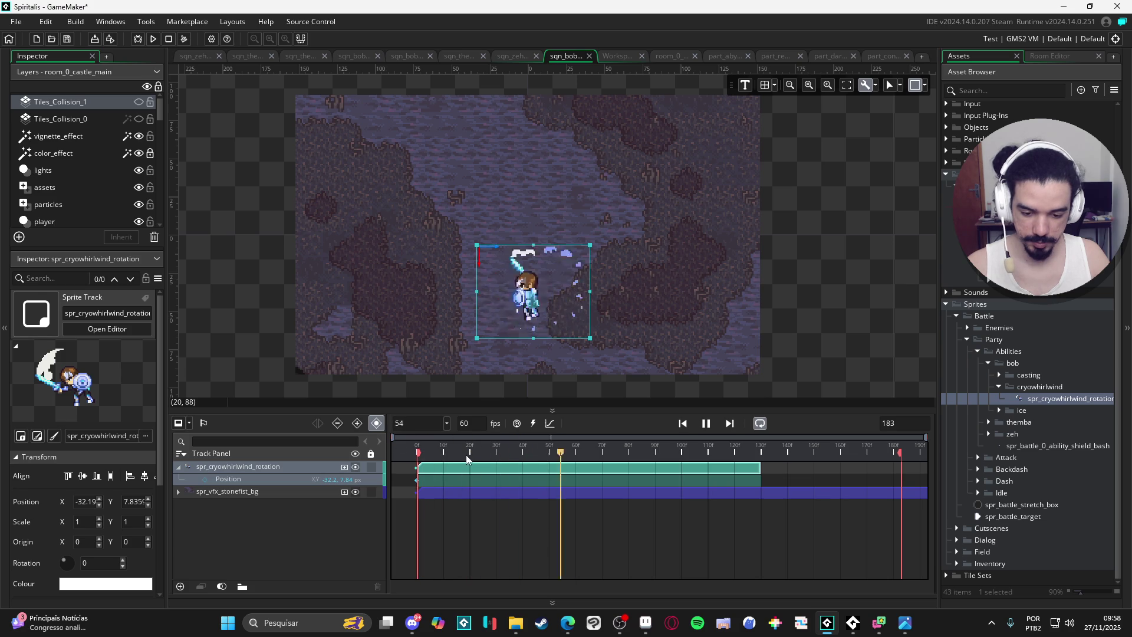
pyautogui.press('Return')
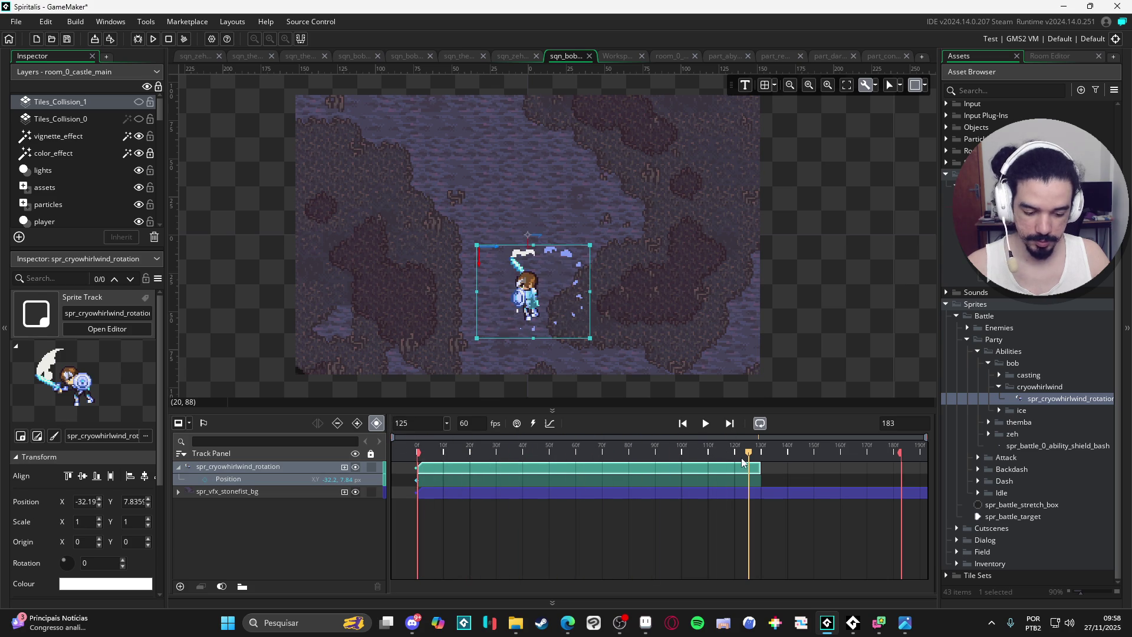
pyautogui.moveTo(751, 456); pyautogui.dragTo(755, 454)
pyautogui.click(745, 454)
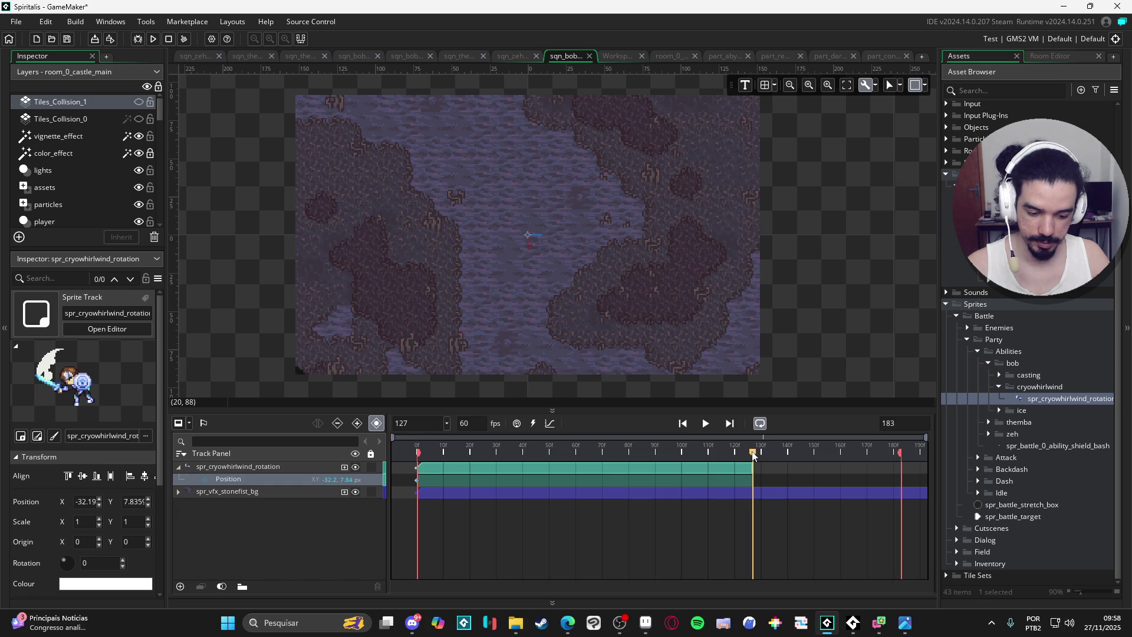
pyautogui.moveTo(754, 455); pyautogui.dragTo(755, 455)
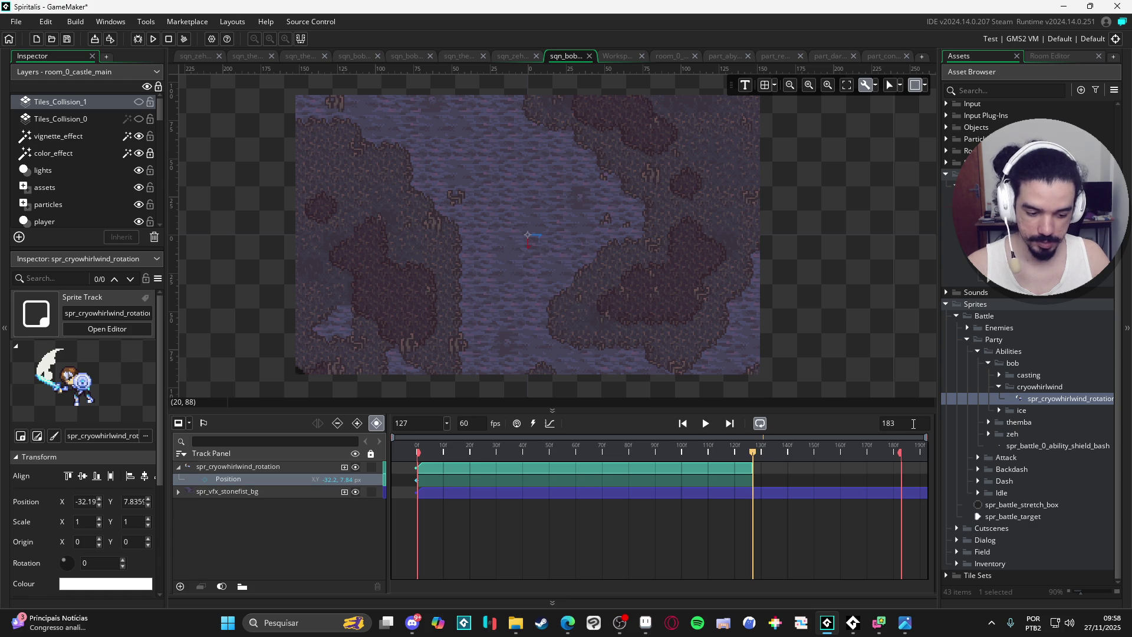
# - Confirm the sequence length at 127 frames and start playback
pyautogui.doubleClick(913, 424)
pyautogui.write('127')
pyautogui.press('Return')
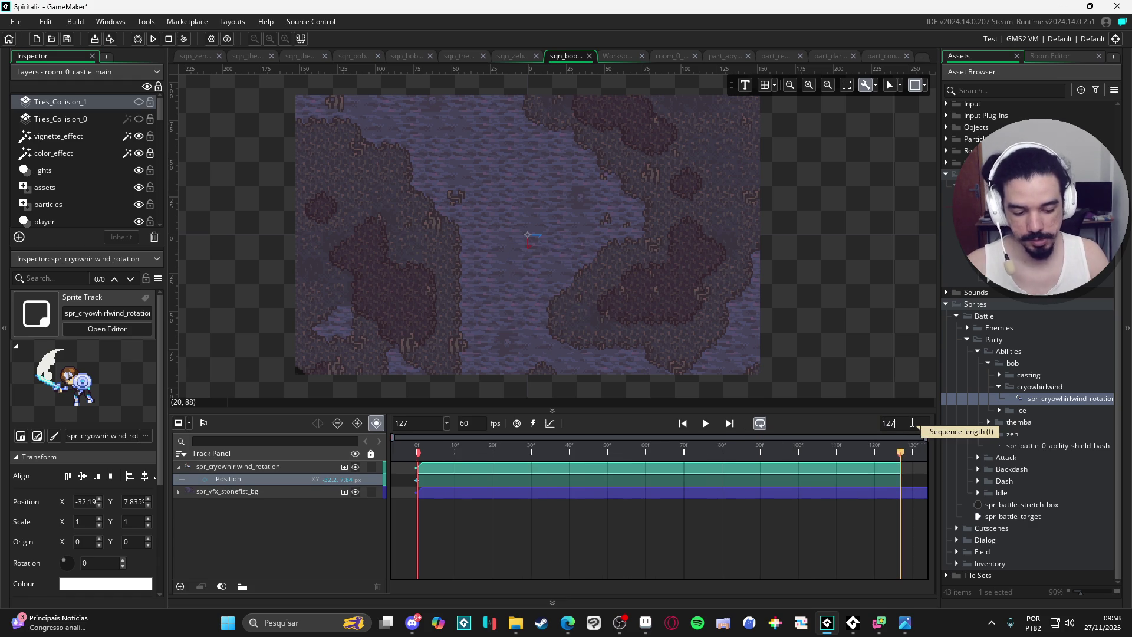
pyautogui.doubleClick(912, 424)
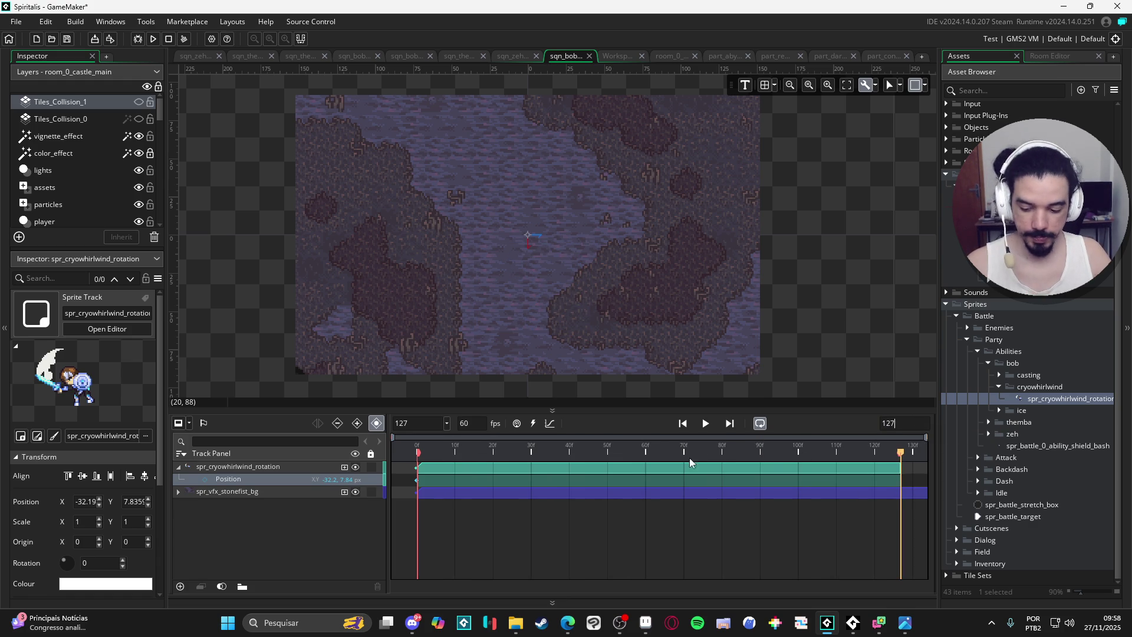
pyautogui.press('space')
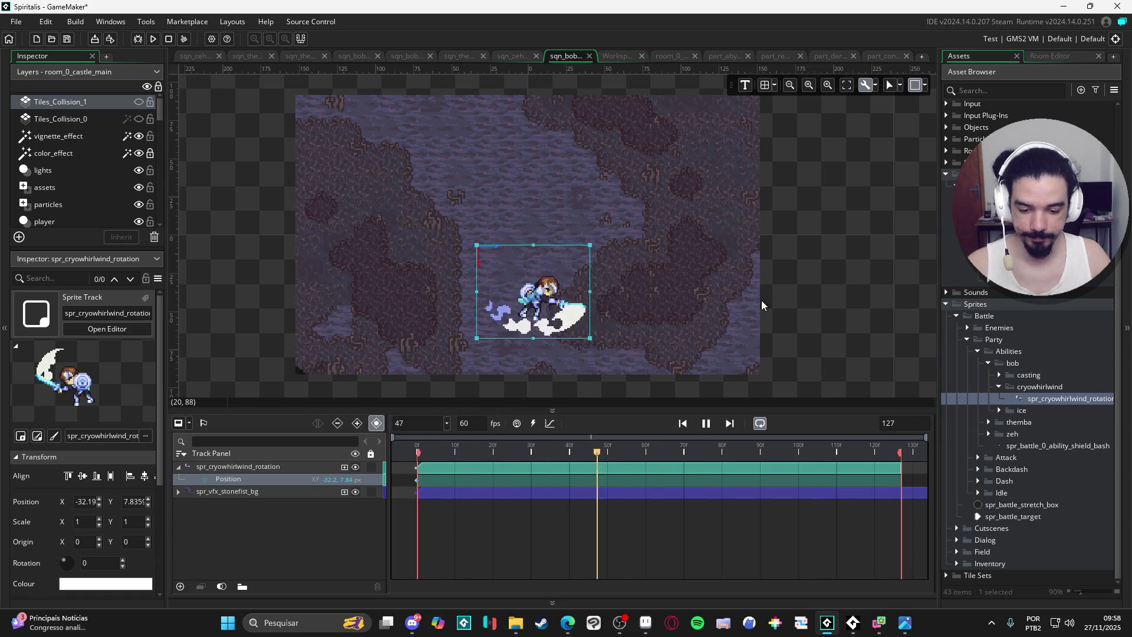
pyautogui.scroll(2, 616, 326)
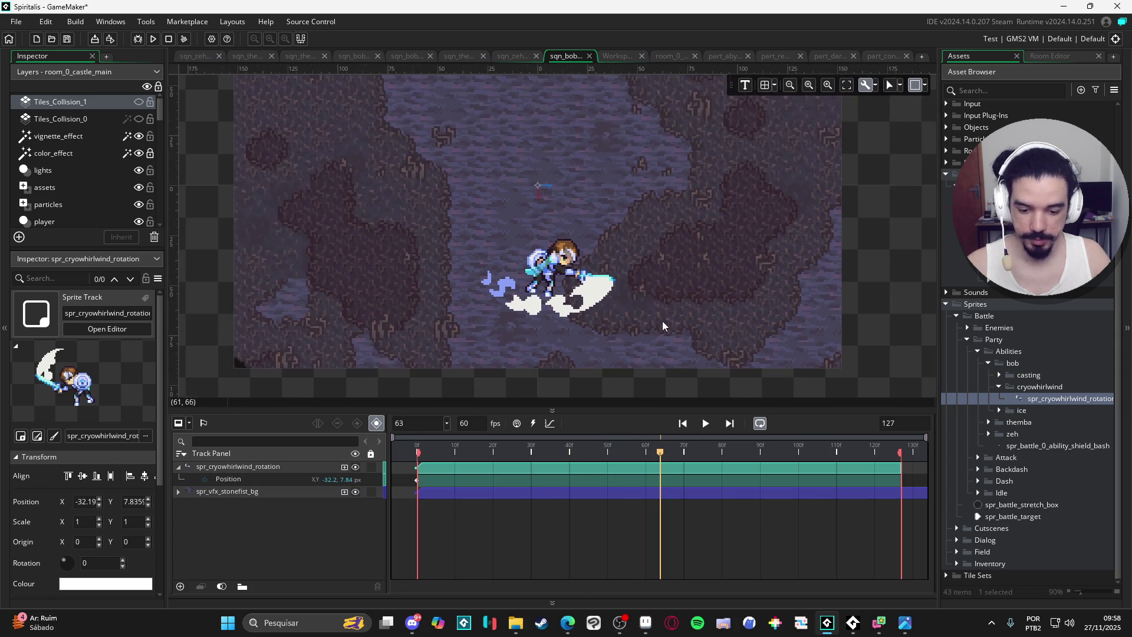
# - Play the whirlwind sequence through, pause it at frame 121, then switch over to Aseprite
pyautogui.click(708, 424)
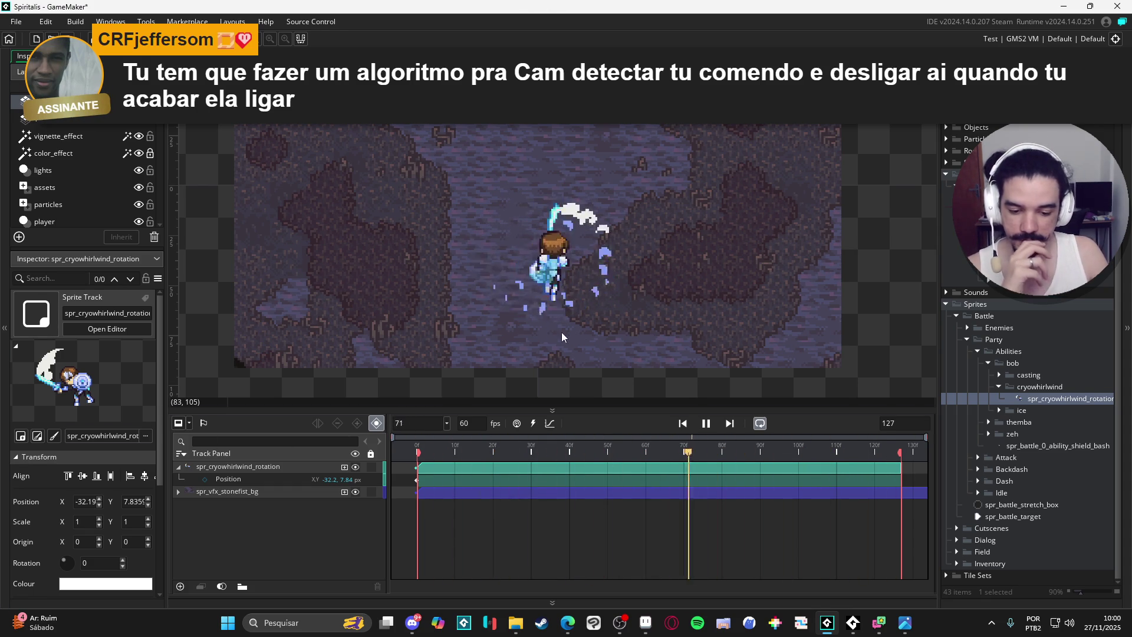
pyautogui.click(705, 425)
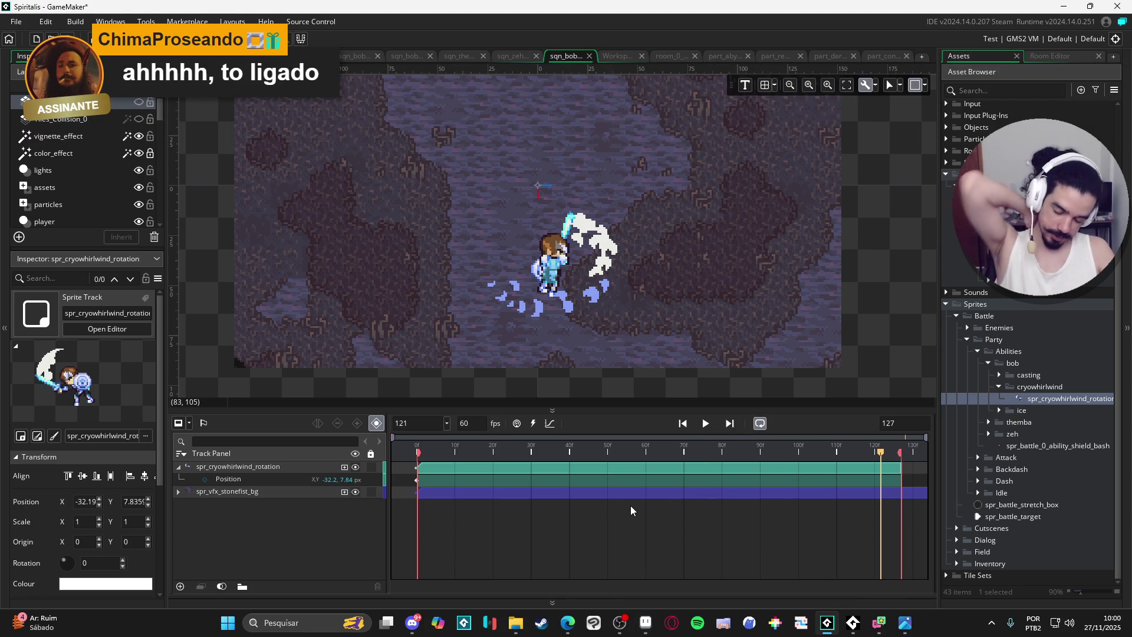
pyautogui.click(647, 622)
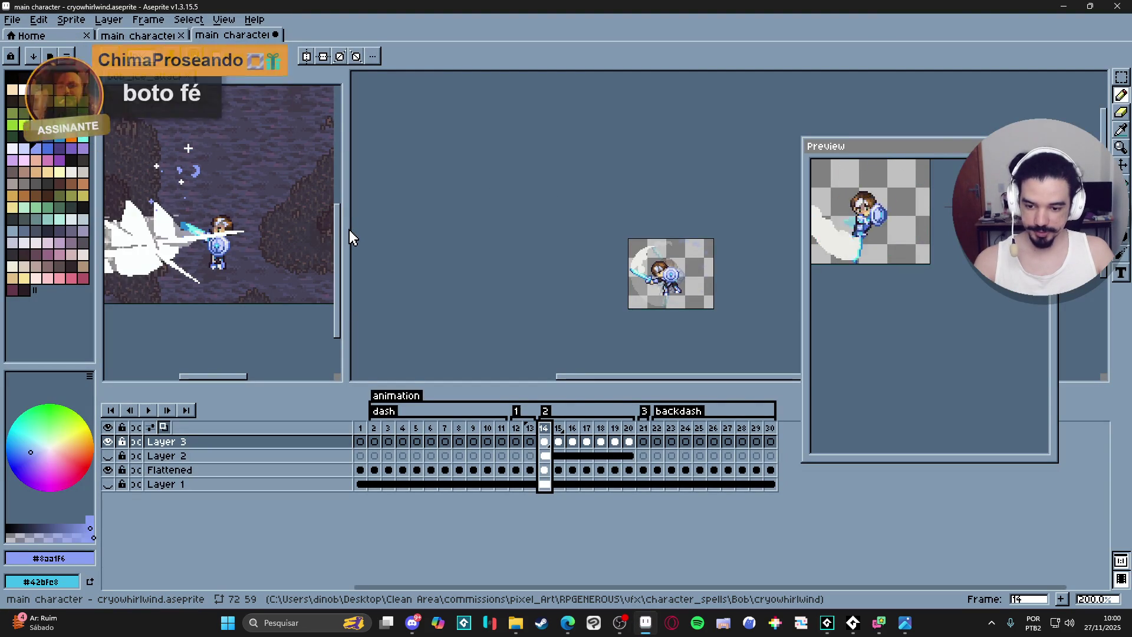
# - Switch to bob_ice_attack and step through effect frames 18–26, settling on the sparkle crosses at frame 24
pyautogui.moveTo(349, 237); pyautogui.dragTo(580, 237)
pyautogui.hotkey('ctrl', 'Tab')
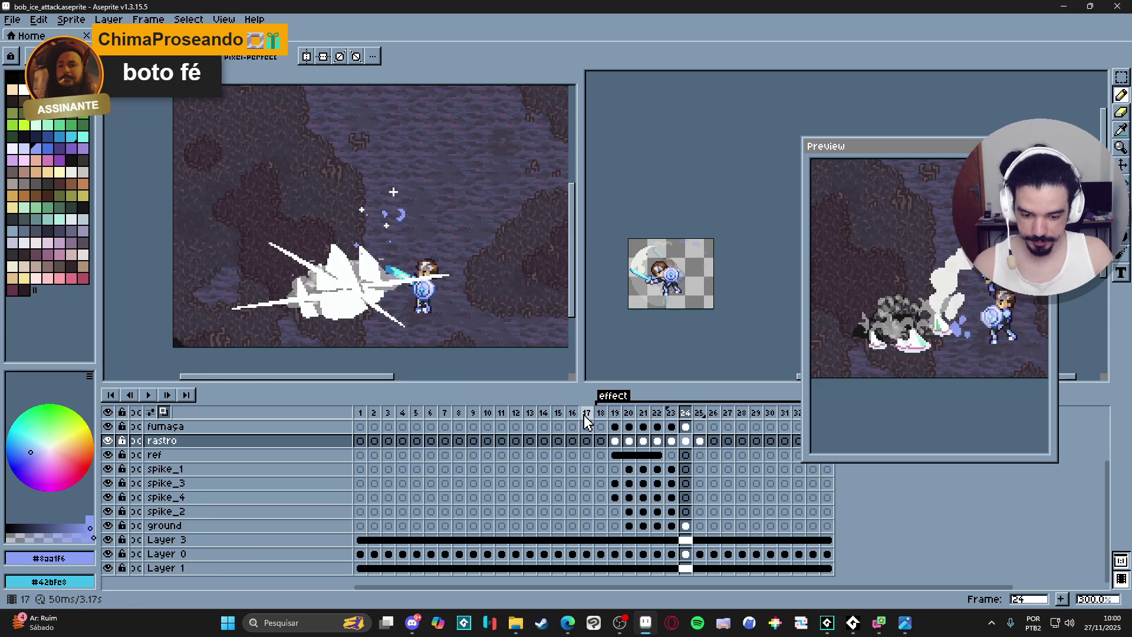
pyautogui.click(600, 421)
pyautogui.press('Return')
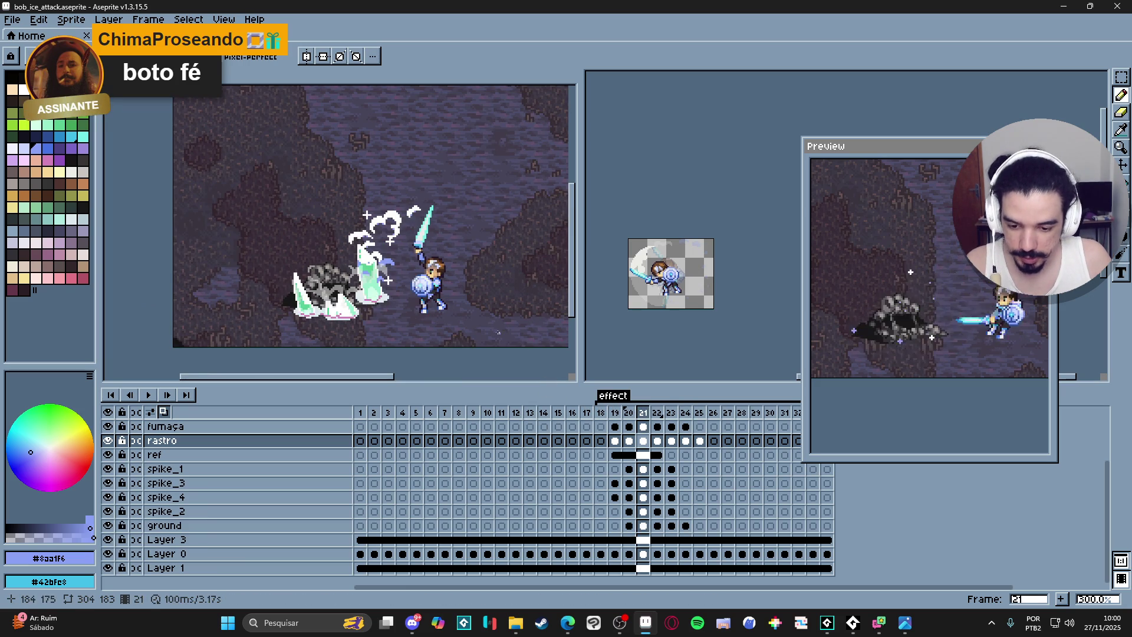
pyautogui.press('Right')
pyautogui.press('Right')
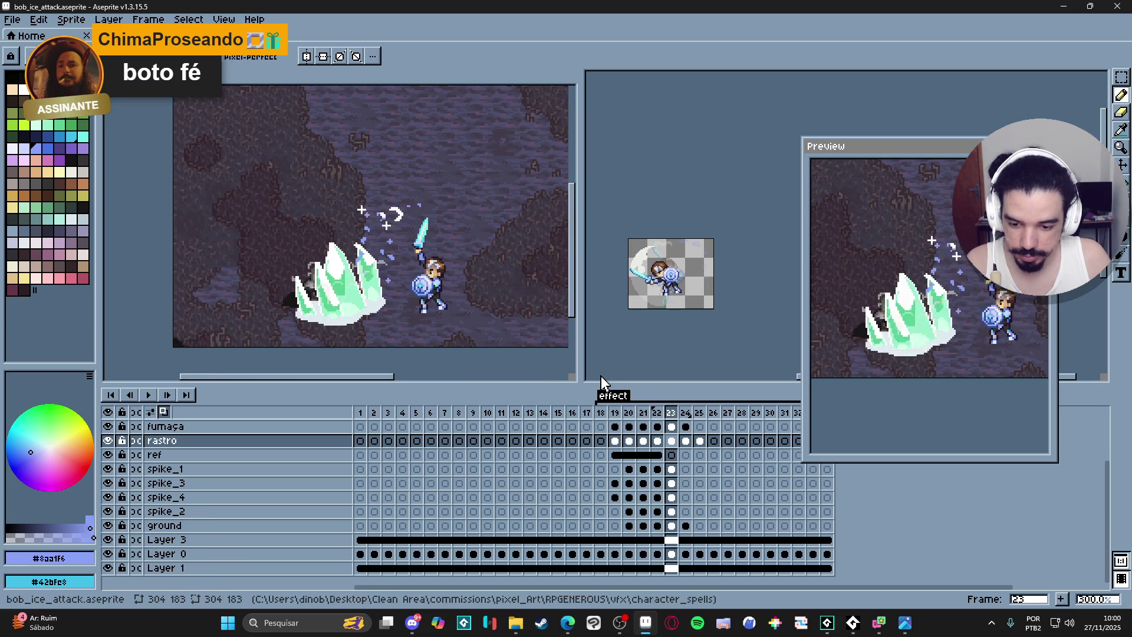
pyautogui.press('Right')
pyautogui.press('Right')
pyautogui.press('Right')
pyautogui.press('Left')
pyautogui.press('Left')
pyautogui.press('Right')
pyautogui.press('Right')
pyautogui.press('Left')
pyautogui.press('Left')
pyautogui.press('Left')
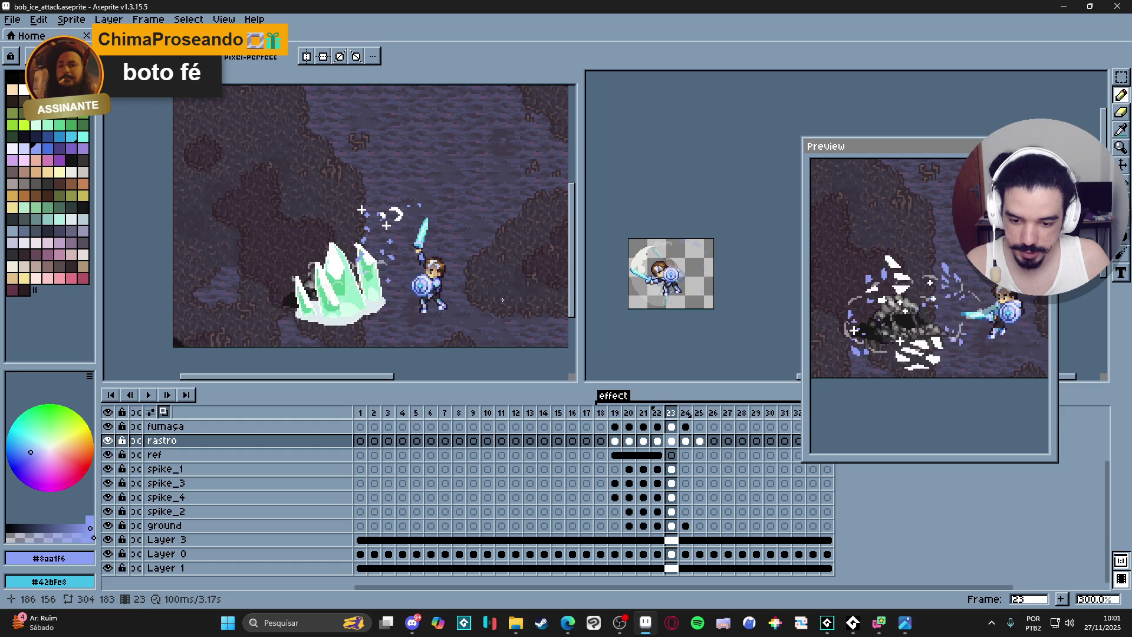
pyautogui.press('Right')
pyautogui.scroll(1, 393, 191)
# - Zoom in on the sparkle cross, marquee-select it and start a new sprite sized to it
pyautogui.press('Up')
pyautogui.press('Up')
pyautogui.press('Up')
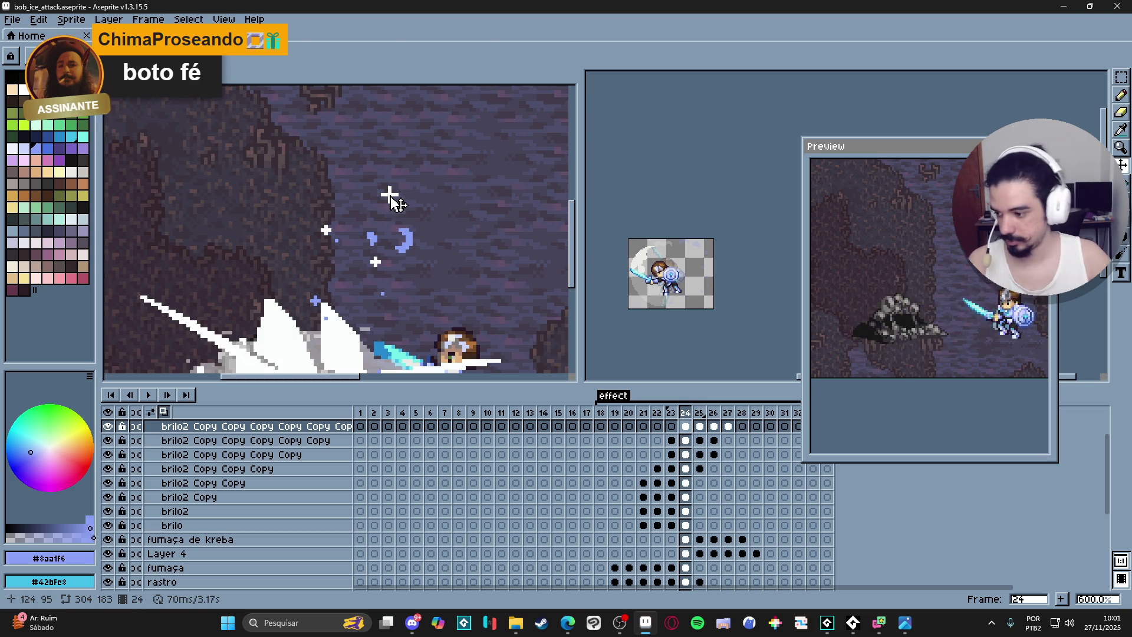
pyautogui.press('m')
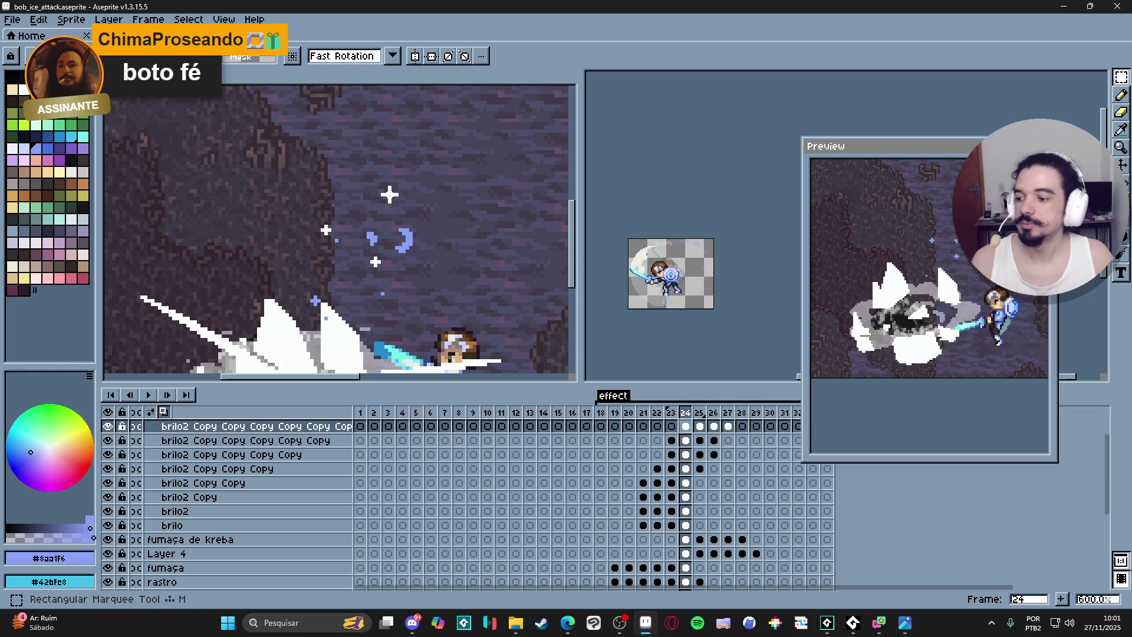
pyautogui.scroll(3, 365, 187)
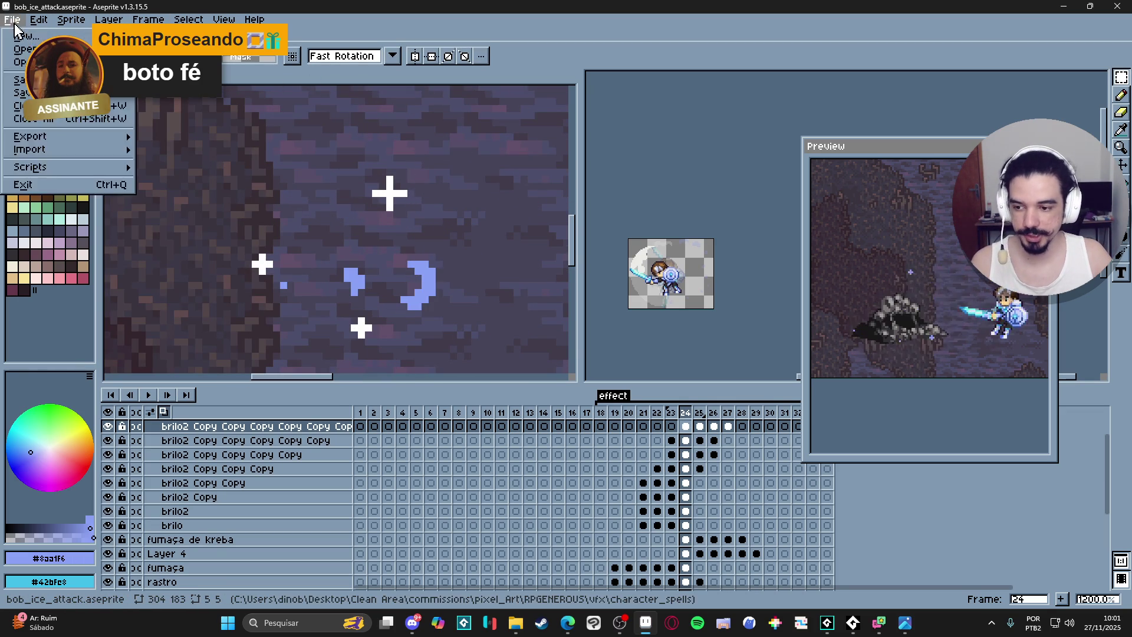
pyautogui.hotkey('ctrl', 'n')
# - Create the 5x5 sprite, paste the white sparkle cross into frame 1 and rearrange the canvas views
pyautogui.click(526, 434)
pyautogui.hotkey('ctrl', 'v')
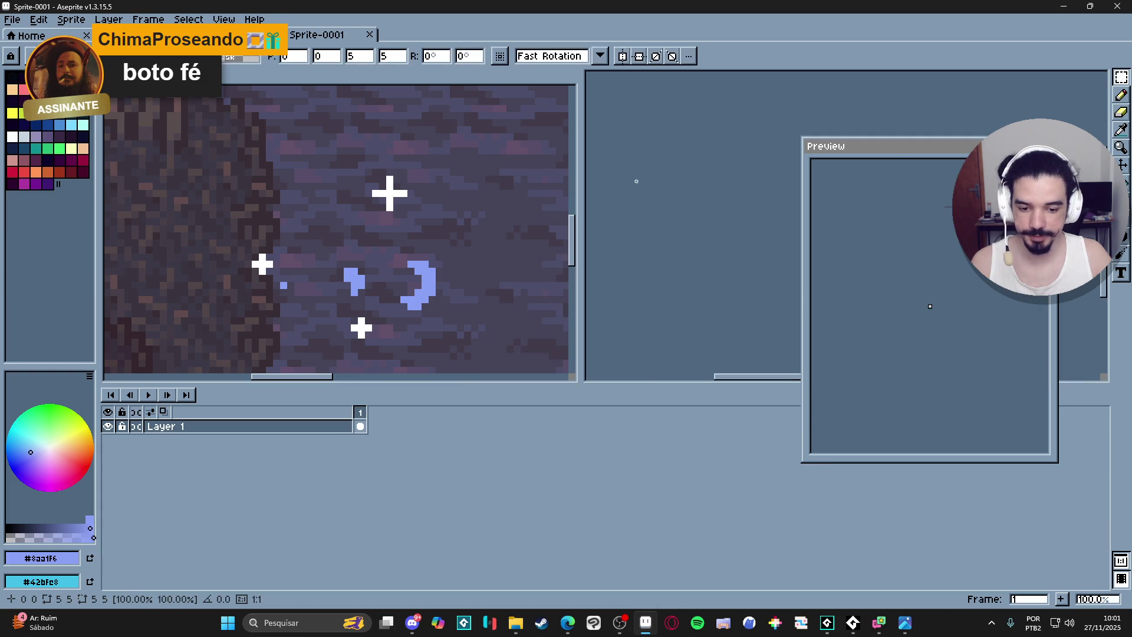
pyautogui.scroll(8, 875, 232)
pyautogui.press('Return')
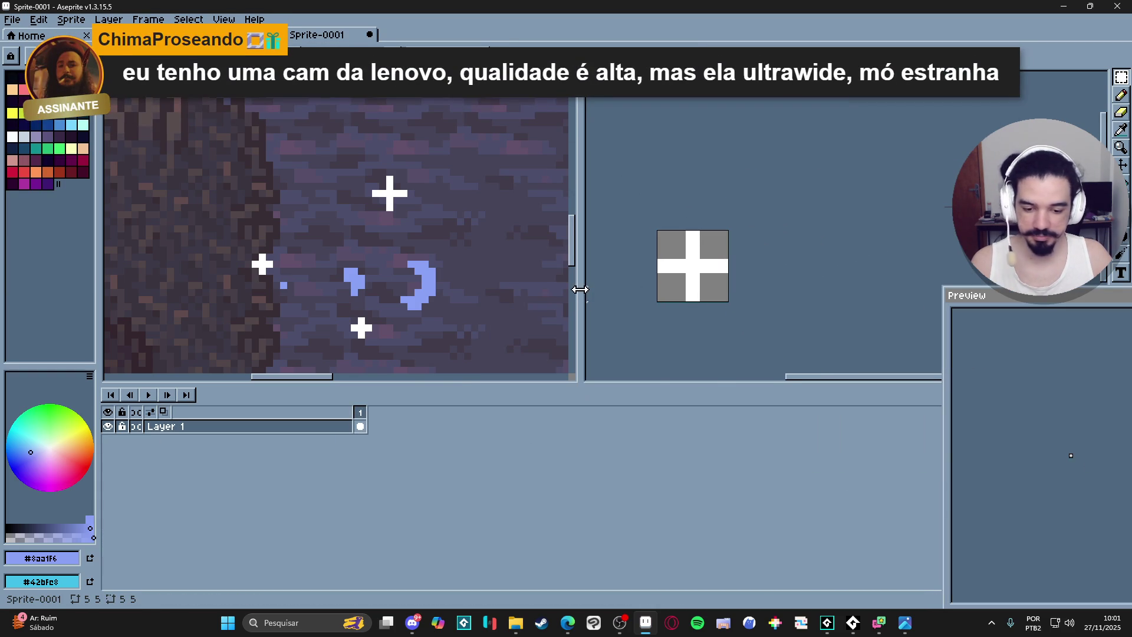
pyautogui.moveTo(579, 289); pyautogui.dragTo(416, 289)
pyautogui.moveTo(354, 222); pyautogui.dragTo(235, 218)
pyautogui.click(629, 257)
pyautogui.moveTo(629, 257); pyautogui.dragTo(596, 247)
pyautogui.click(178, 35)
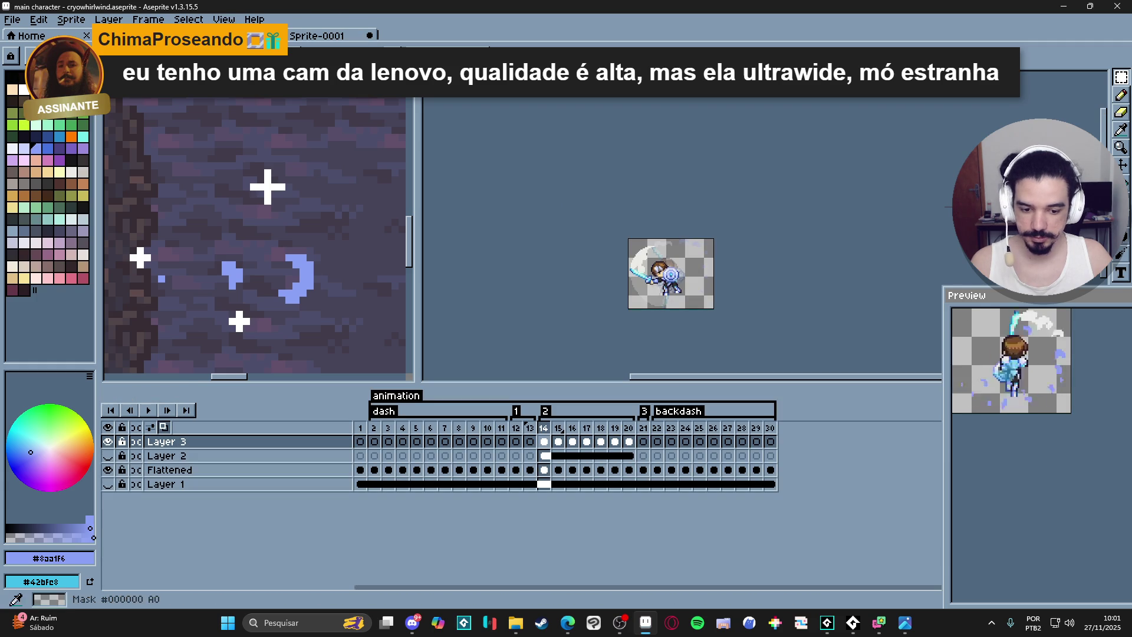
# - Select the next sparkle cross on bob_ice_attack frame 25, return to the new sprite and select all
pyautogui.hotkey('ctrl', 'Tab')
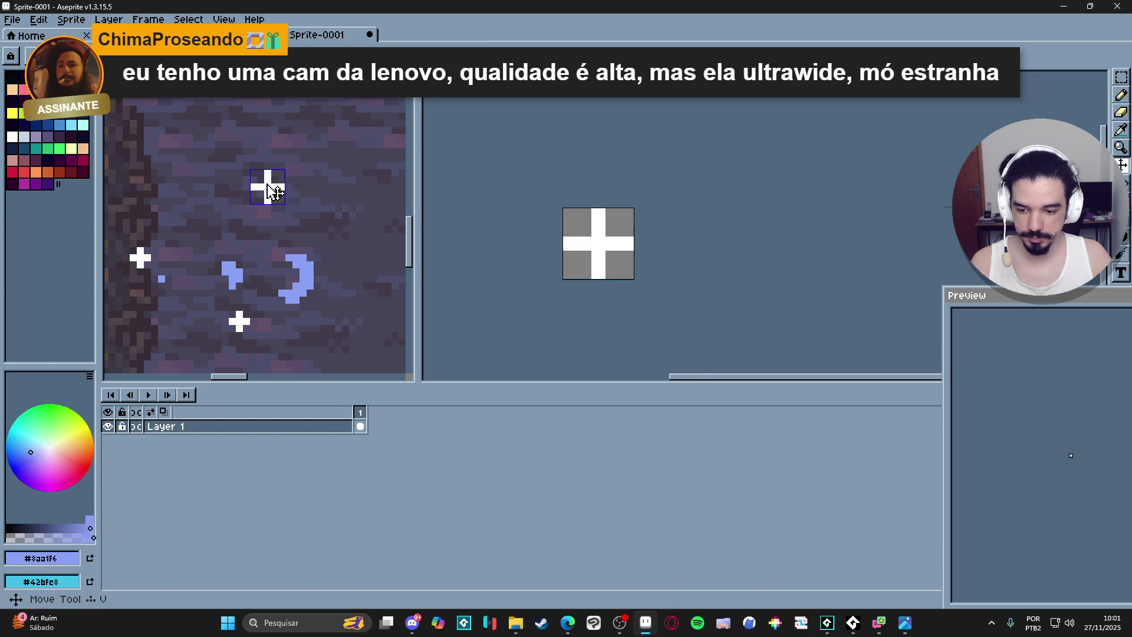
pyautogui.hotkey('ctrl', 'Tab')
pyautogui.press('Right')
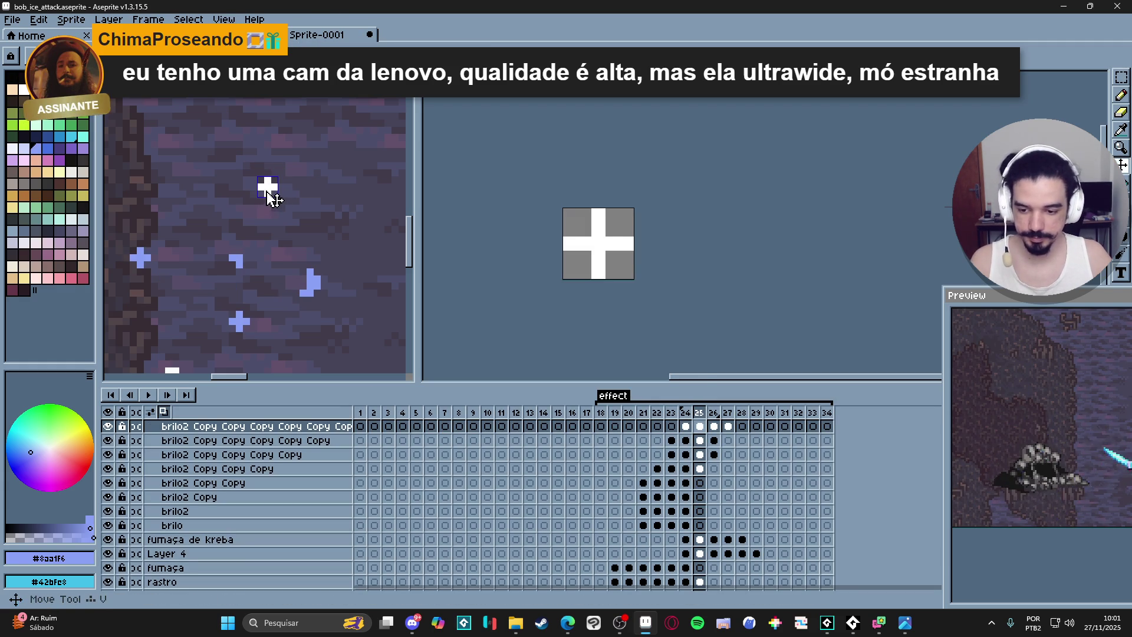
pyautogui.press('m')
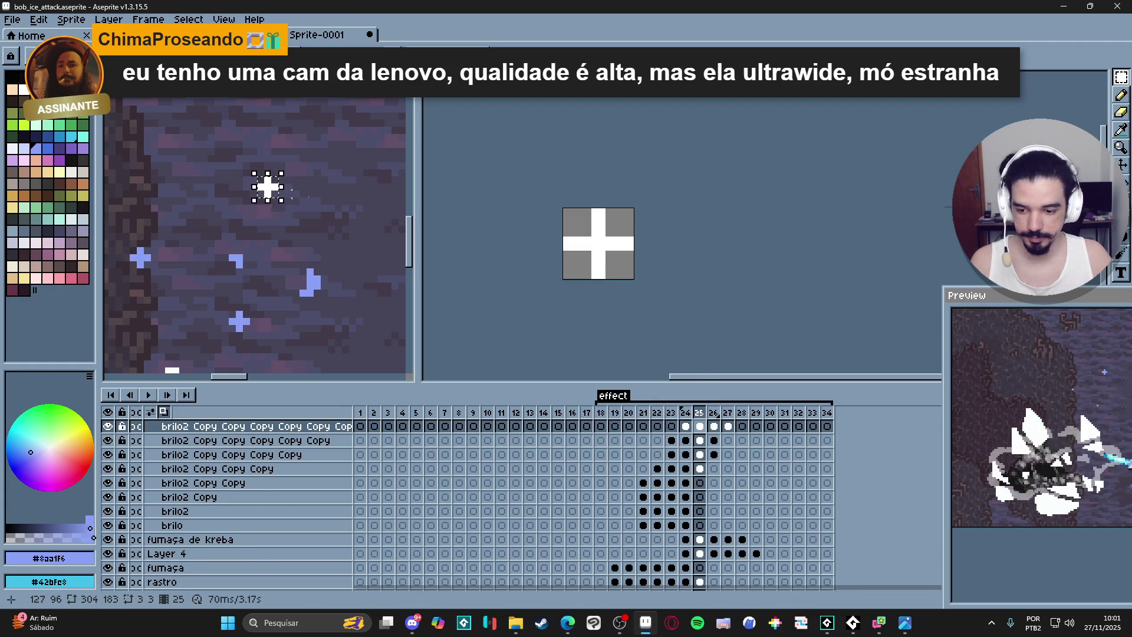
pyautogui.hotkey('ctrl', 'Tab')
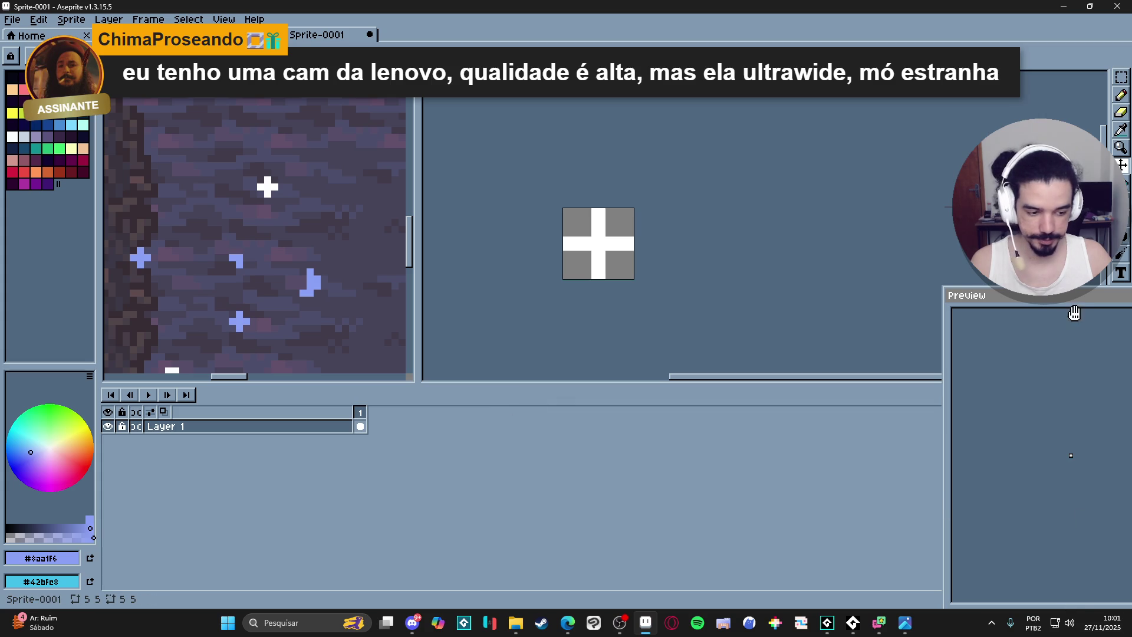
pyautogui.moveTo(1075, 314)
pyautogui.mouseDown()
pyautogui.moveTo(757, 127)
pyautogui.moveTo(910, 308)
pyautogui.moveTo(925, 169)
pyautogui.mouseUp()
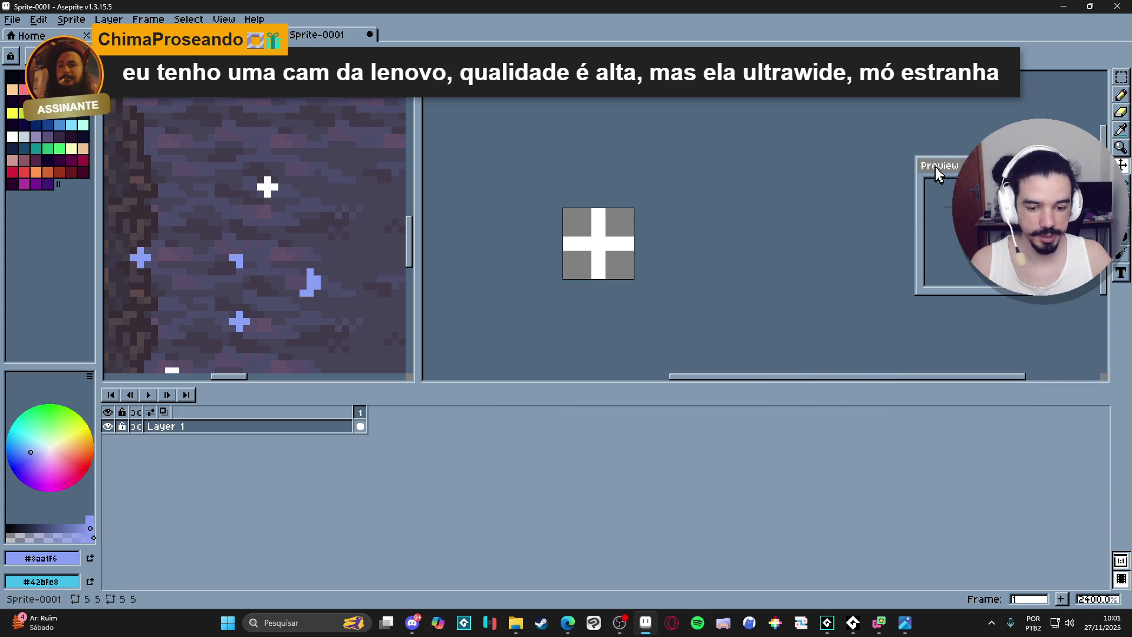
pyautogui.hotkey('ctrl', 'a')
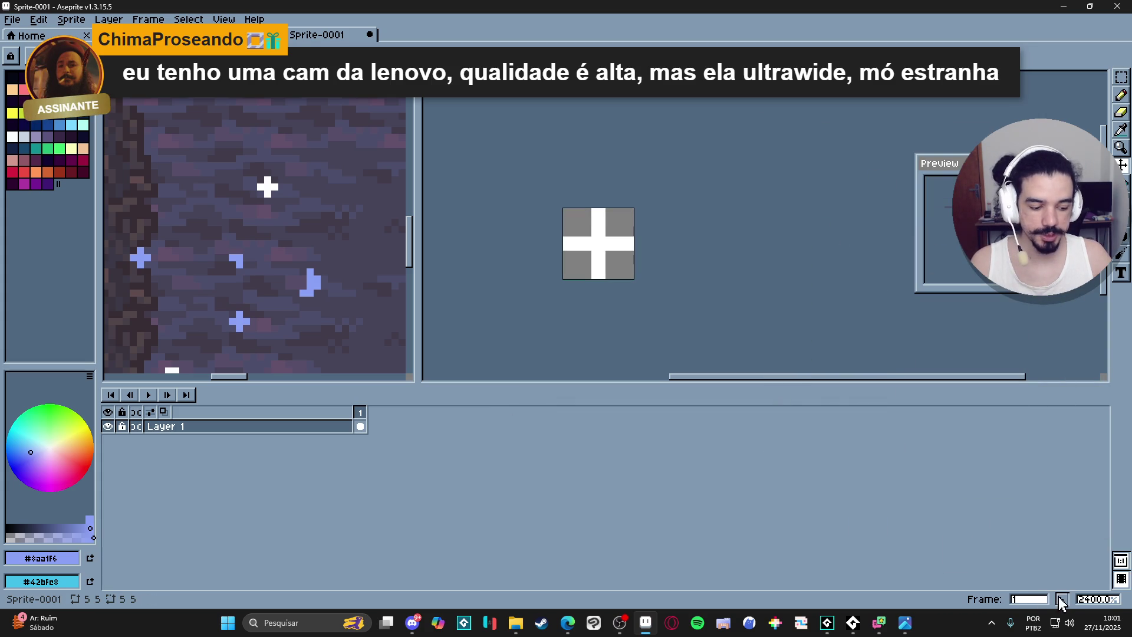
# - Add a second frame holding the pasted cross and clear the frame-26 selection in bob_ice_attack
pyautogui.press('Delete')
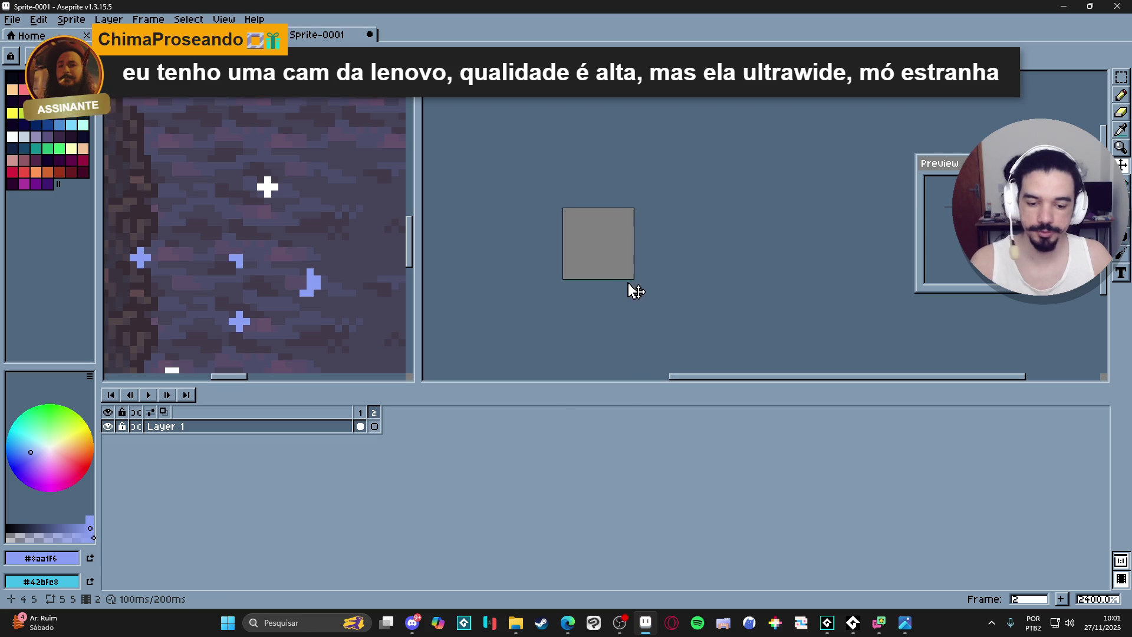
pyautogui.hotkey('ctrl', 'v')
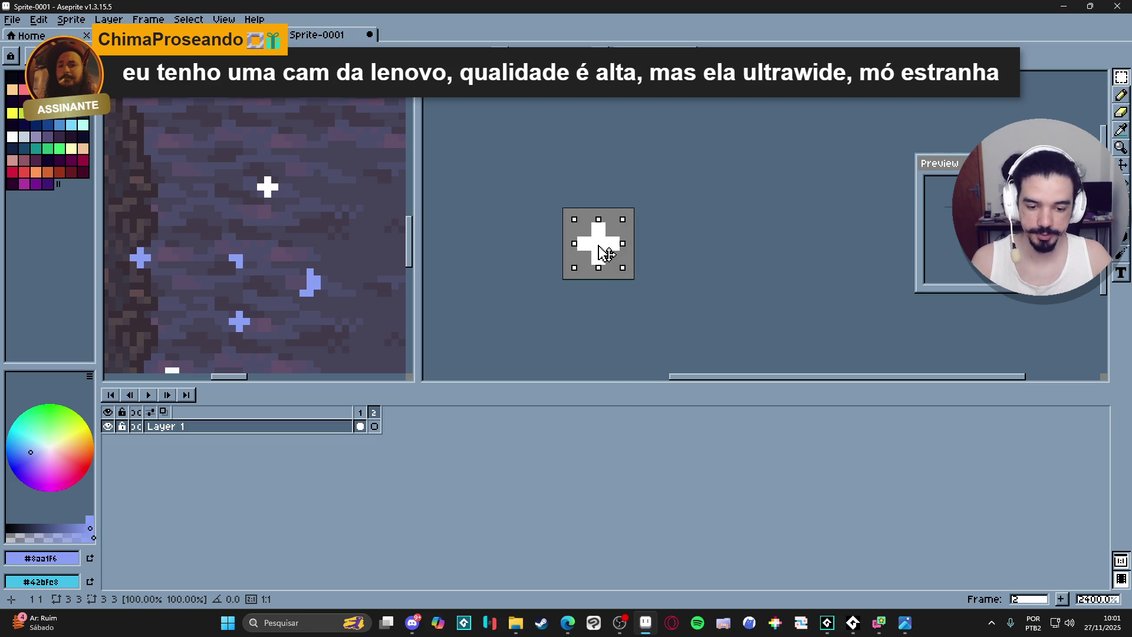
pyautogui.hotkey('ctrl', 'Tab')
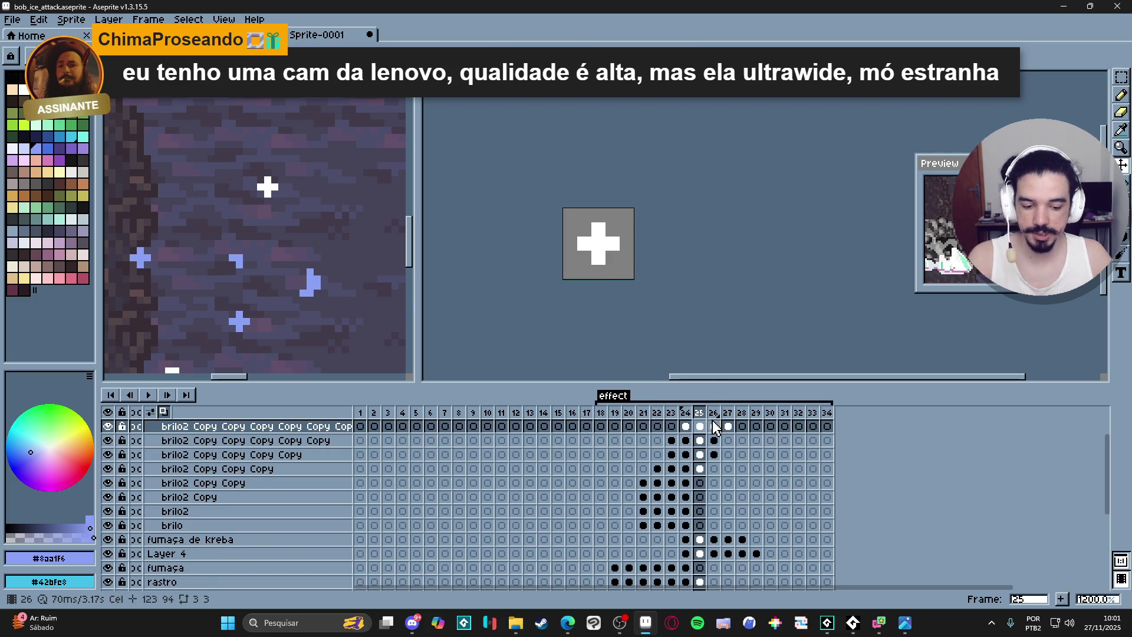
pyautogui.click(271, 187)
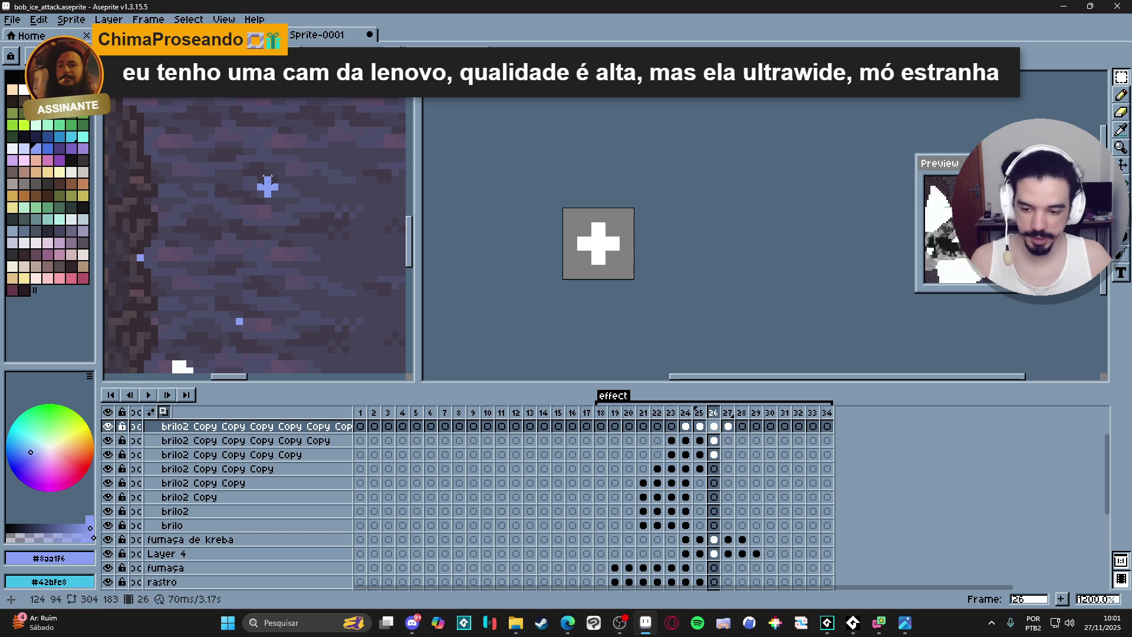
pyautogui.scroll(1, 268, 185)
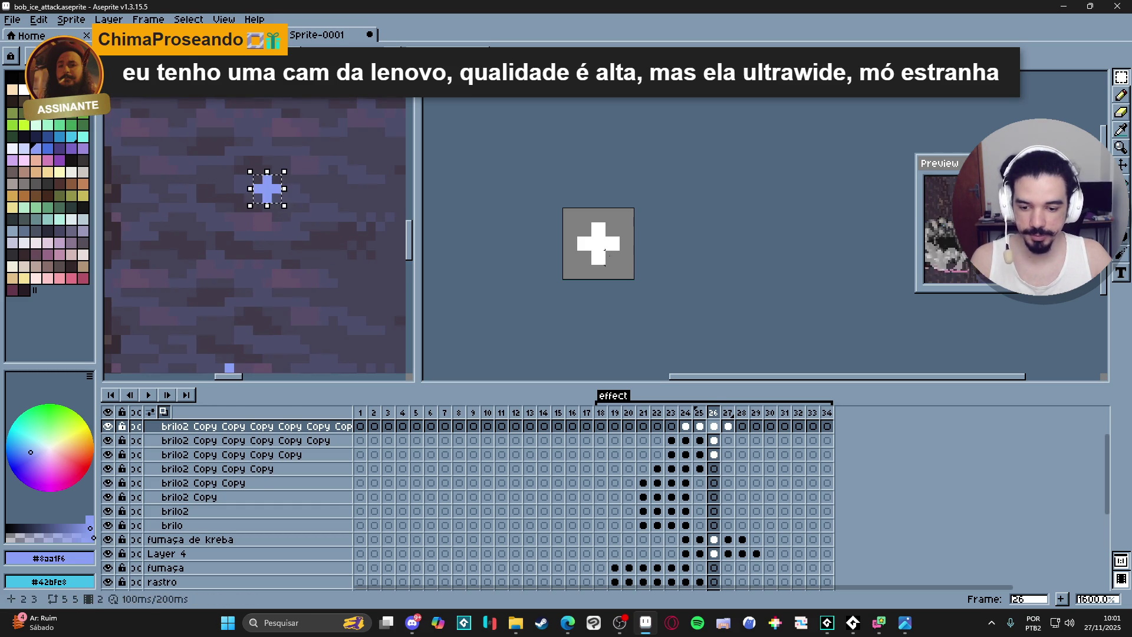
# - Add a third frame, clear it and paste the blue sparkle cross centred in the sprite
pyautogui.click(598, 252)
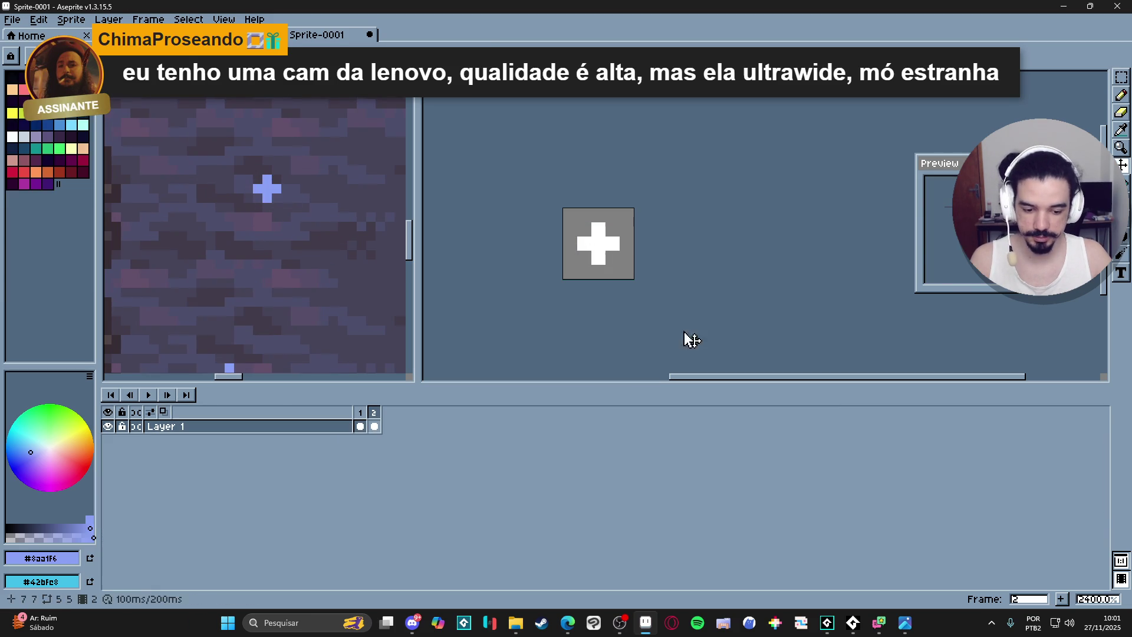
pyautogui.click(1062, 599)
pyautogui.press('Delete')
pyautogui.hotkey('ctrl', 'v')
pyautogui.moveTo(619, 266)
pyautogui.mouseDown()
pyautogui.moveTo(645, 240)
pyautogui.moveTo(609, 255)
pyautogui.mouseUp()
pyautogui.press('Return')
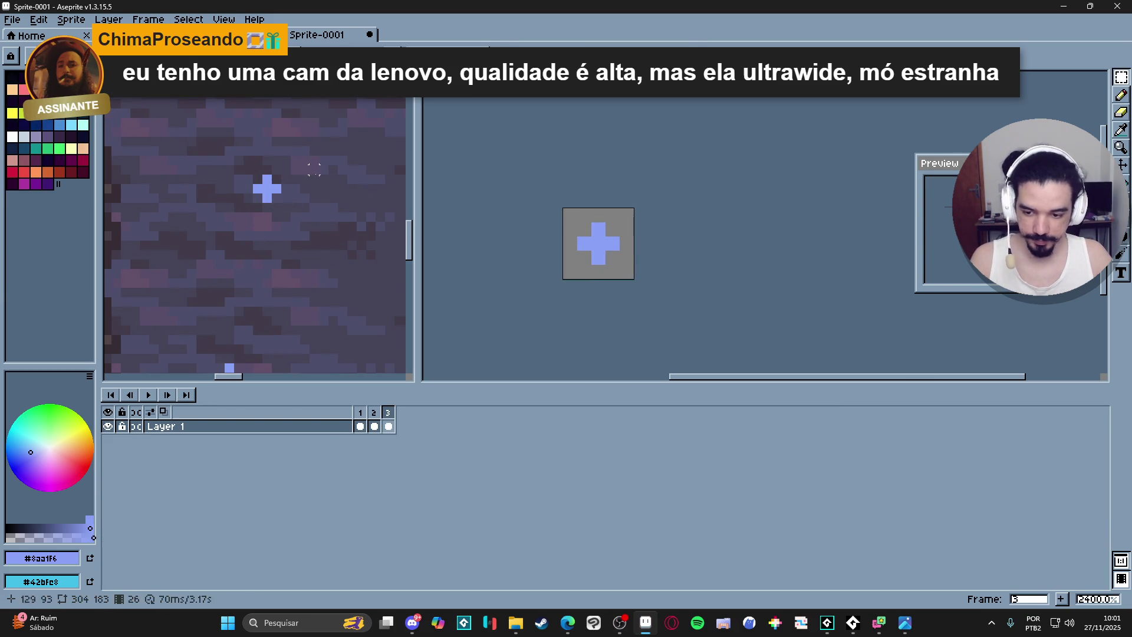
# - Add a fourth frame, clear it and pencil a single blue pixel at the sprite's centre
pyautogui.hotkey('ctrl', 'Tab')
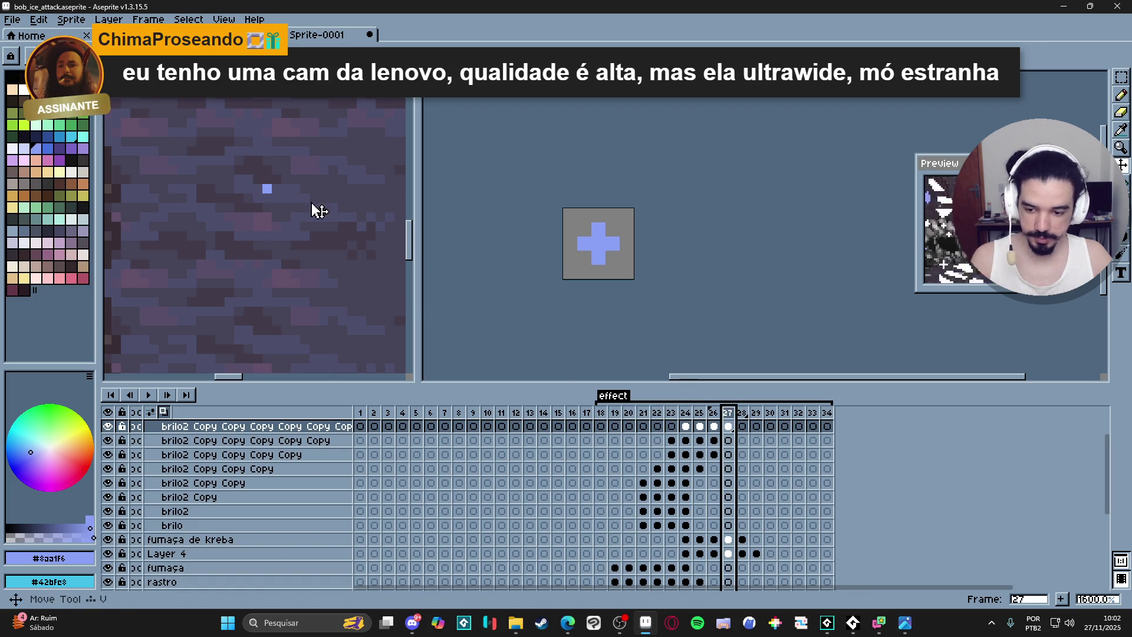
pyautogui.hotkey('ctrl', 'Tab')
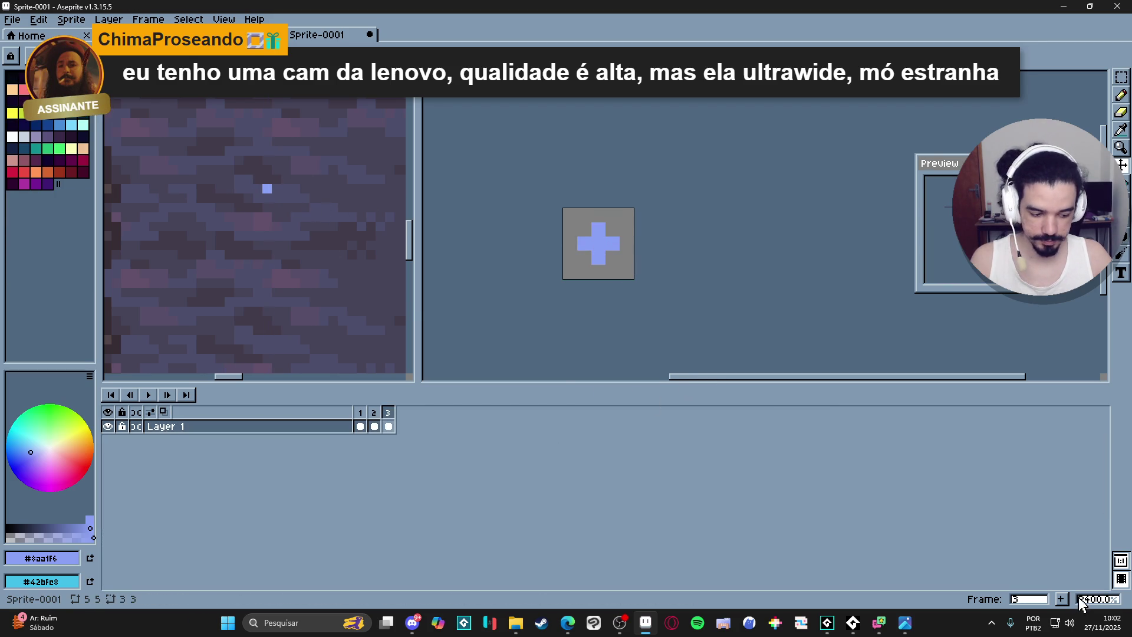
pyautogui.press('e')
pyautogui.hotkey('alt', 'n')
pyautogui.hotkey('ctrl', 'a')
pyautogui.press('Delete')
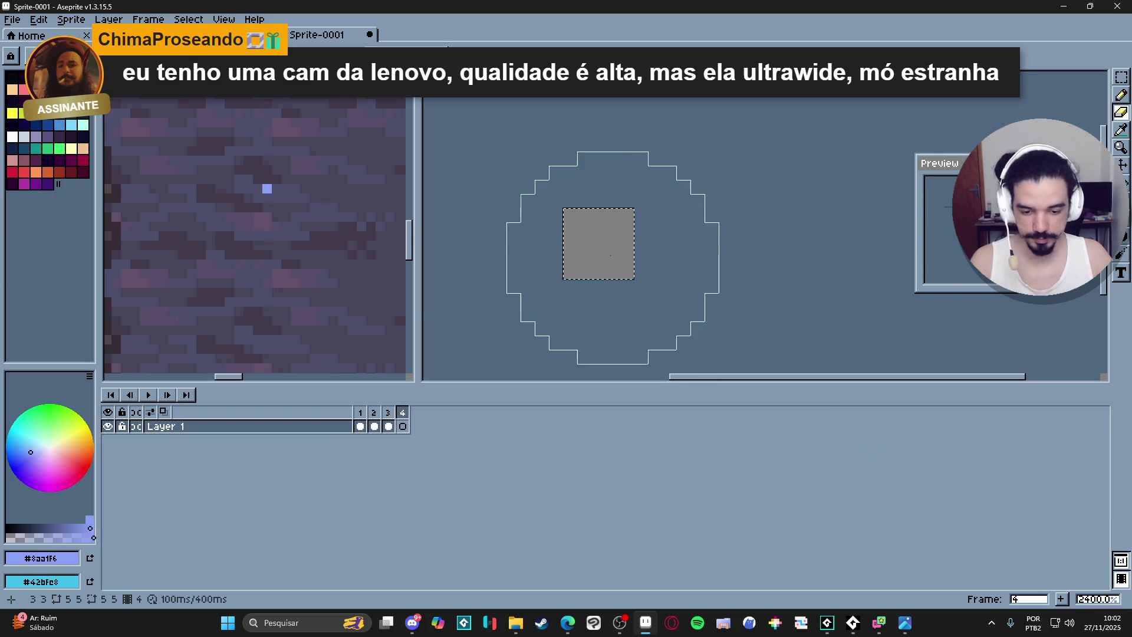
pyautogui.press('b')
pyautogui.hotkey('ctrl', 'd')
pyautogui.click(598, 243)
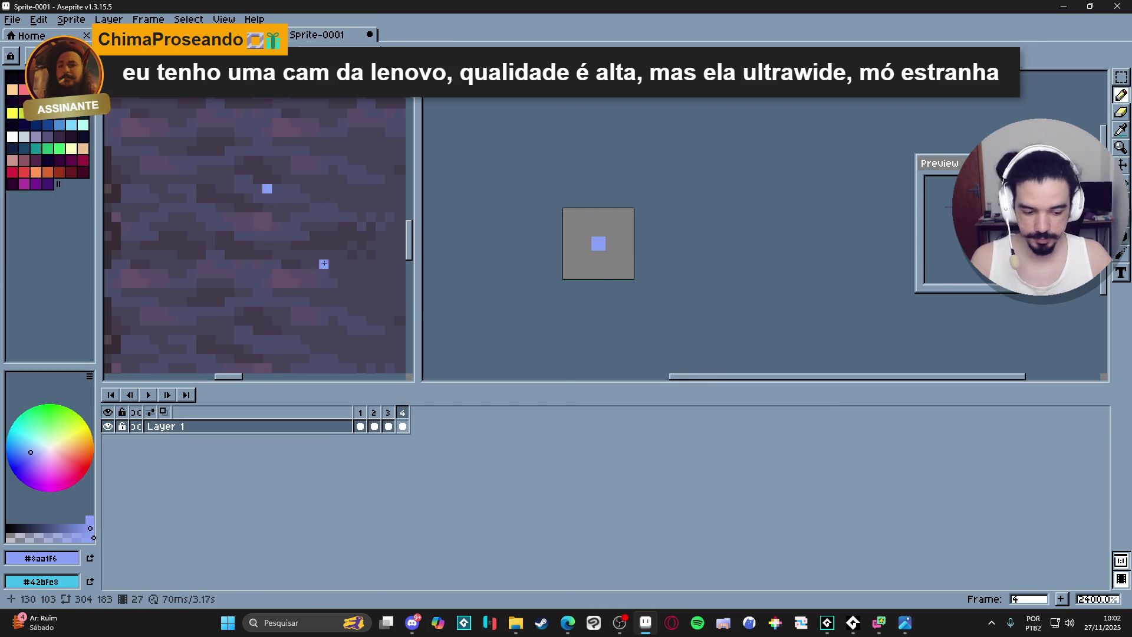
pyautogui.press('v')
# - Check frame 28 of the ice attack, then return to Sprite-0001 and play the sparkle animation
pyautogui.click(274, 193)
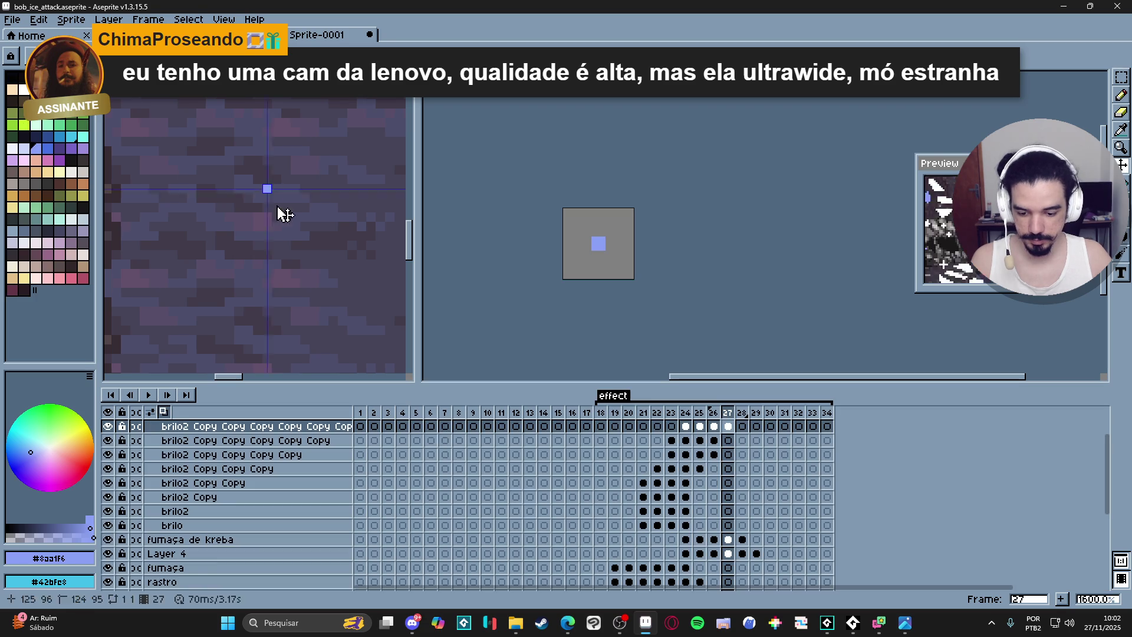
pyautogui.click(748, 413)
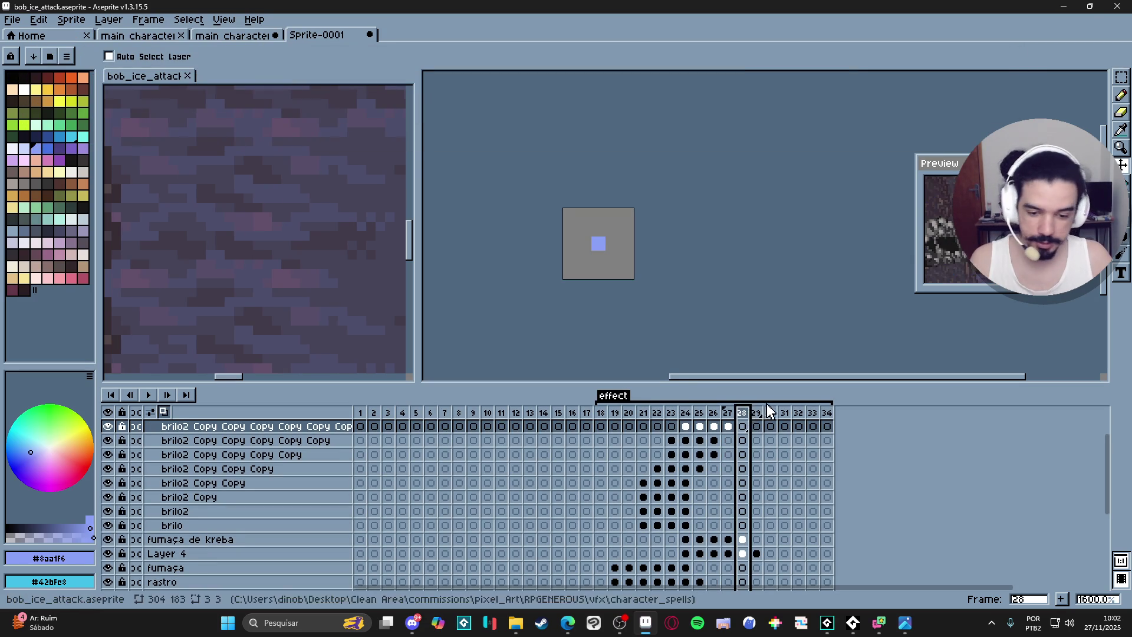
pyautogui.hotkey('ctrl', 'Tab')
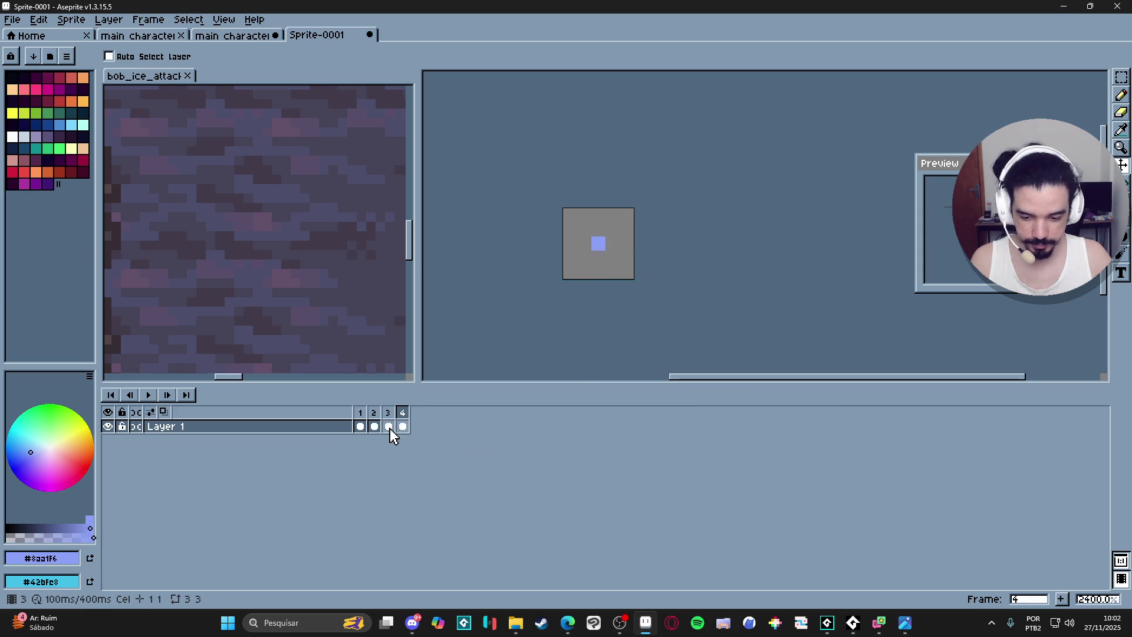
pyautogui.press('Return')
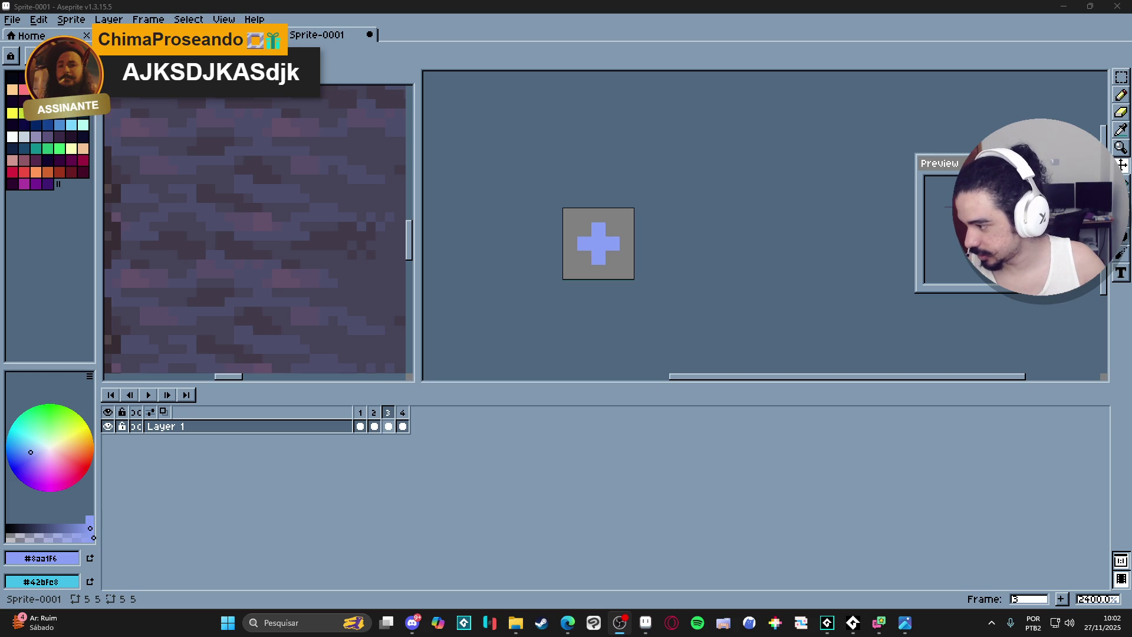
pyautogui.moveTo(602, 256); pyautogui.dragTo(755, 147)
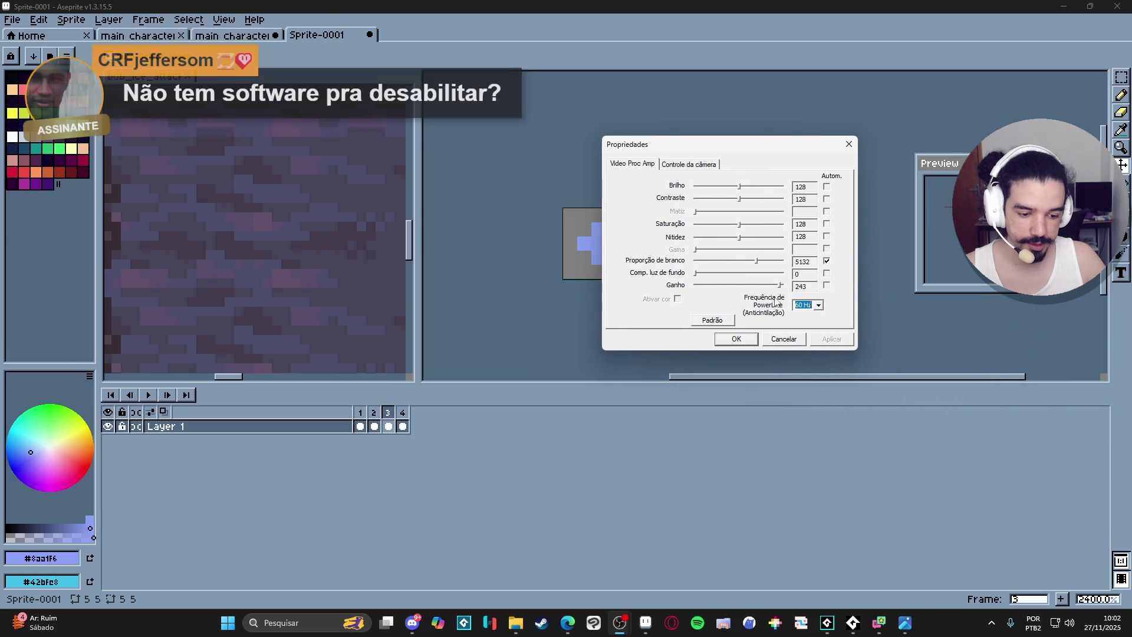
pyautogui.click(691, 165)
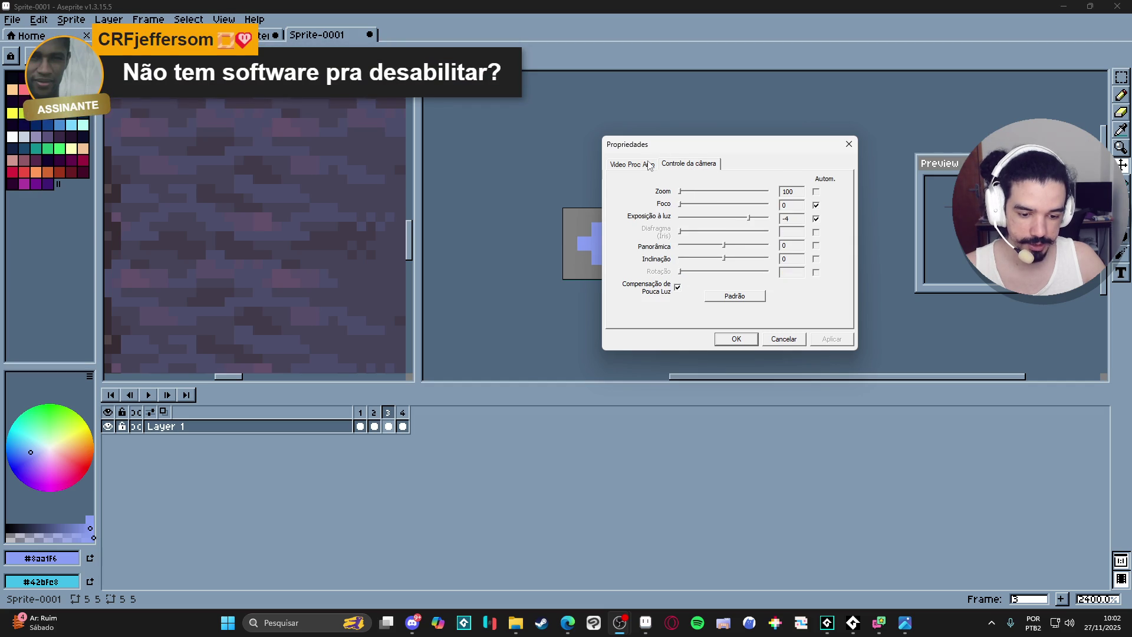
pyautogui.click(650, 165)
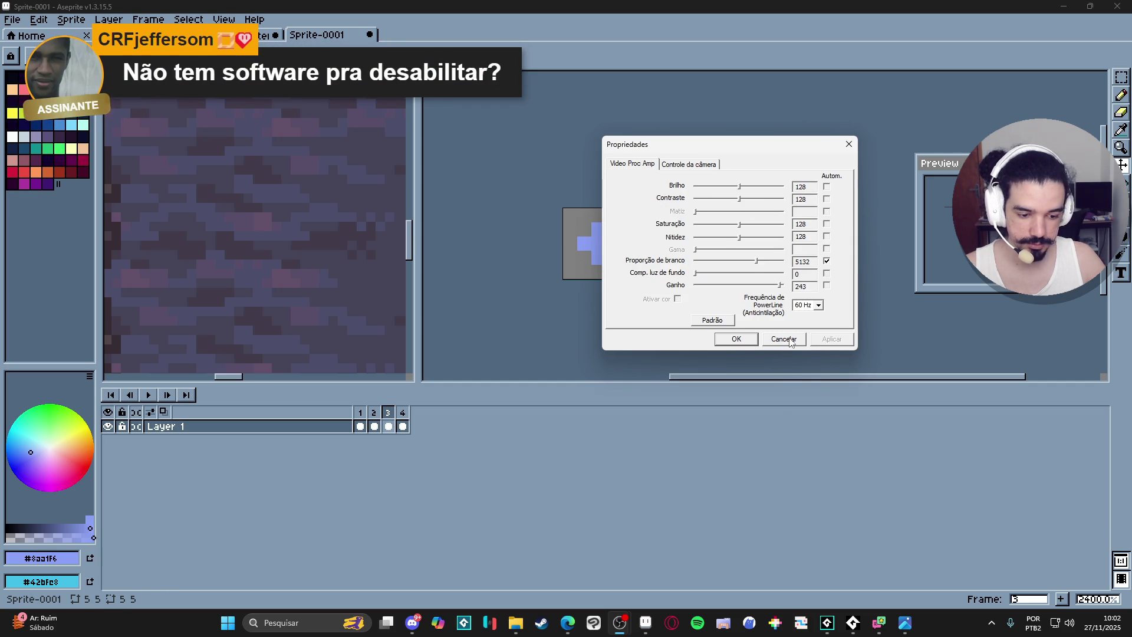
pyautogui.click(784, 340)
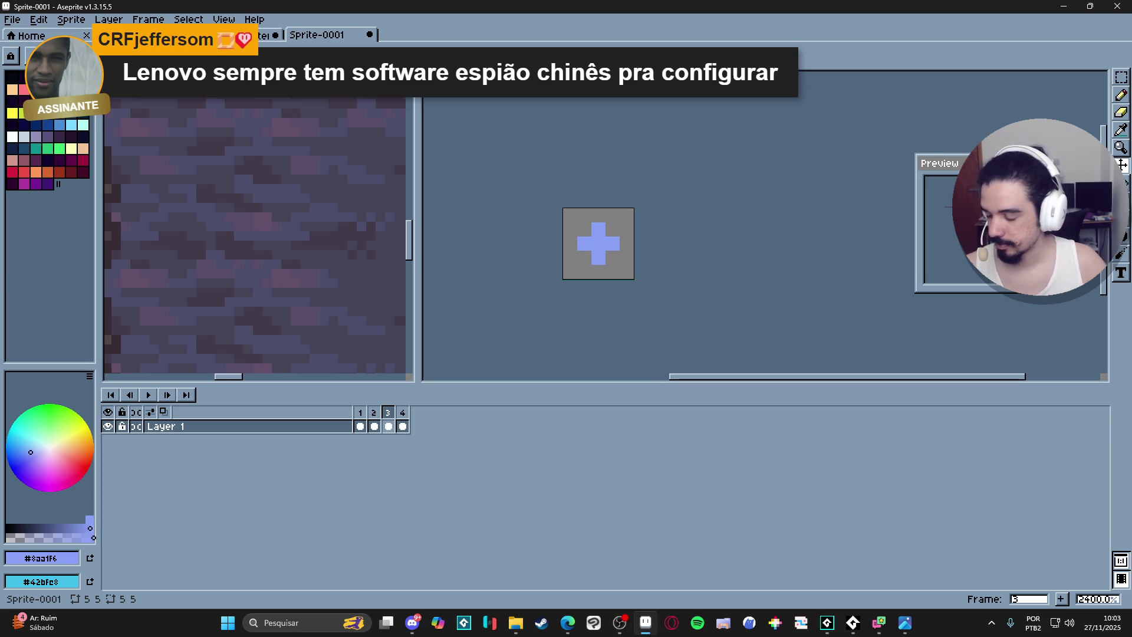
pyautogui.hotkey('shift', 'u')
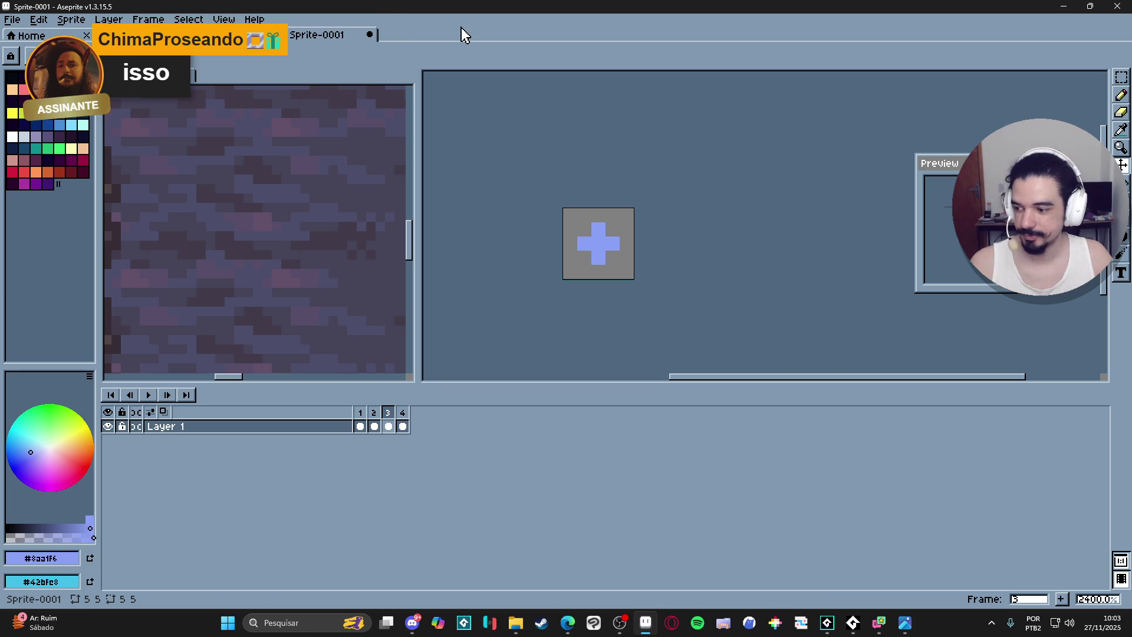
# - Step back to frame 1 and bring up Export As with the output file options for the sparkle sprite
pyautogui.press('v')
pyautogui.click(608, 246)
pyautogui.press(',')
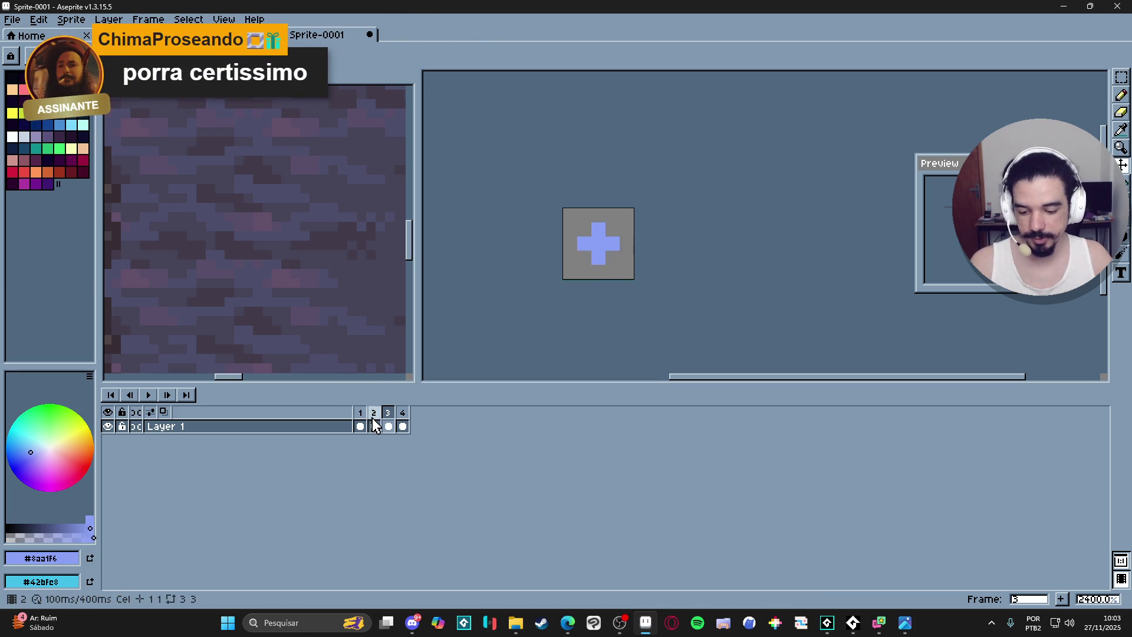
pyautogui.press(',')
pyautogui.hotkey('ctrl', 'alt', 'shift', 's')
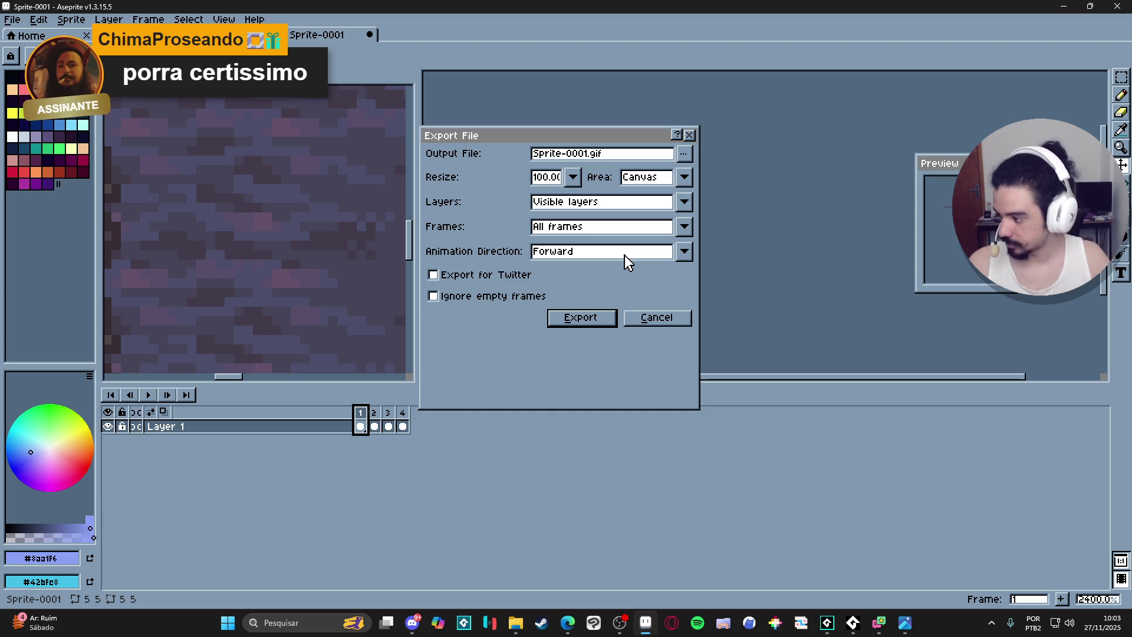
pyautogui.click(683, 153)
# - Browse up to vfx, into parts, name the file spr_part_ice_shine.gif and export the GIF at 100%
pyautogui.click(651, 174)
pyautogui.click(365, 183)
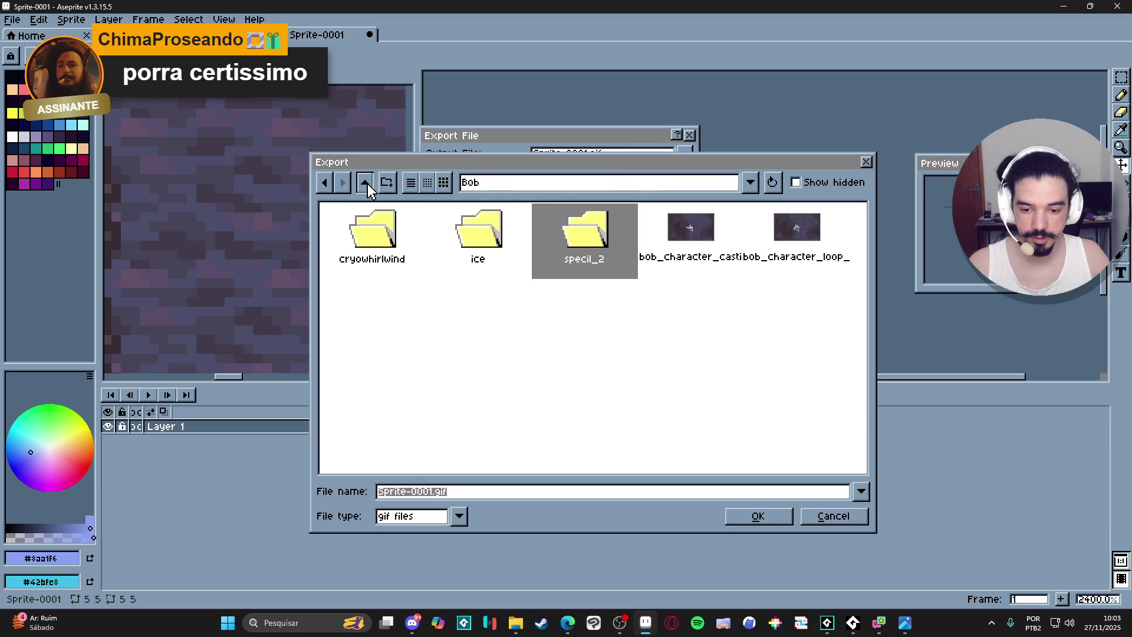
pyautogui.click(364, 183)
pyautogui.click(365, 183)
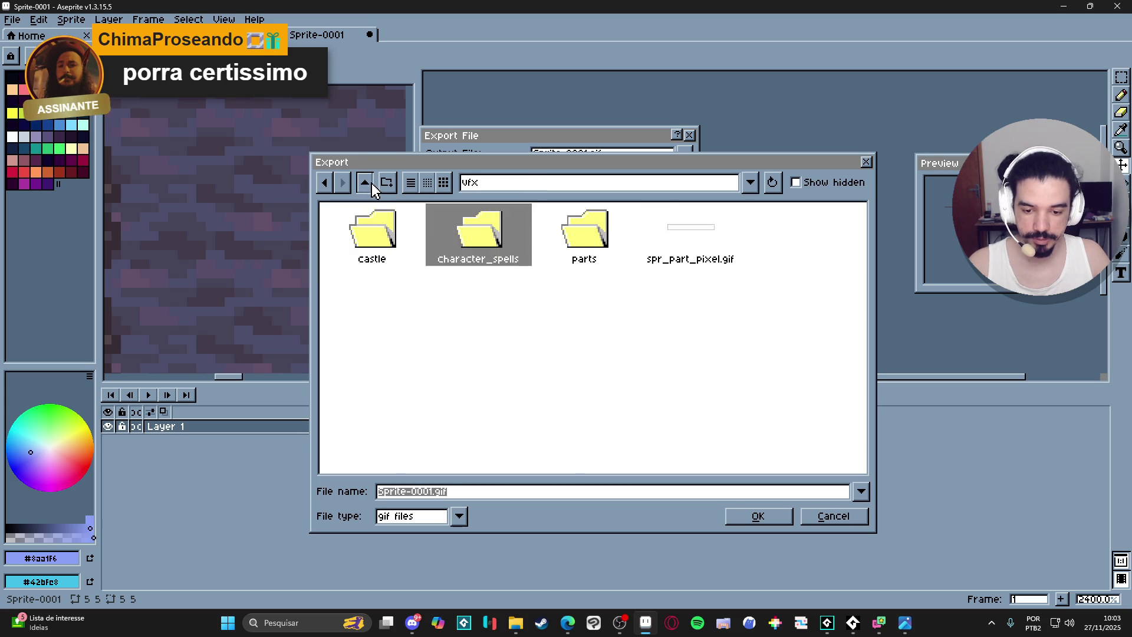
pyautogui.doubleClick(588, 239)
pyautogui.moveTo(433, 494); pyautogui.dragTo(358, 498)
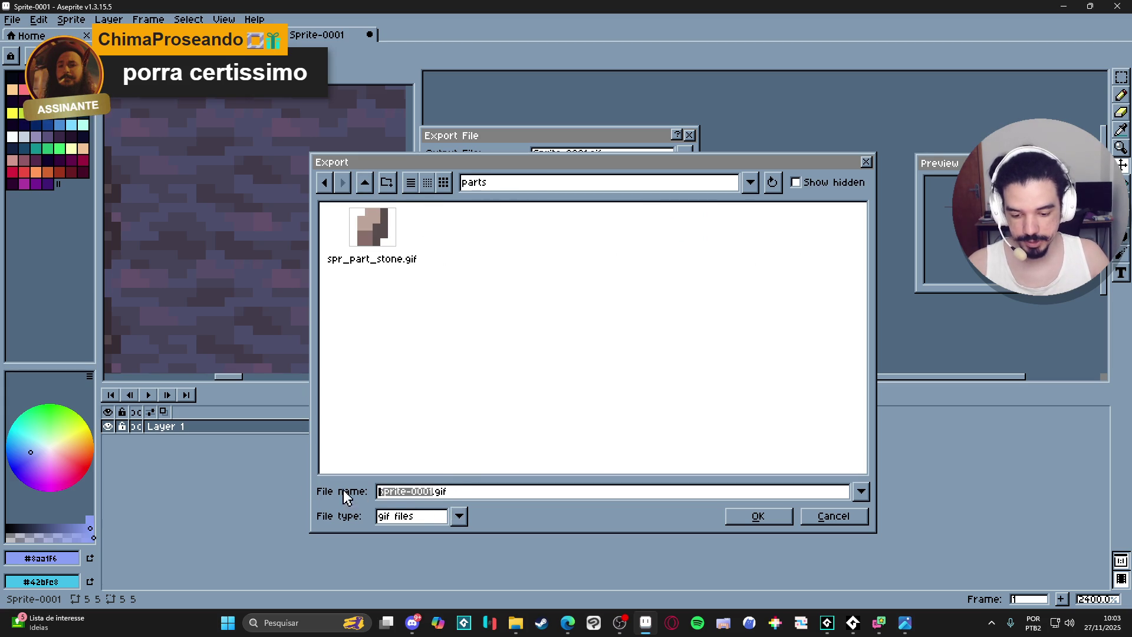
pyautogui.write('spr_part_')
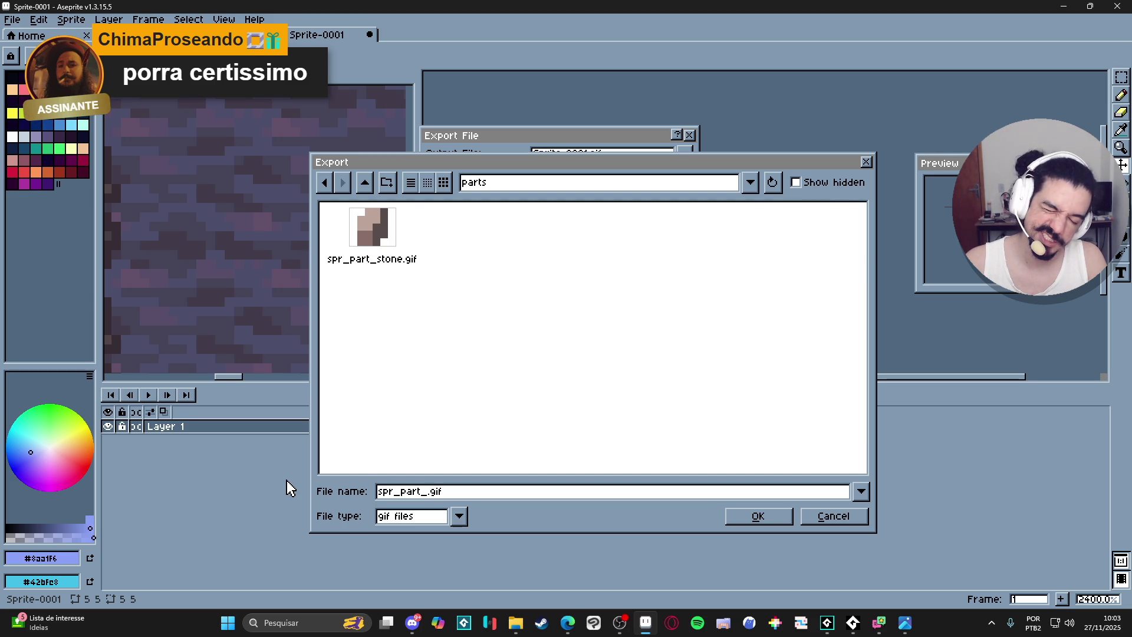
pyautogui.write('ice_shine')
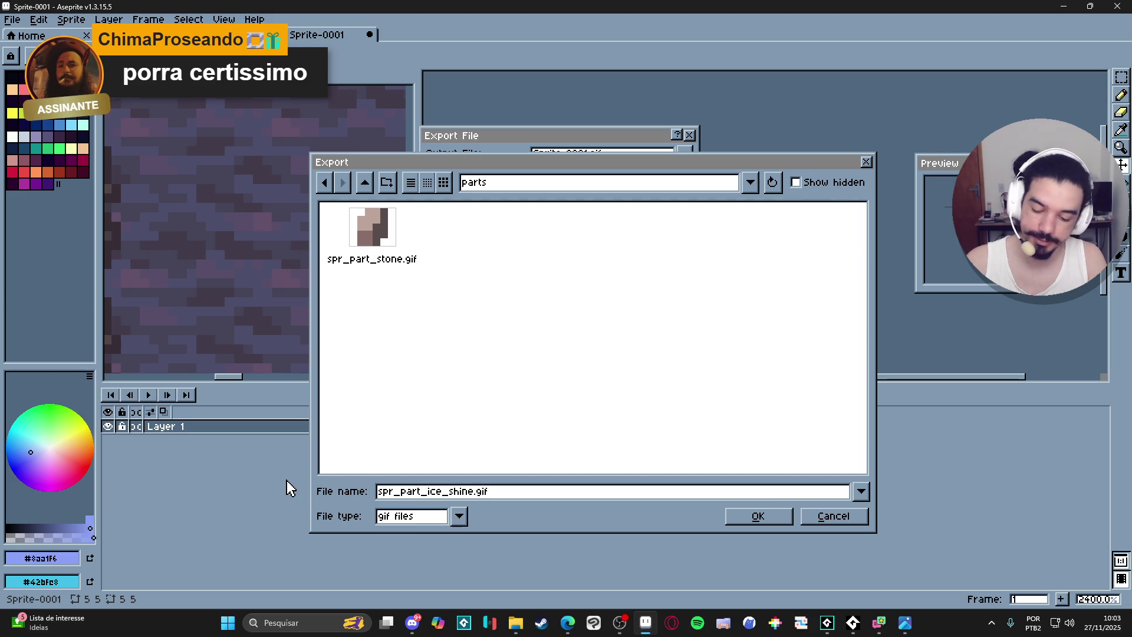
pyautogui.press('Return')
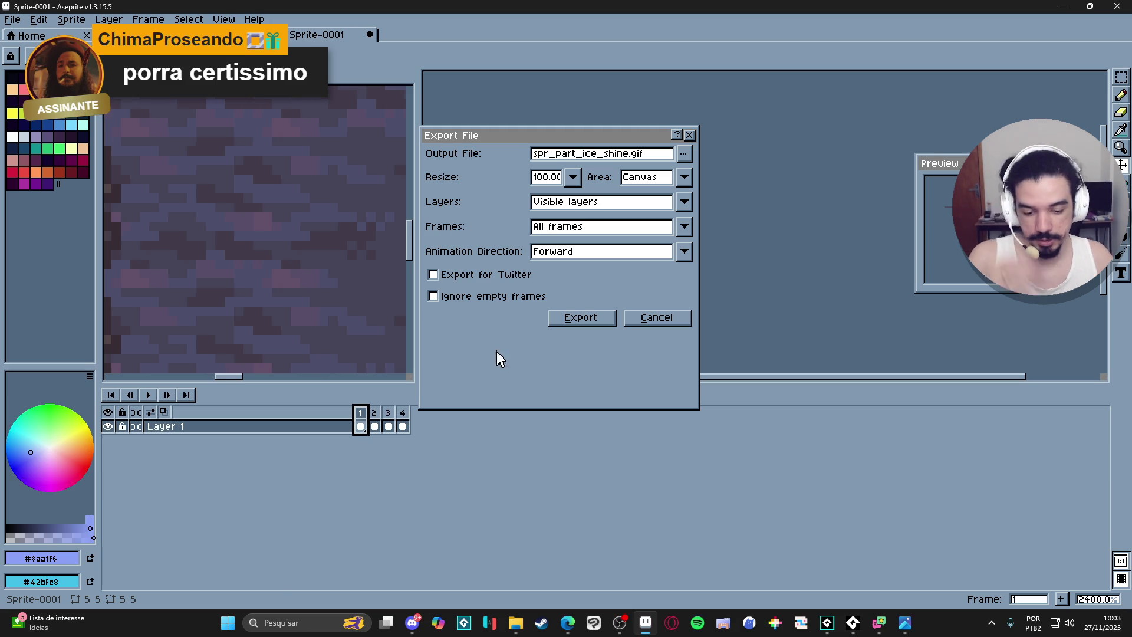
pyautogui.click(580, 319)
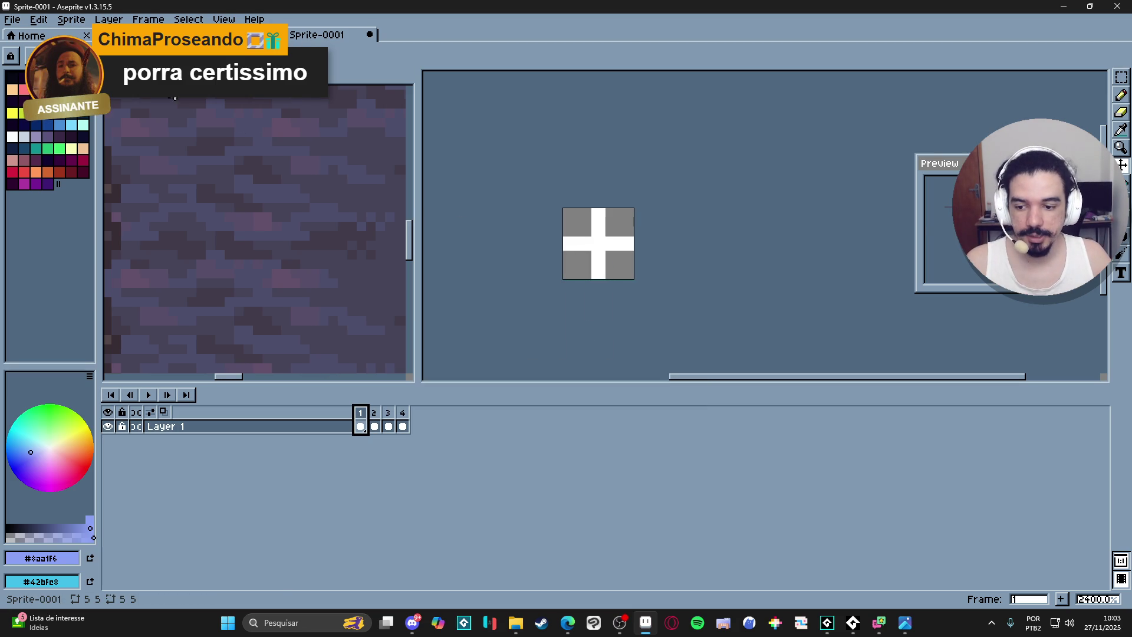
pyautogui.scroll(-6, 666, 329)
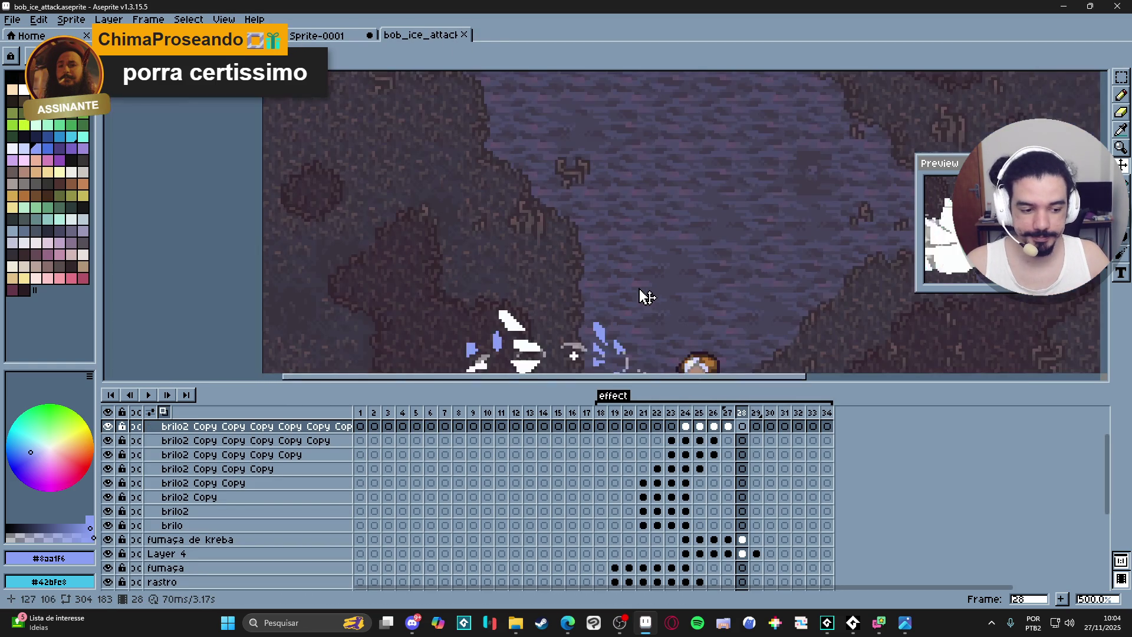
pyautogui.scroll(1, 557, 256)
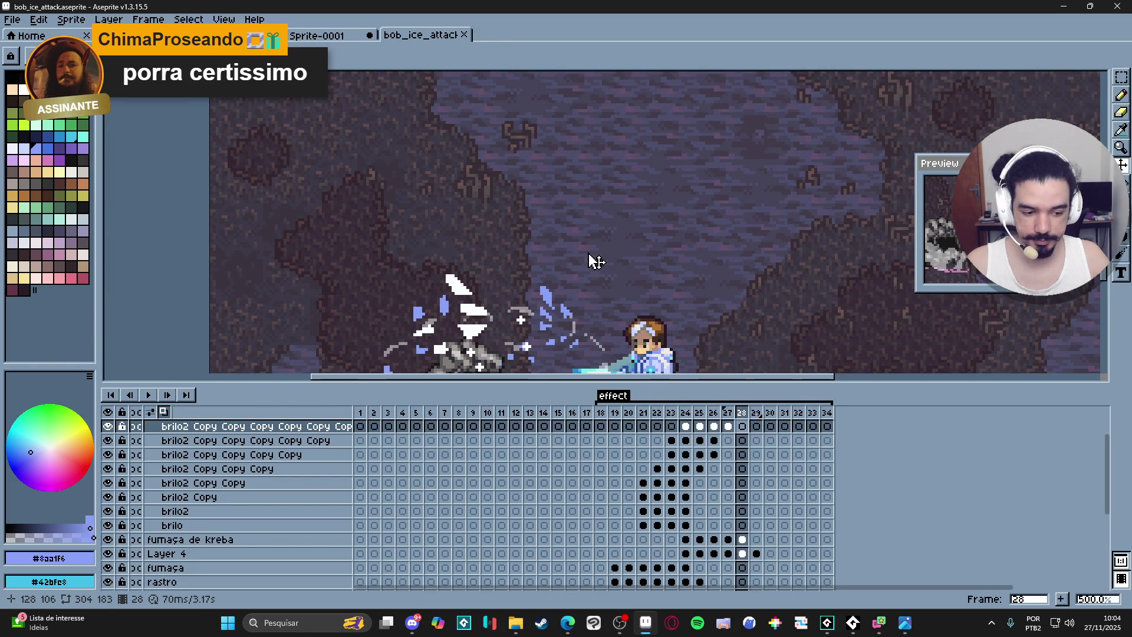
pyautogui.scroll(-2, 531, 230)
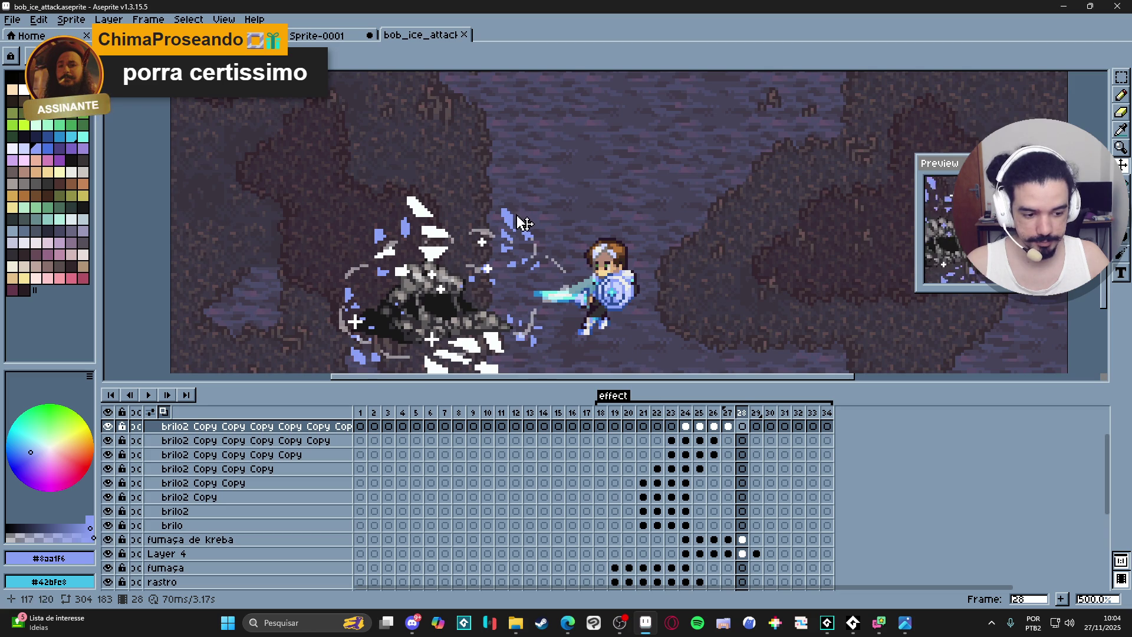
# - Switch from Sprite-0001 to the cryowhirlwind character document
pyautogui.click(303, 36)
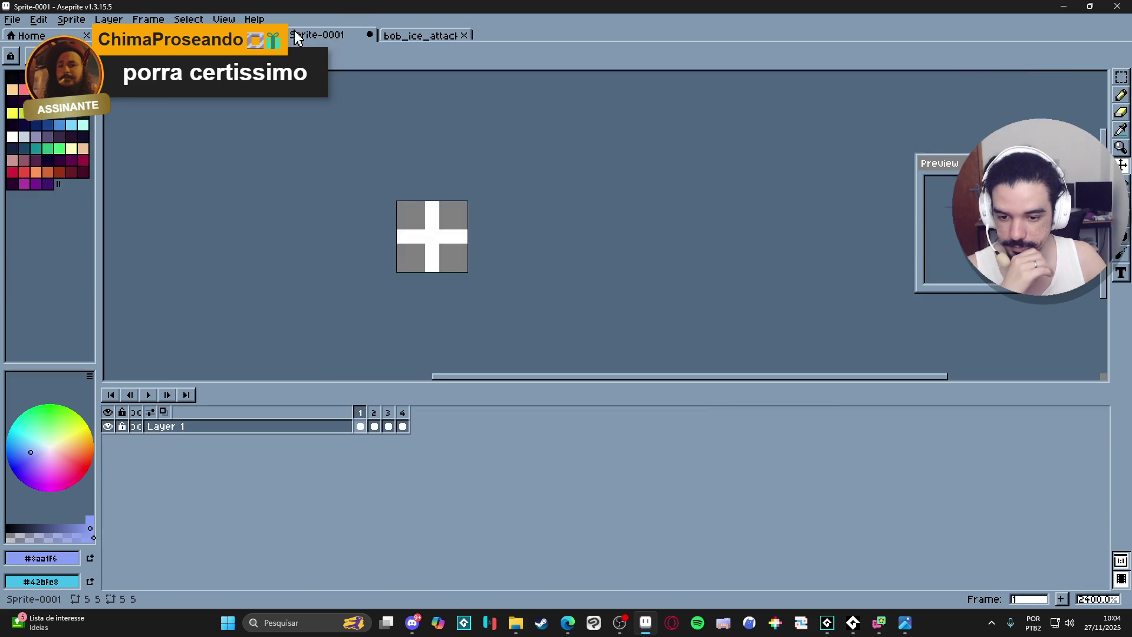
pyautogui.click(222, 35)
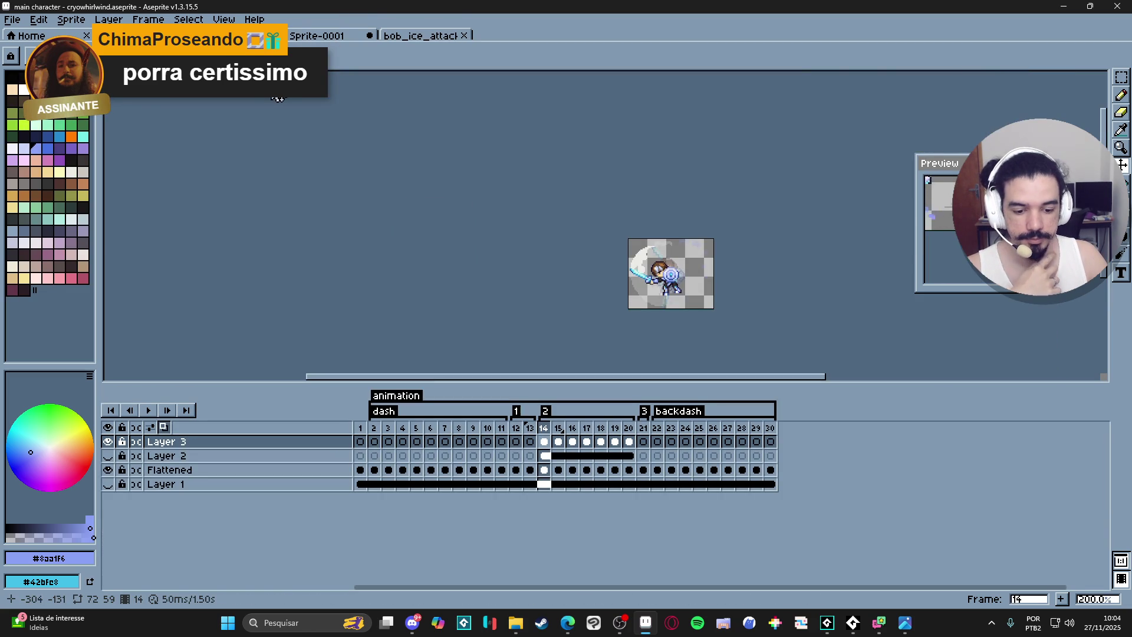